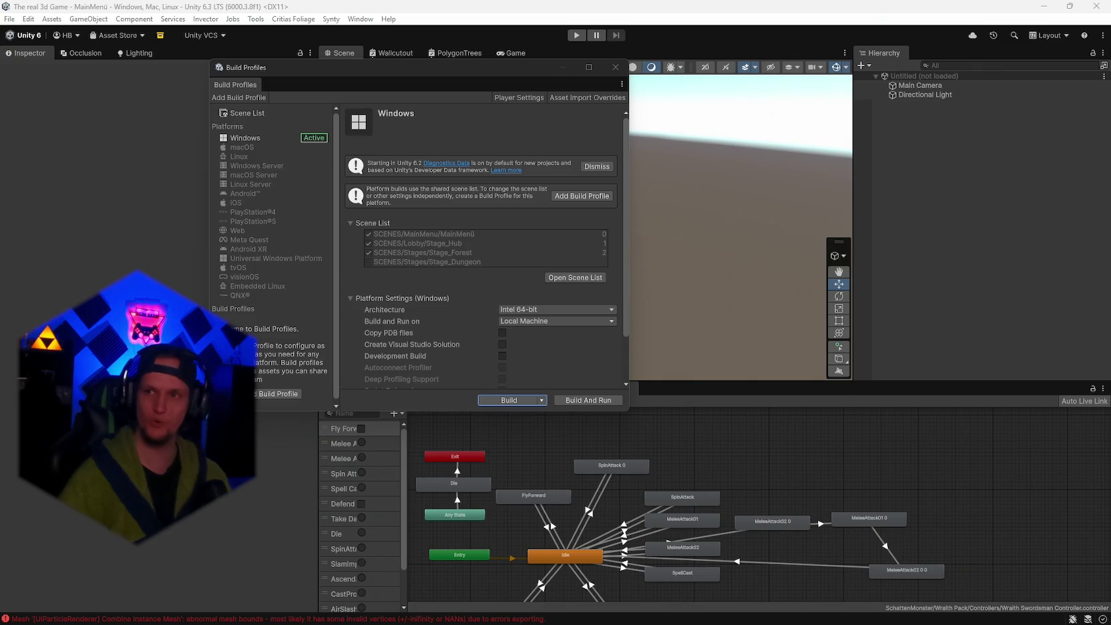
- Rerun run_app_build simple_app_build.vdf in SteamCMD until the ~86.9MB build upload finishes
mouse_move(868, 623)
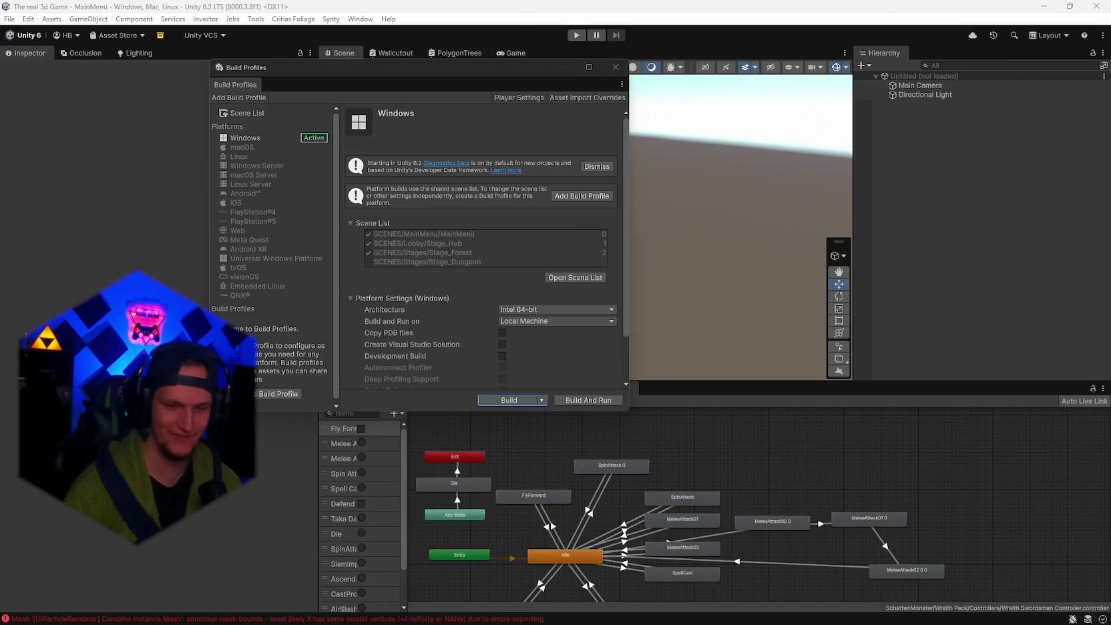
mouse_move(642, 613)
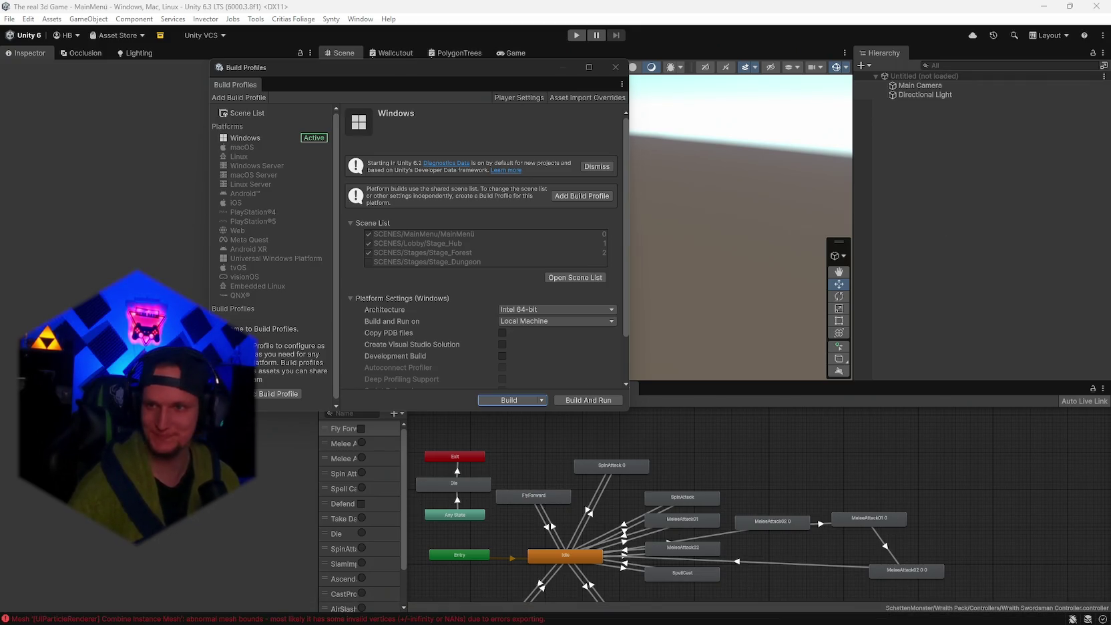
click(760, 611)
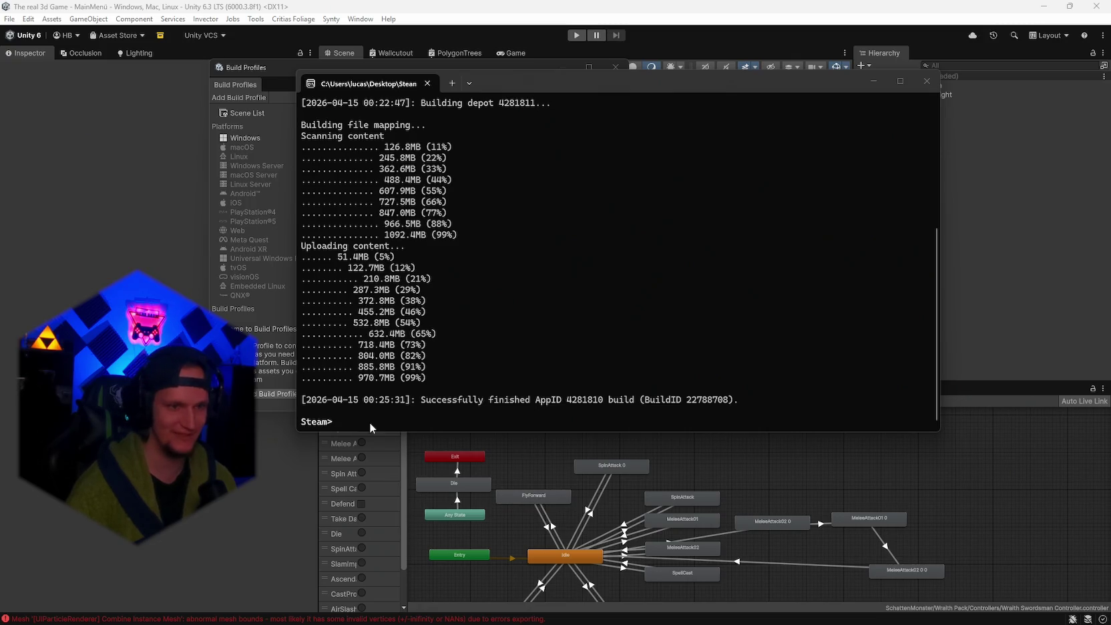
key(Up)
key(Return)
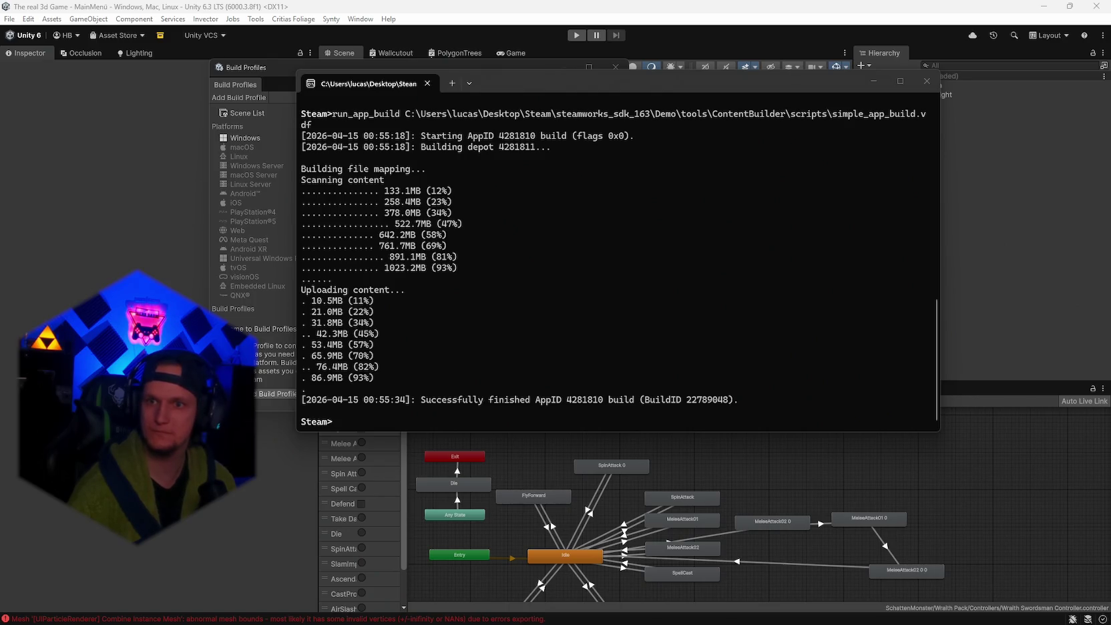
mouse_move(601, 622)
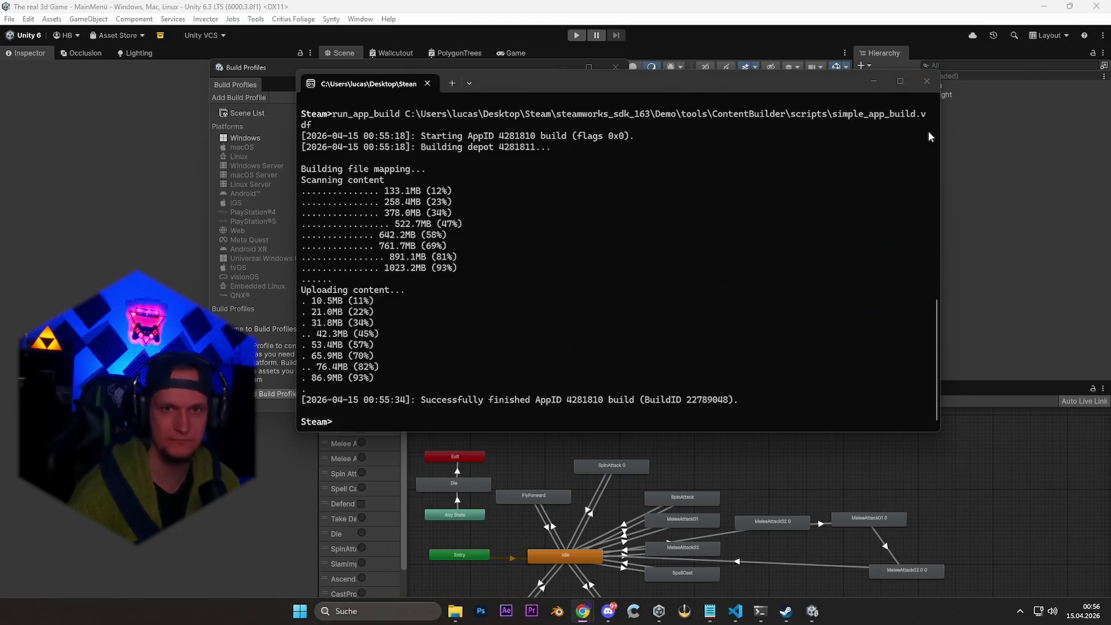
- Close the SteamCMD terminal and the Build Profiles window in Unity
click(927, 81)
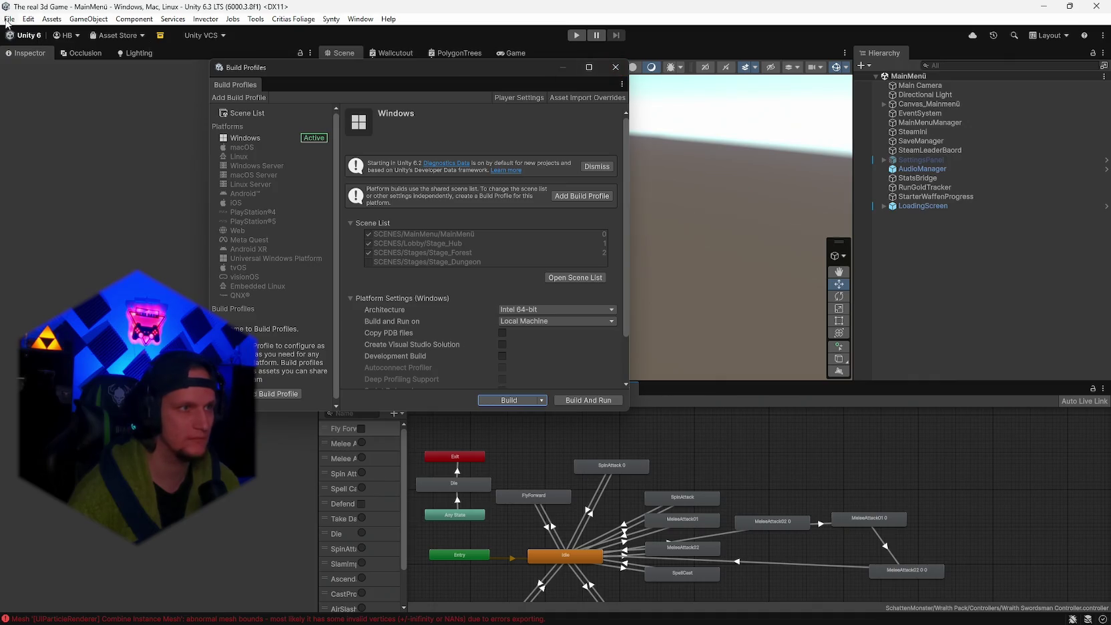
click(616, 67)
click(10, 19)
click(10, 19)
click(10, 19)
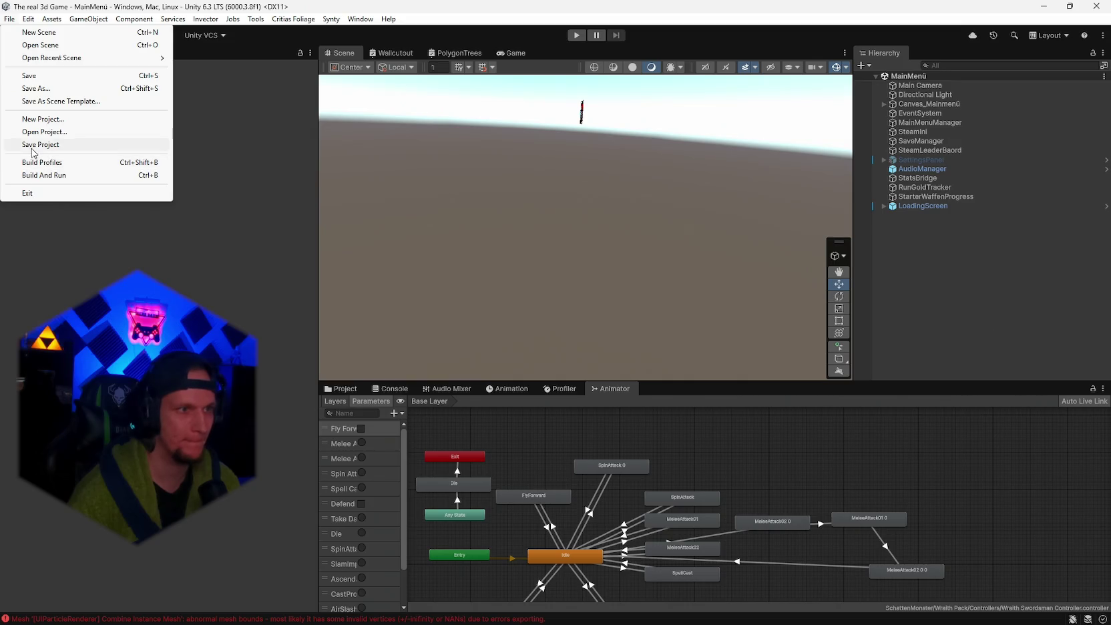
key(Escape)
- In the Steam library, view the Umbra Survivors page, then quit Steam via Steam > Beenden
click(773, 611)
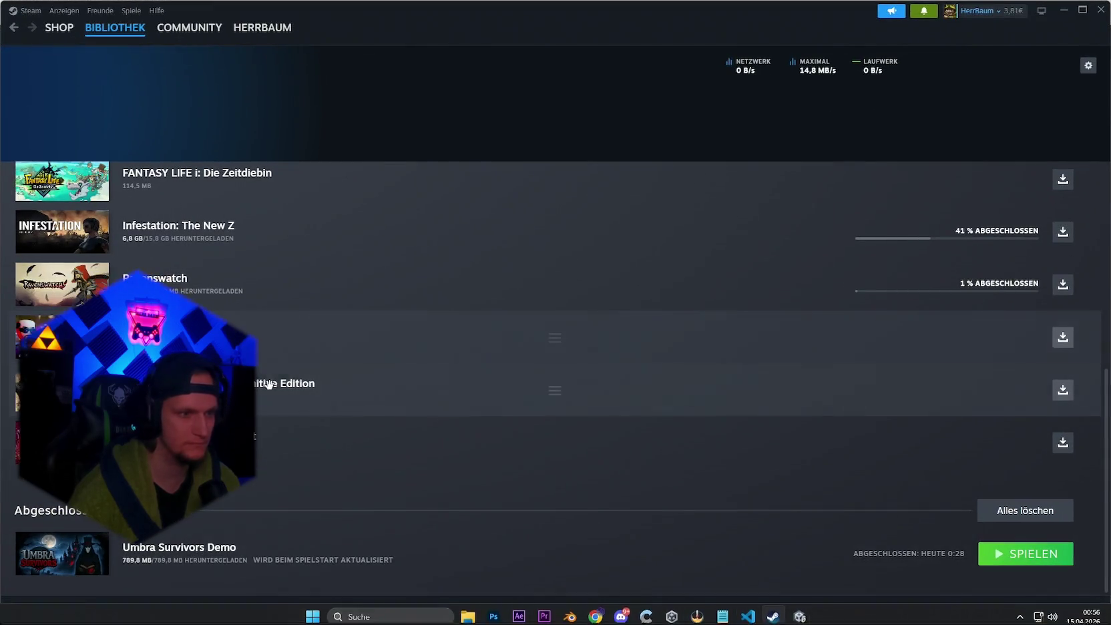
click(106, 48)
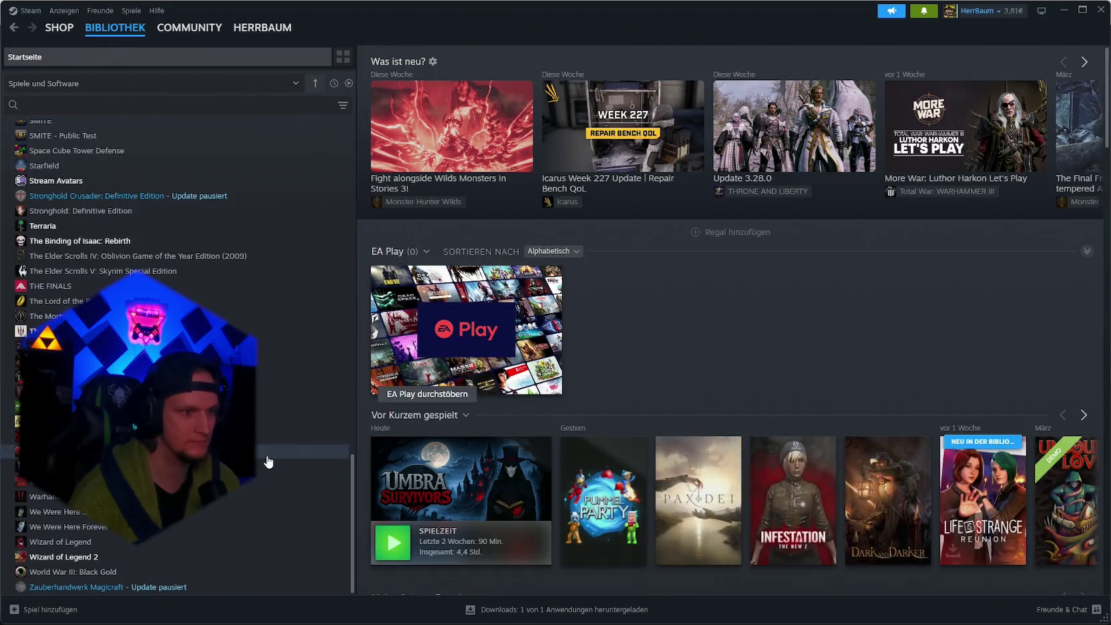
click(167, 436)
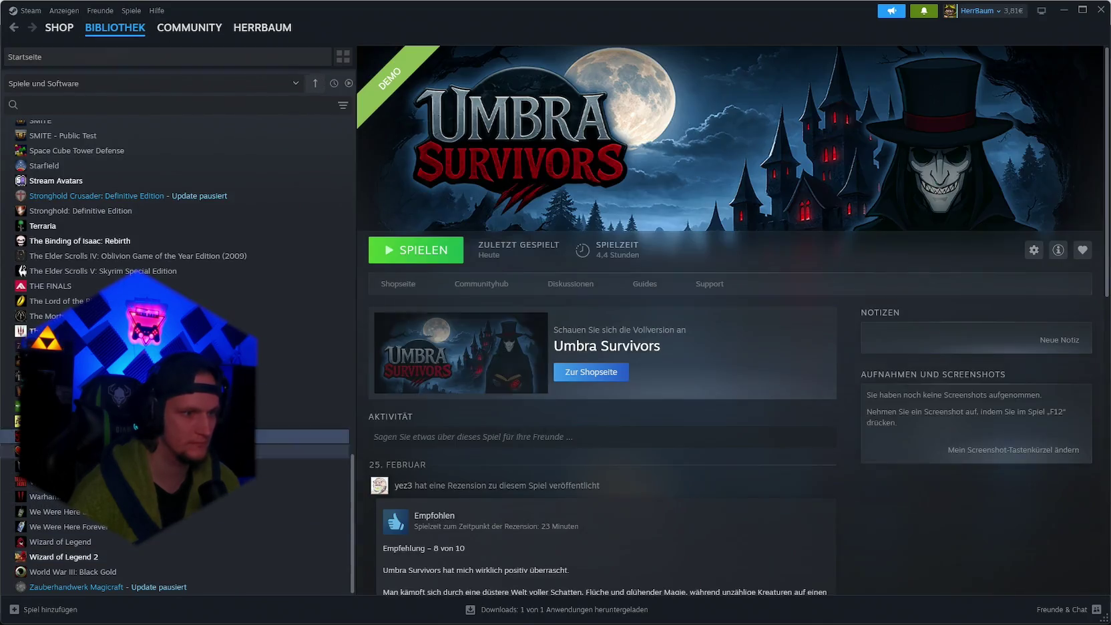
mouse_move(207, 486)
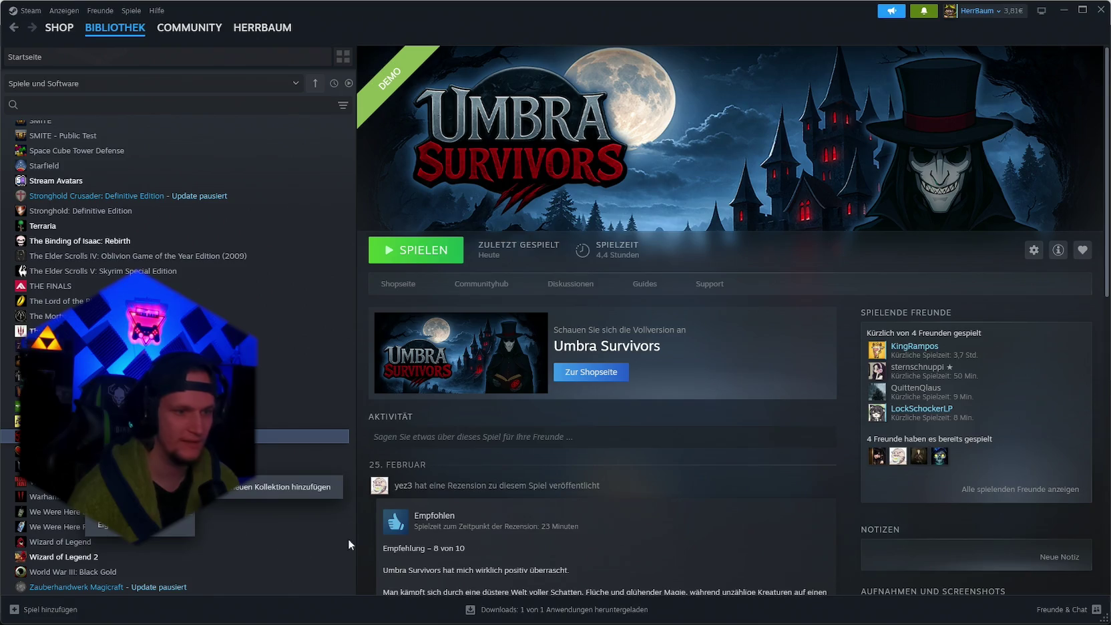
click(26, 10)
click(30, 147)
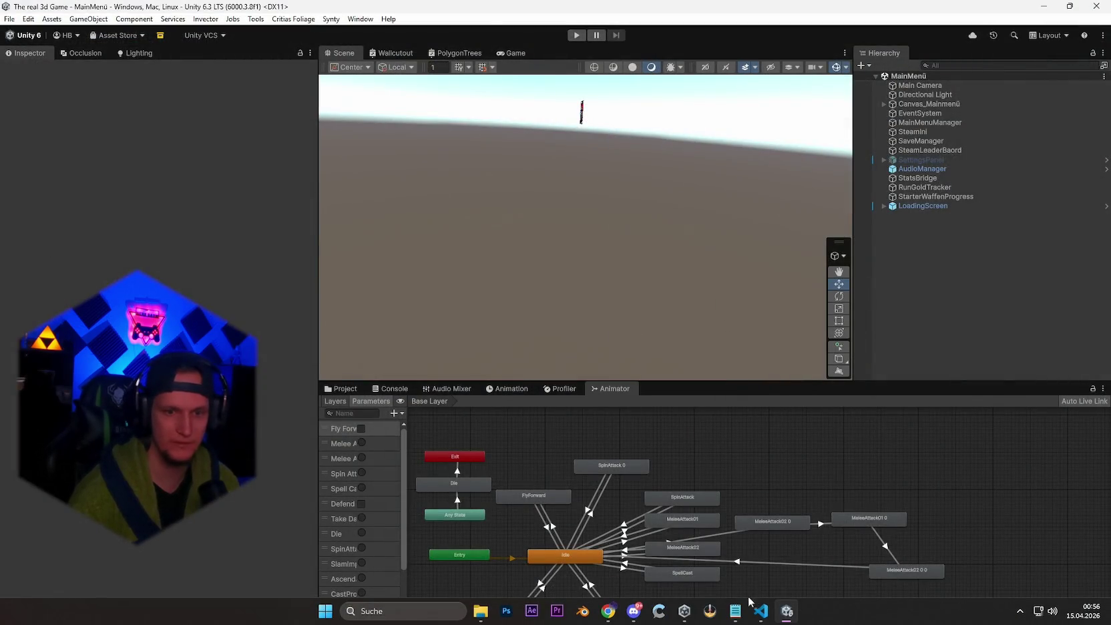
- Relaunch Steam from Windows search and sign in with the first account
click(451, 605)
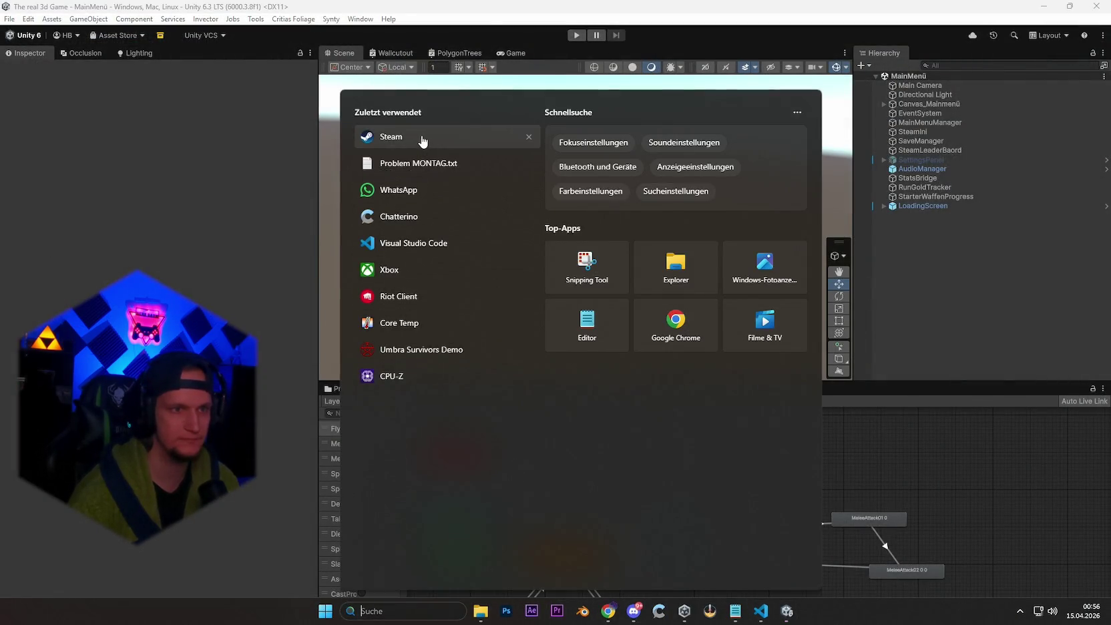
click(422, 142)
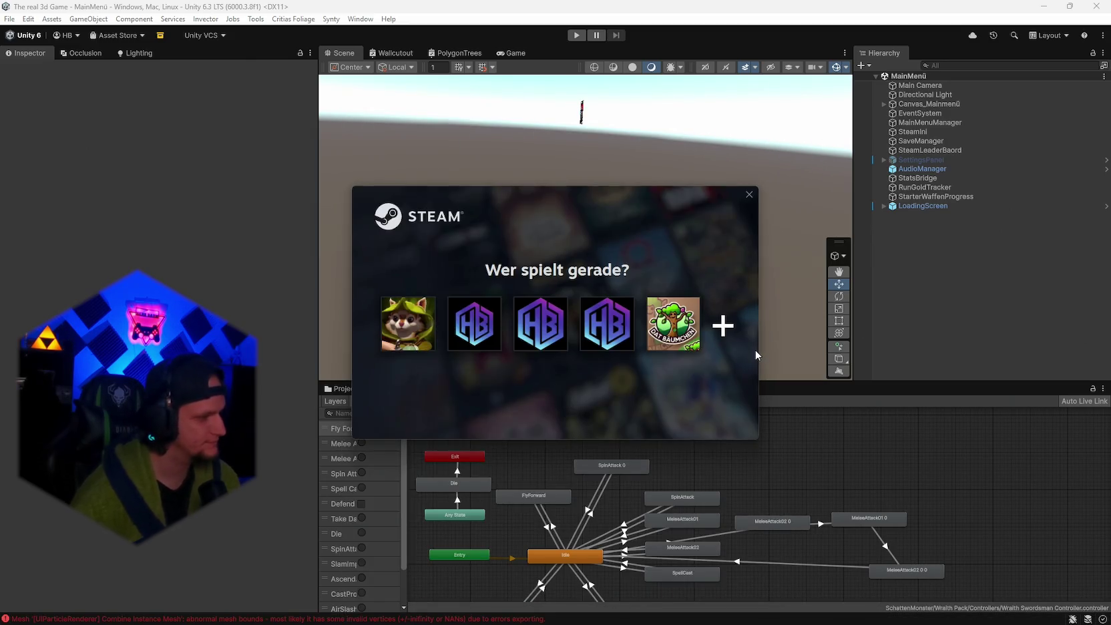
click(402, 320)
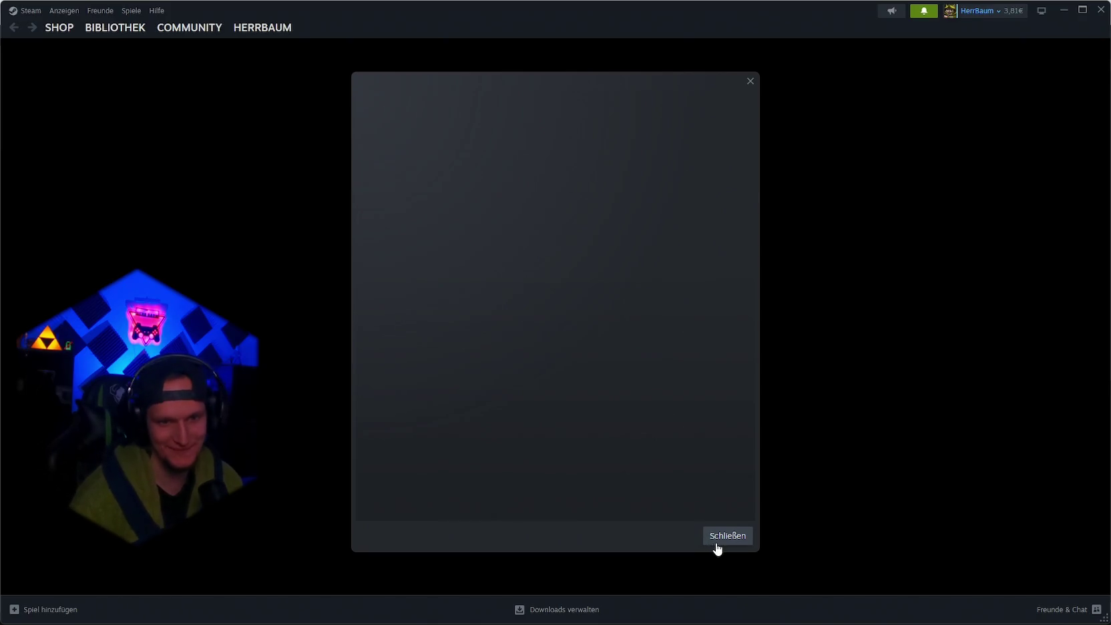
click(719, 549)
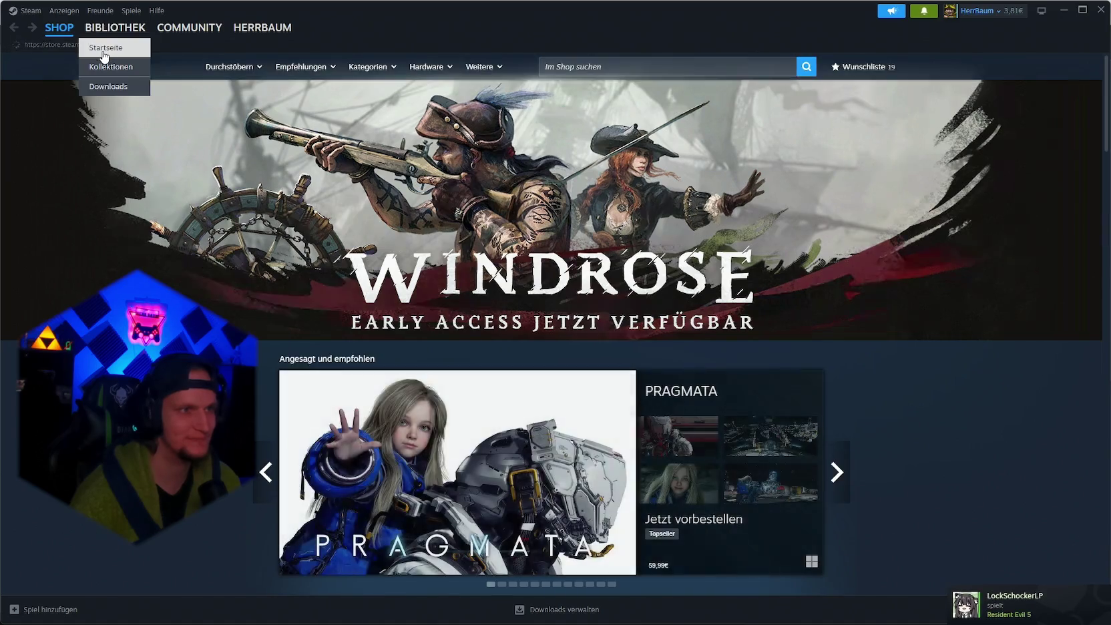
- Update Umbra Survivors Demo with the 37.7 MB download, check Downloads, then minimize Steam
click(103, 52)
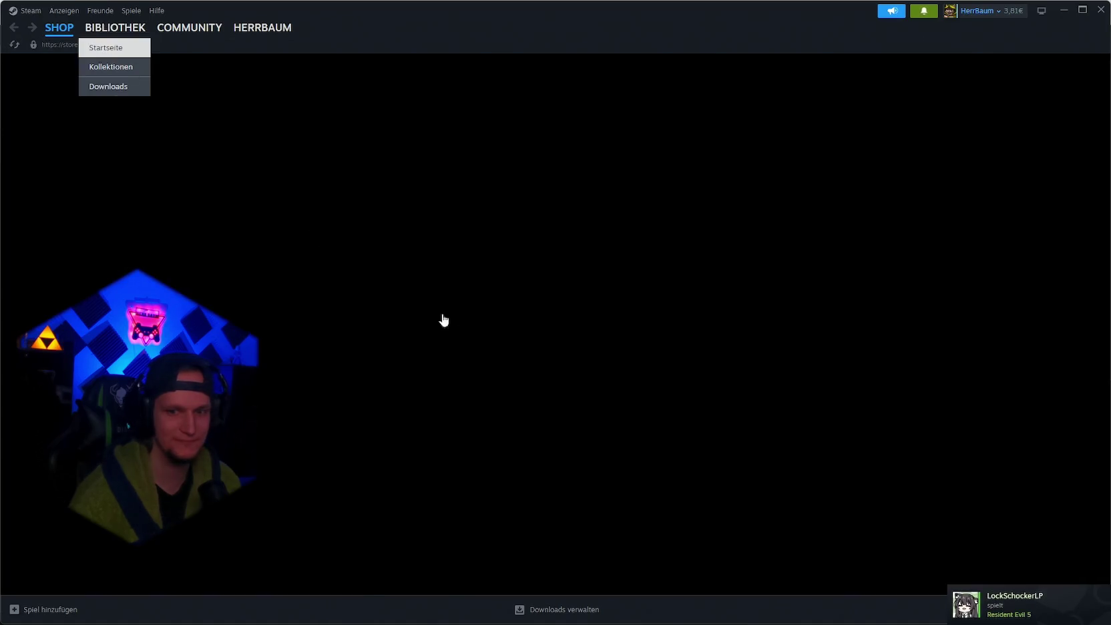
click(101, 437)
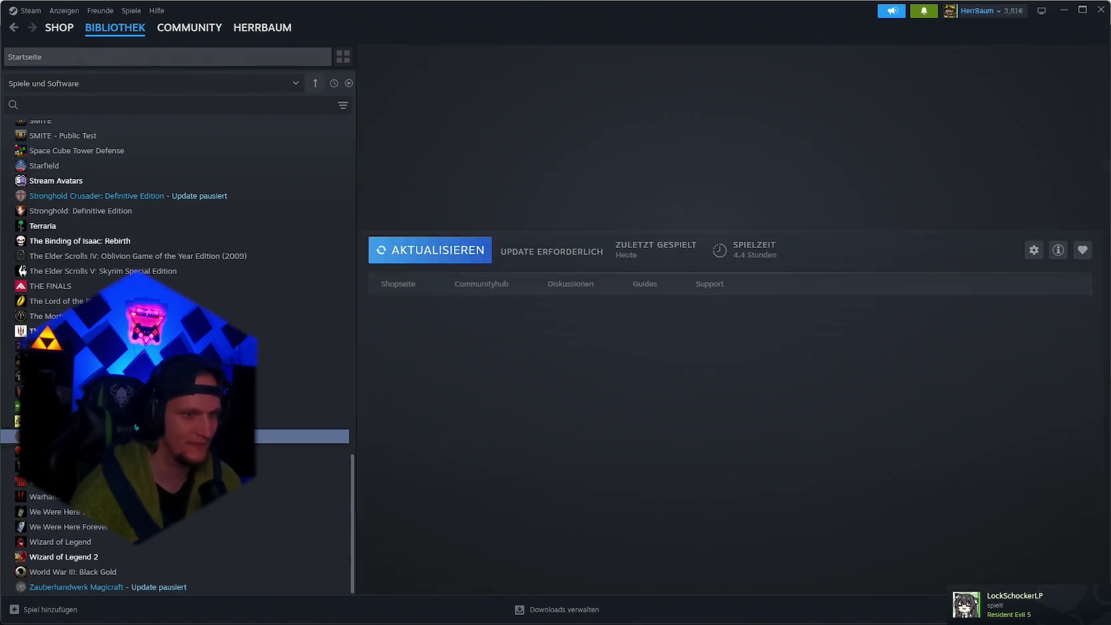
click(448, 612)
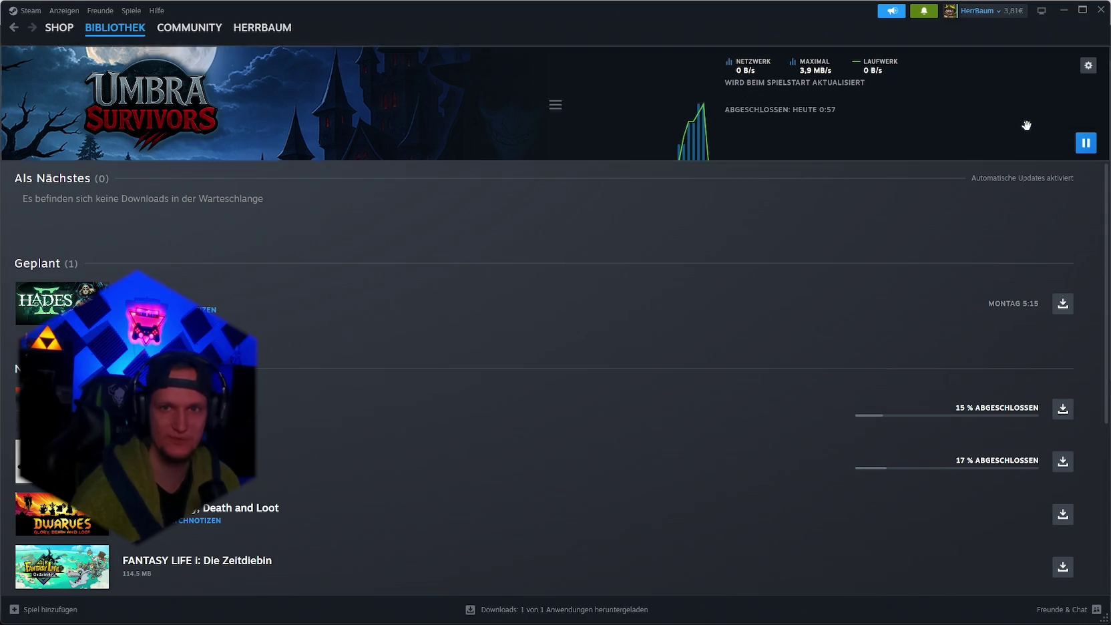
scroll(598, 452, down, 6)
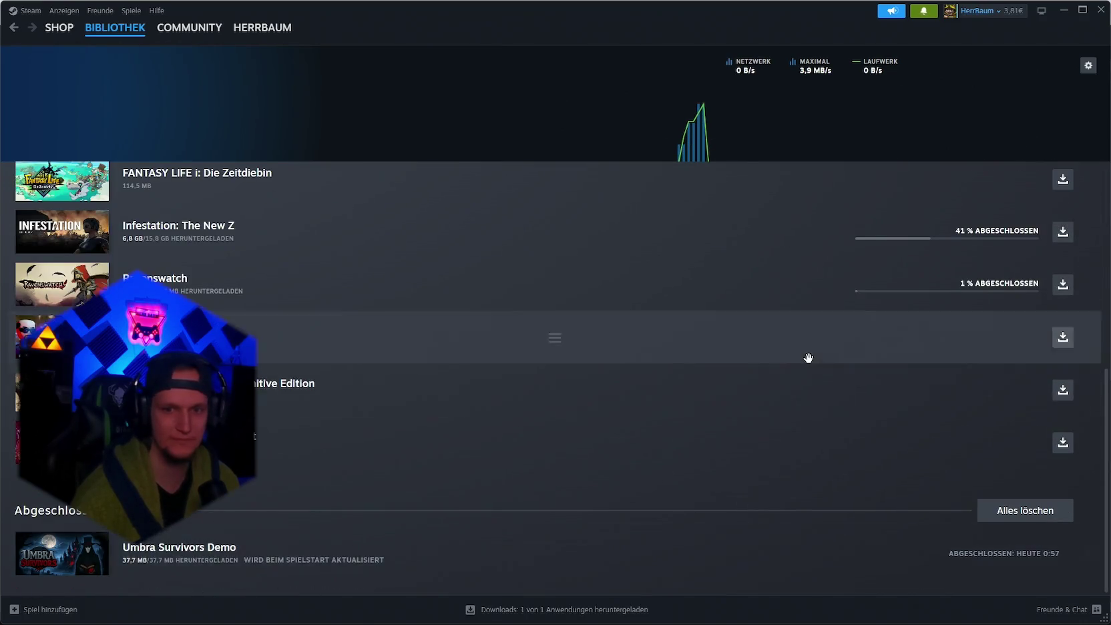
scroll(806, 355, up, 6)
click(1065, 9)
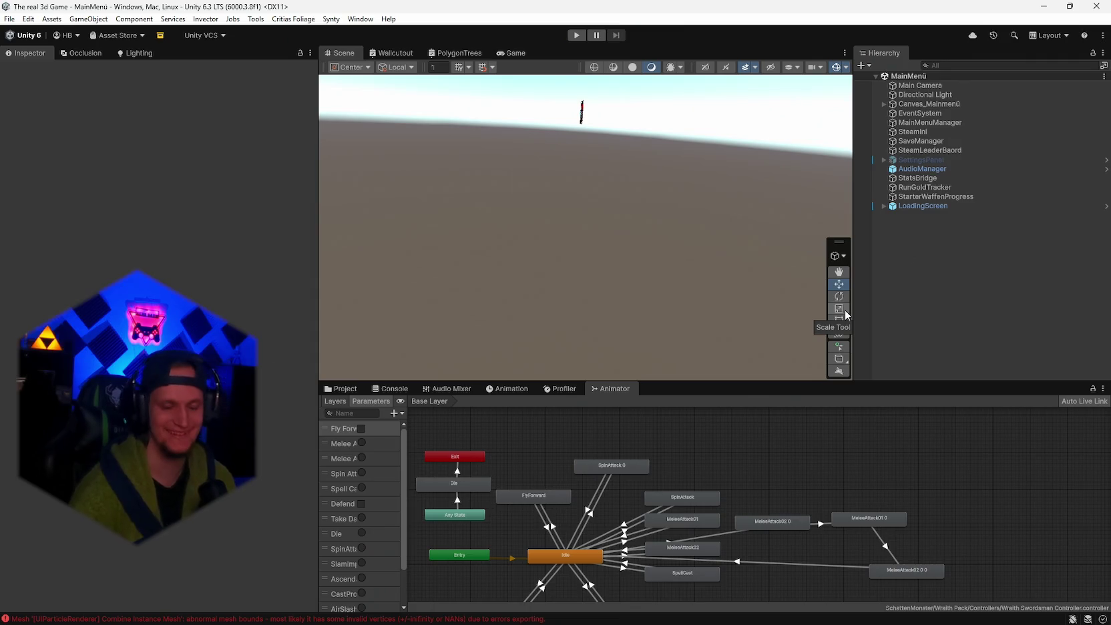
- Launch Umbra Survivors Demo and click past the title screen and story intro into the hub
click(812, 611)
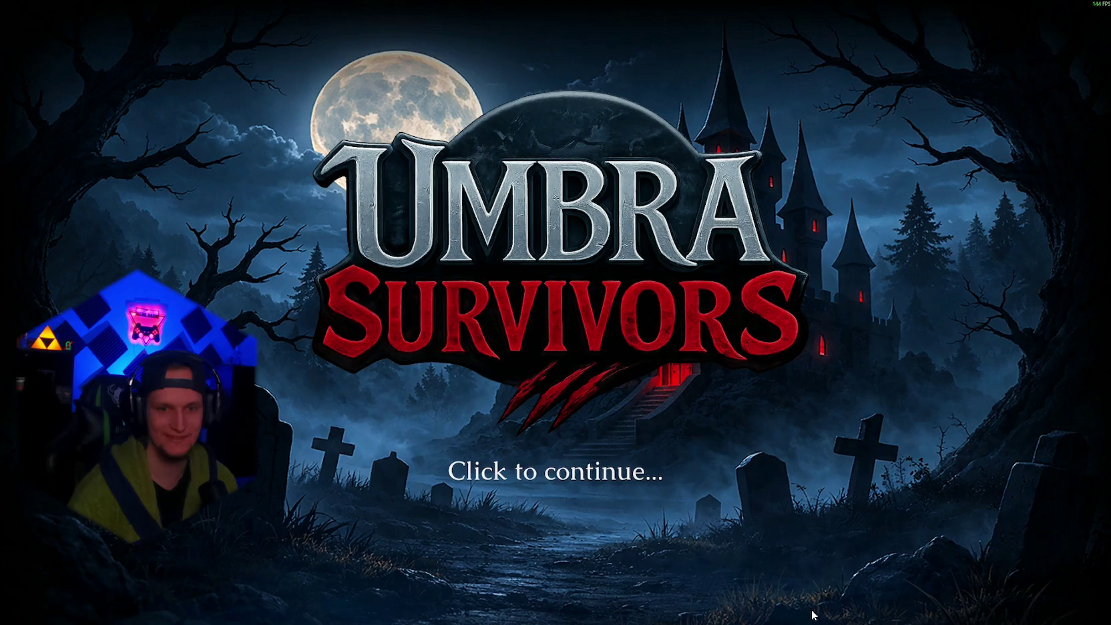
click(671, 368)
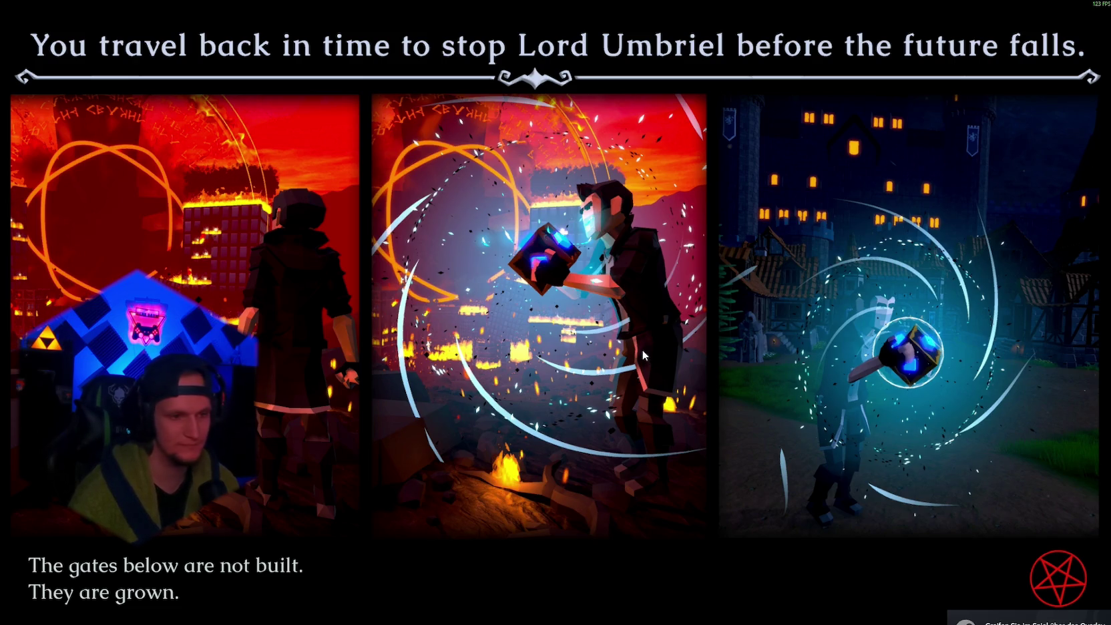
click(642, 350)
- Open the Leaderboard and view the Fire Staff weapon board, then the Friends and Global rankings
key(w)
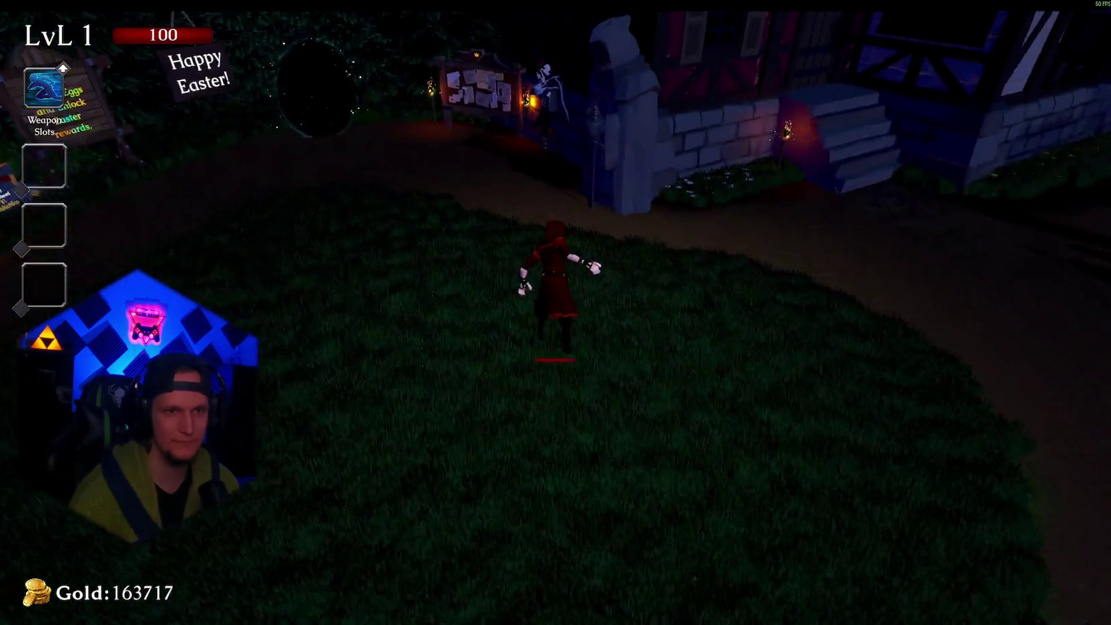
key(e)
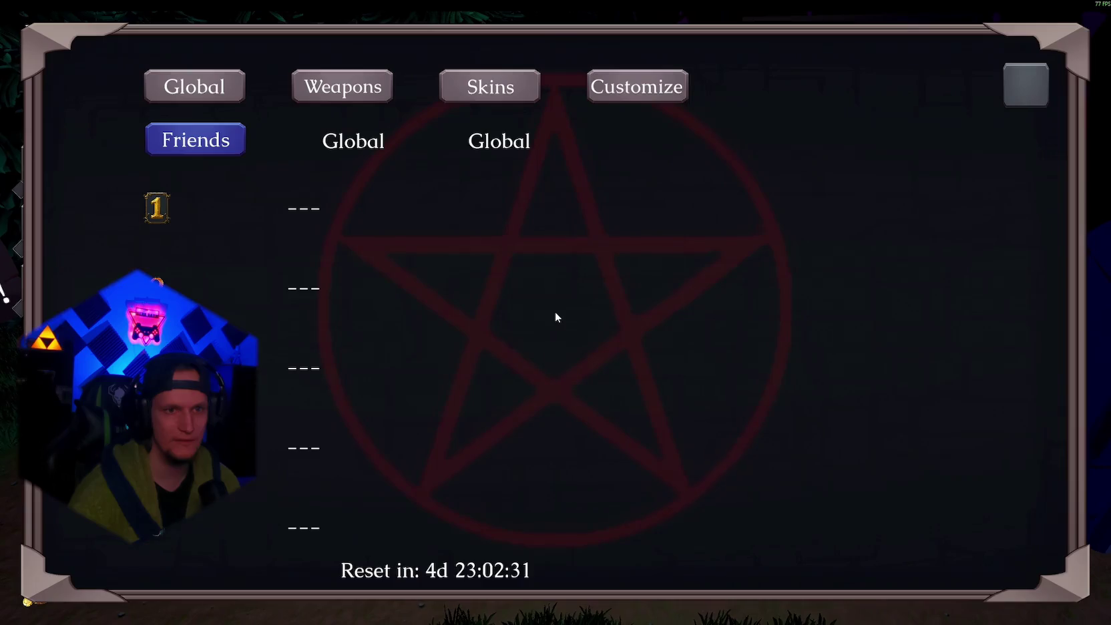
click(351, 91)
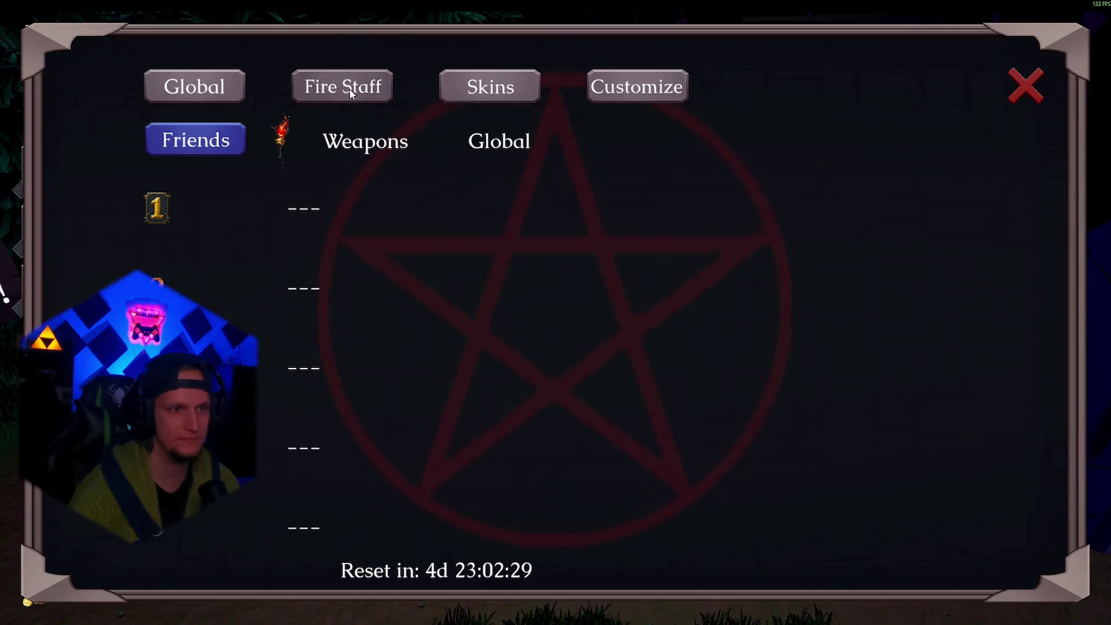
click(219, 93)
click(206, 128)
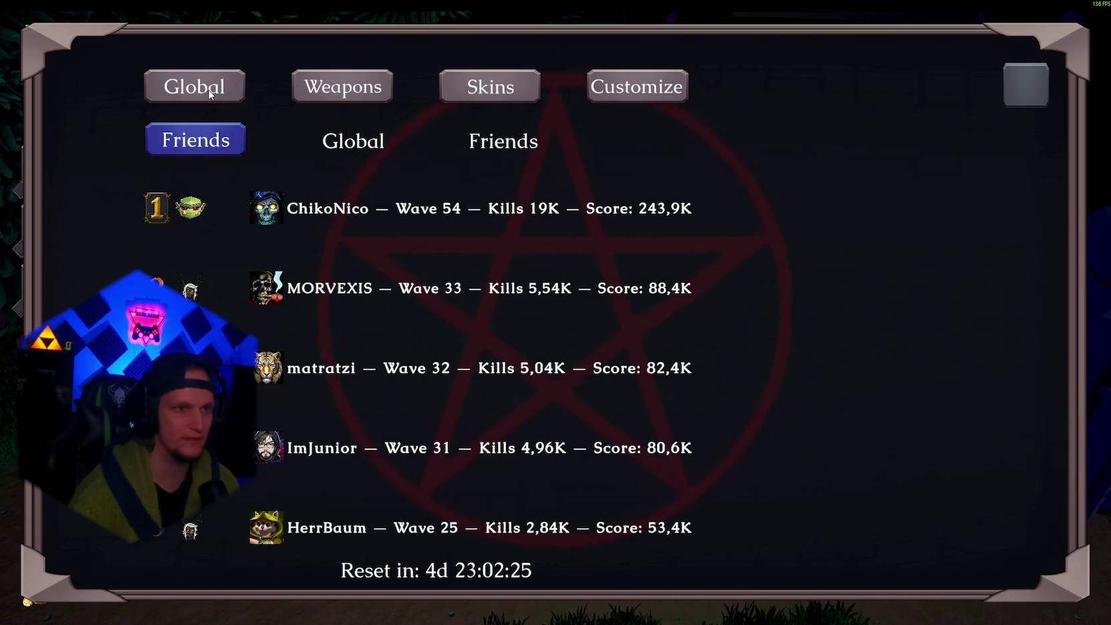
click(194, 85)
click(204, 139)
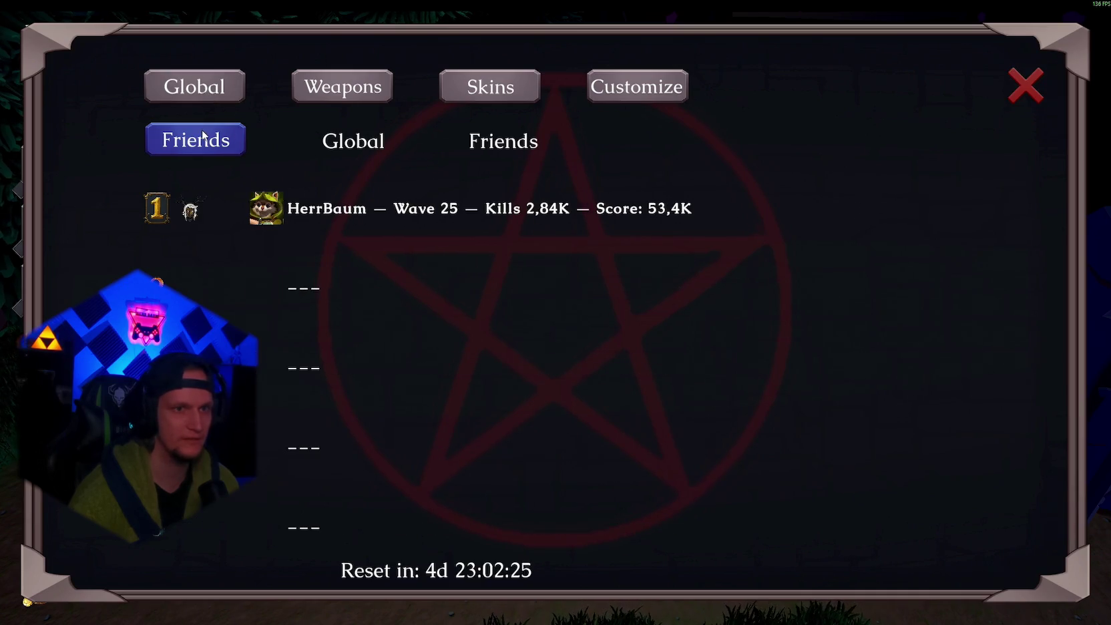
- Cycle the weapon leaderboards through Infernal Torch, Ice Wand, Elder Wand and Mjolnier
click(351, 89)
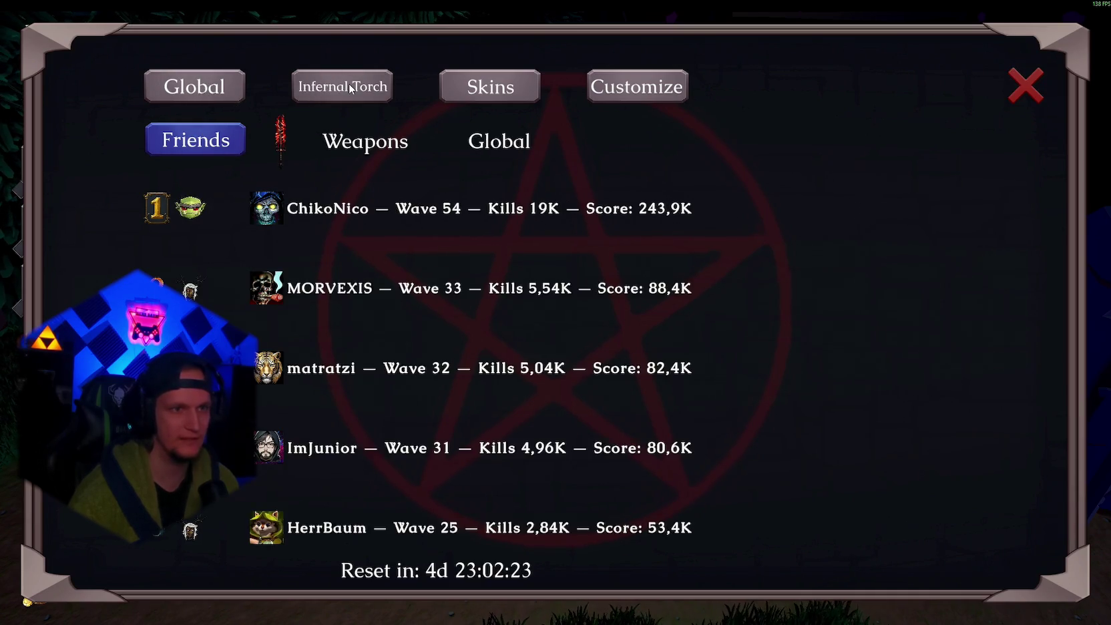
click(353, 89)
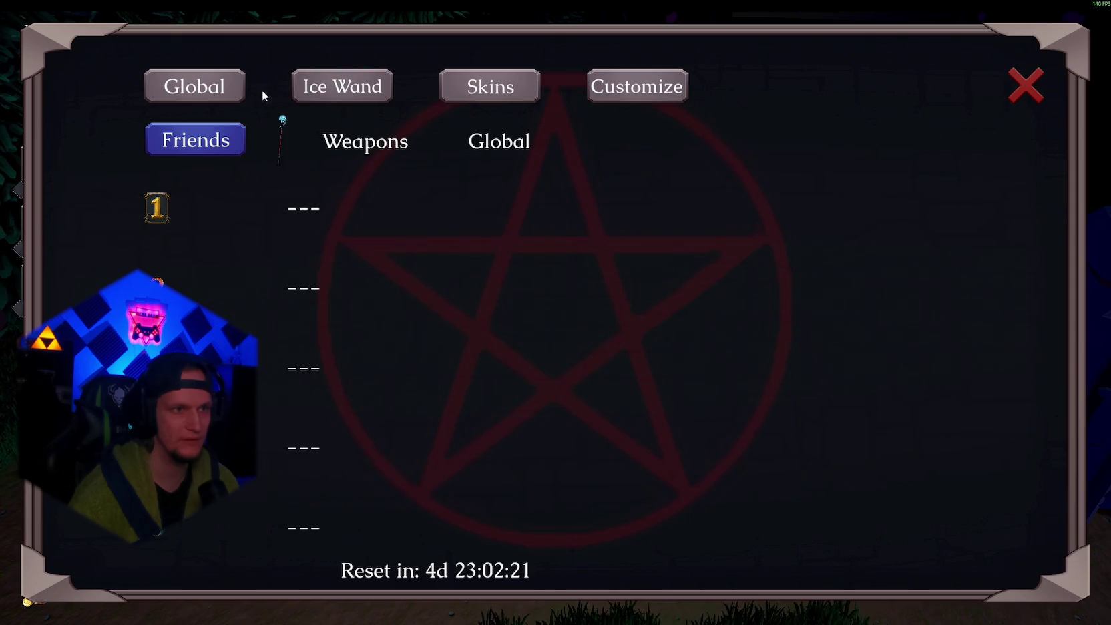
click(207, 142)
click(208, 142)
click(347, 82)
click(347, 83)
- Browse the Beta, Gold, FireMage, Dwarf and Goblin skin leaderboards, then return to Global
click(489, 78)
click(489, 78)
click(489, 79)
click(486, 79)
click(486, 79)
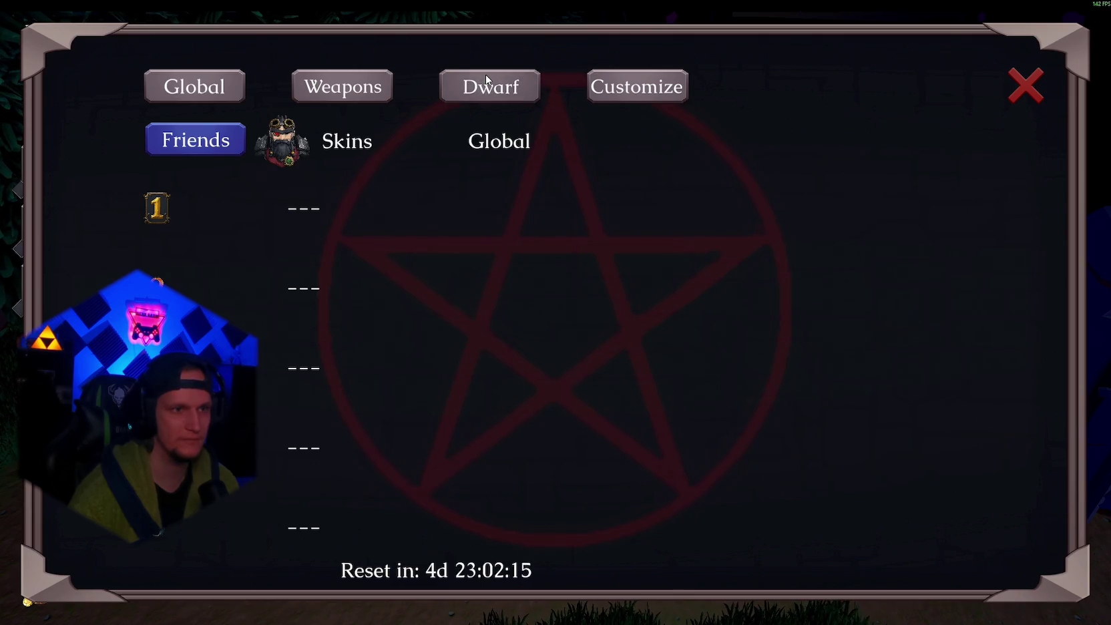
click(486, 79)
click(193, 92)
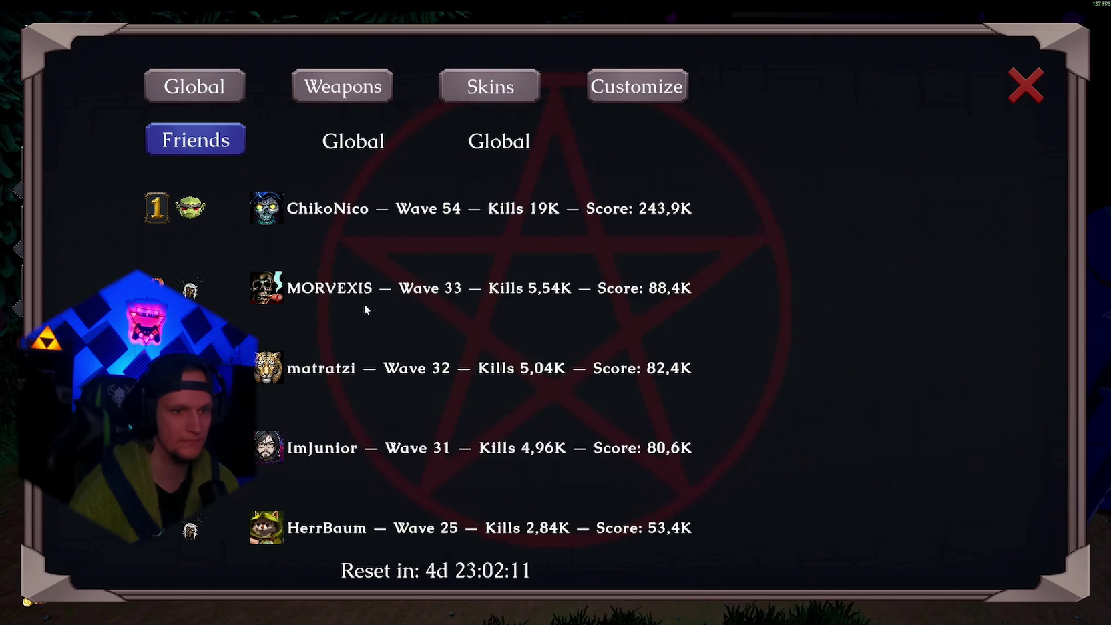
- Cycle every skin leaderboard from JackoLantern through Goblin, then return to global rankings
click(481, 80)
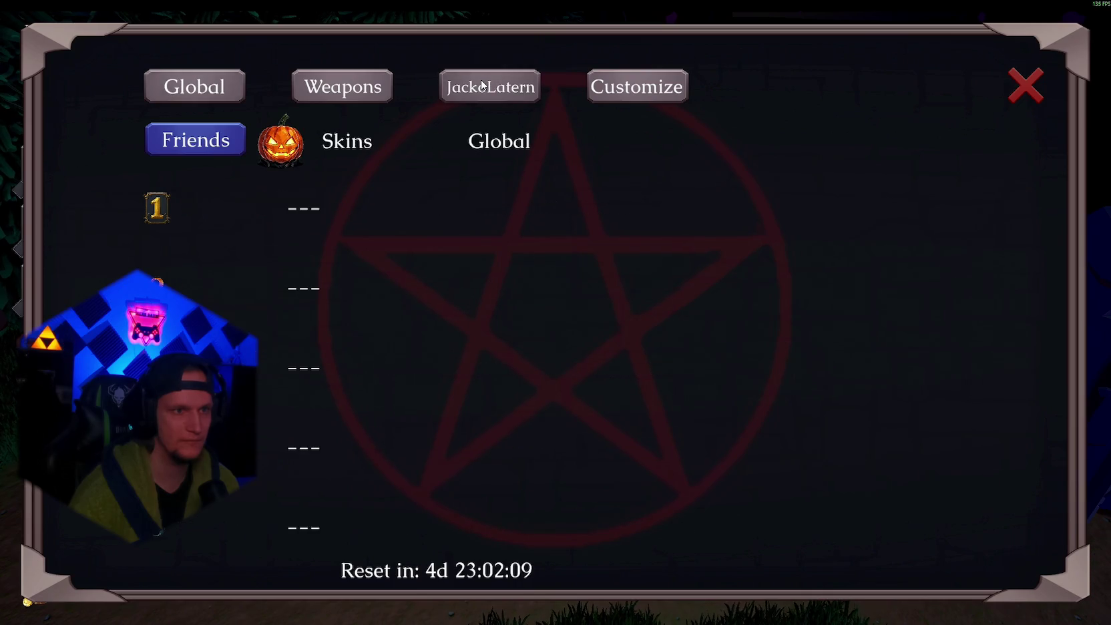
click(481, 80)
click(482, 85)
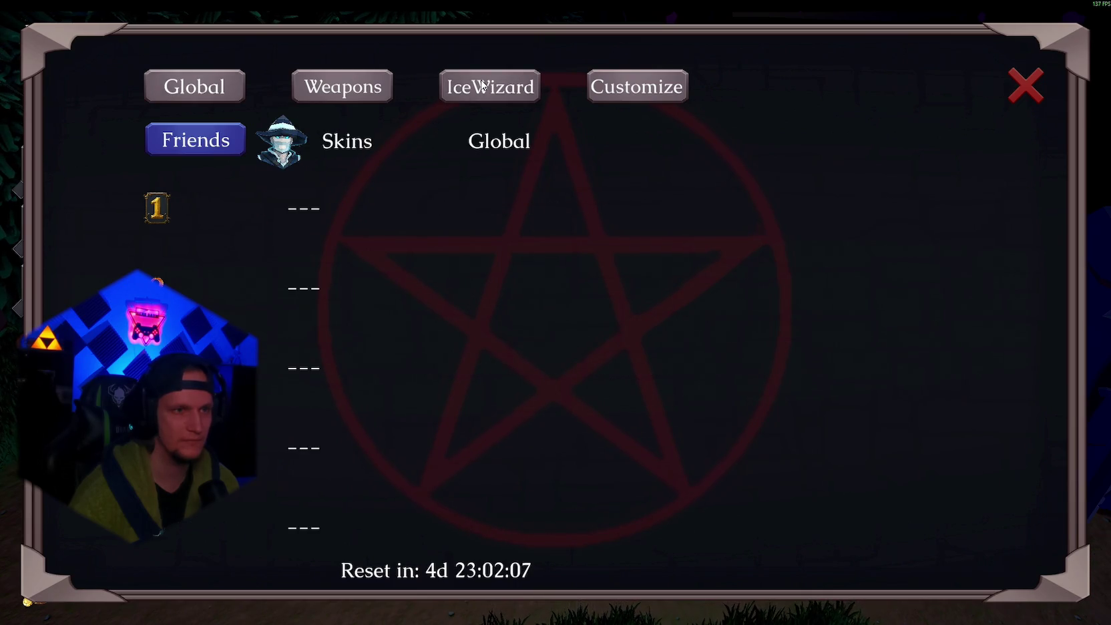
click(482, 85)
click(482, 85)
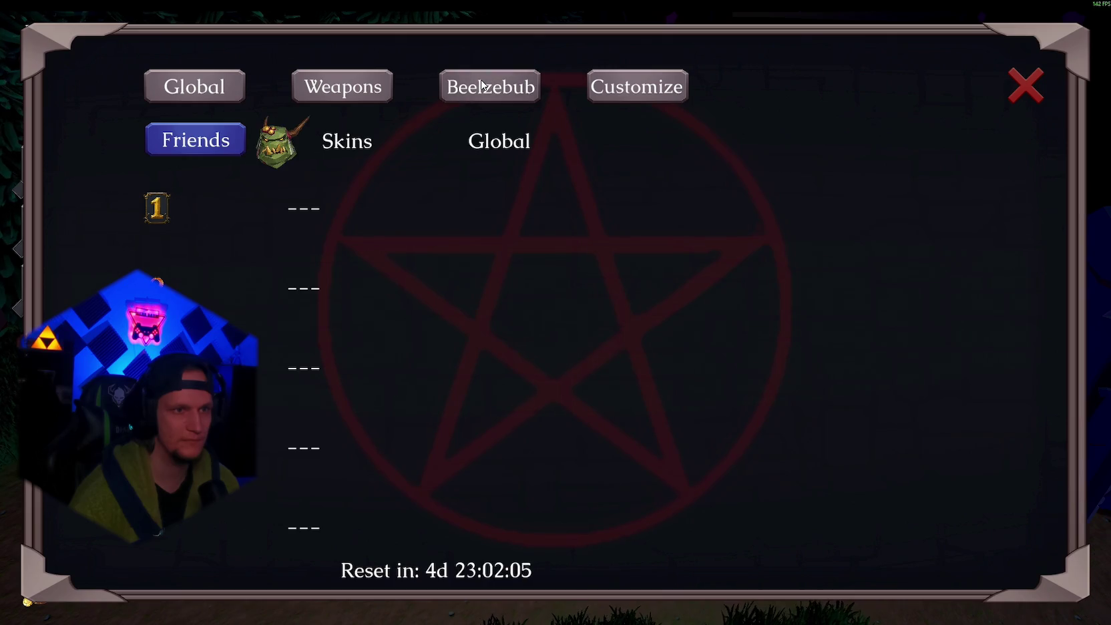
click(482, 85)
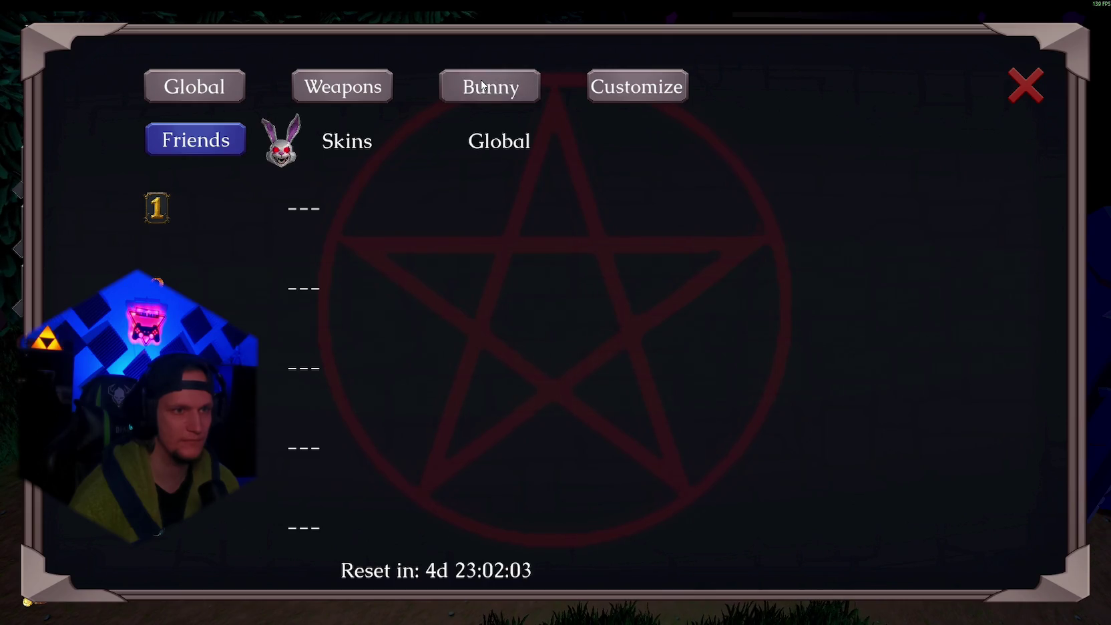
click(483, 85)
click(482, 84)
click(482, 85)
click(482, 85)
click(482, 85)
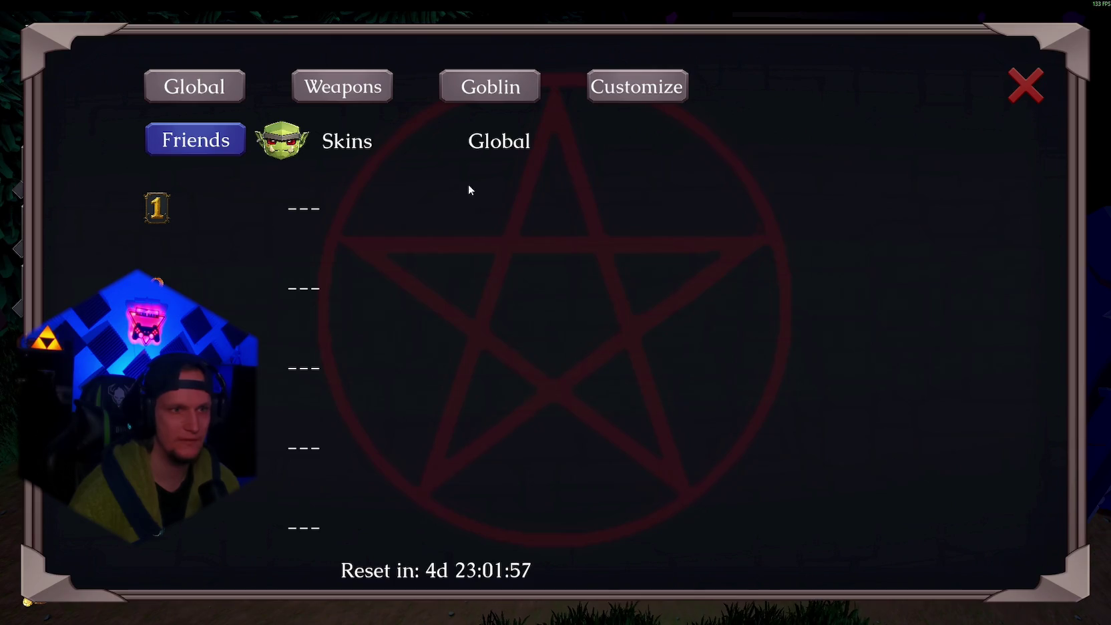
click(212, 89)
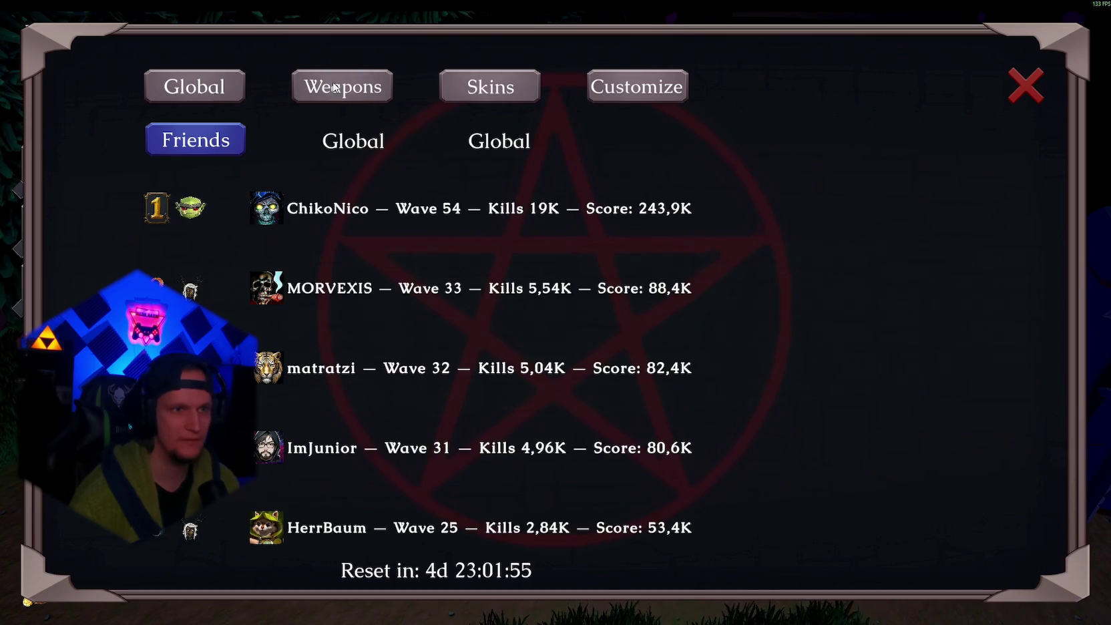
- Walk to the weapon building and equip the Fire Staff from the weapon book
key(a)
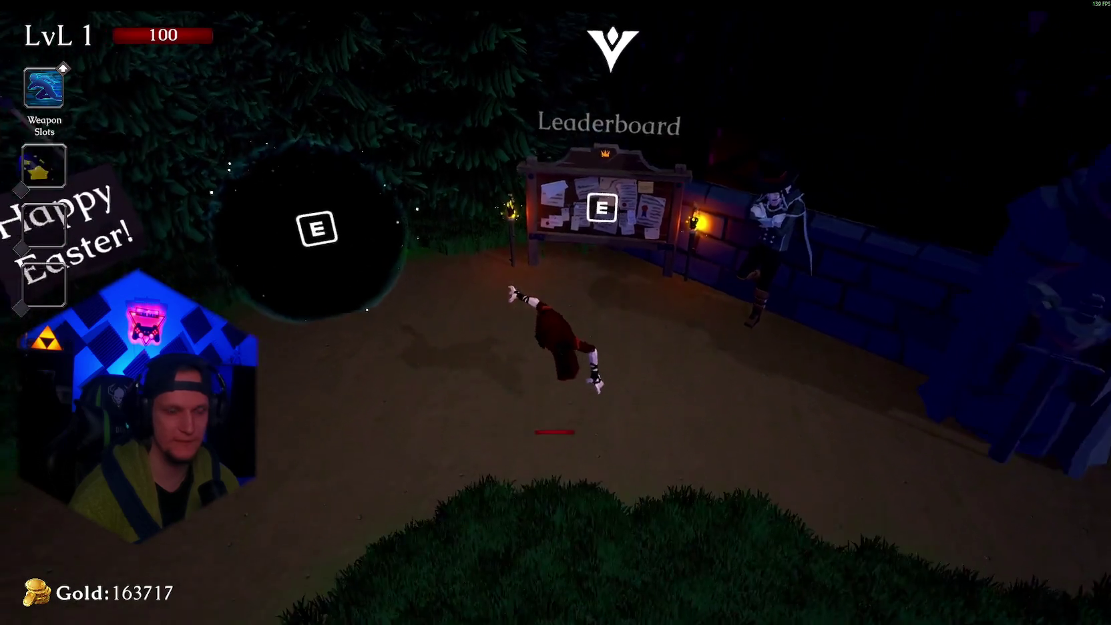
key(w)
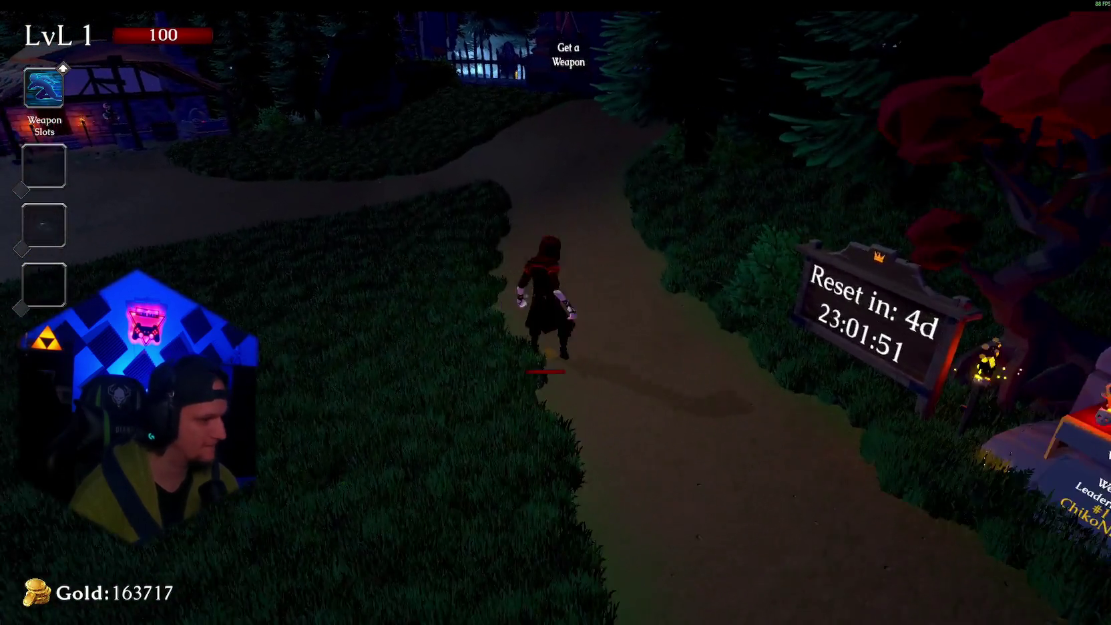
key(w)
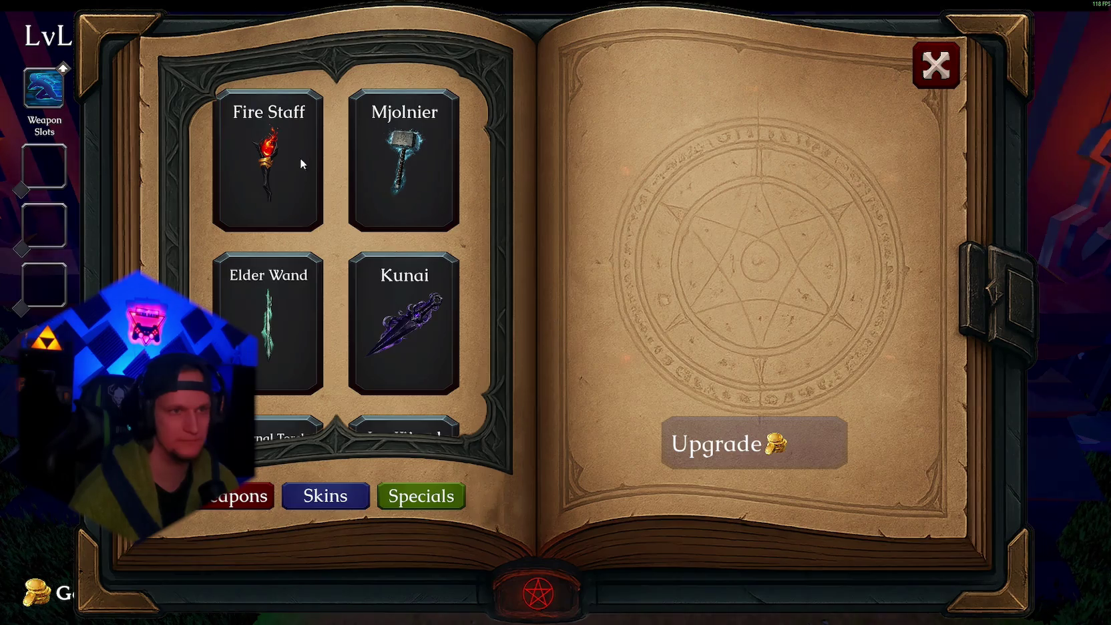
click(300, 161)
click(937, 65)
- Enter the dark portal to start Cursed Forest Stage1
key(s)
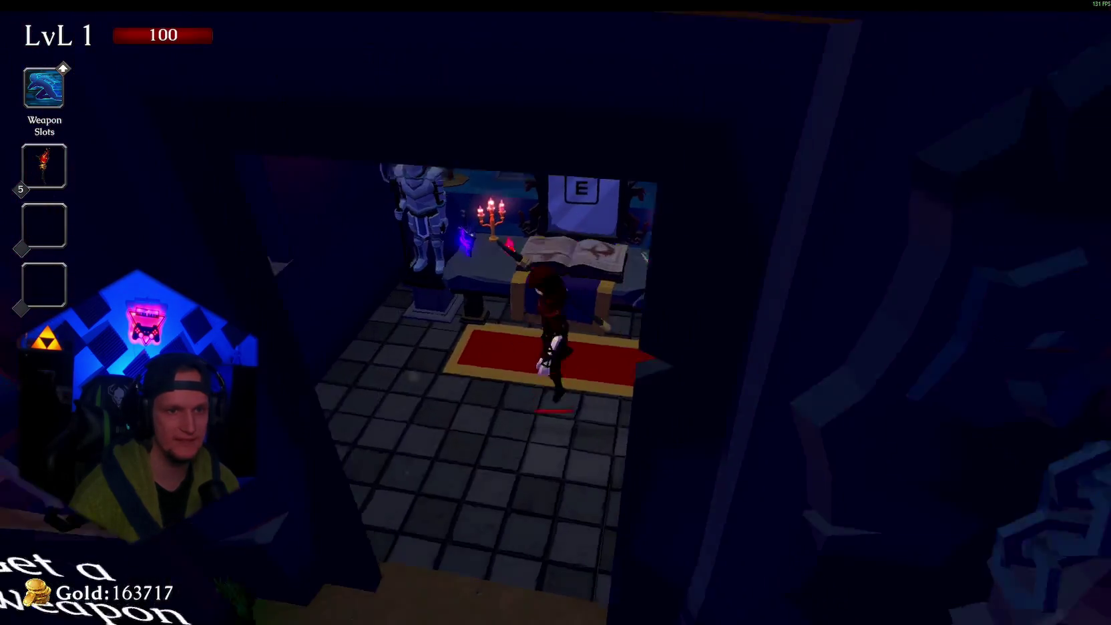
key(w)
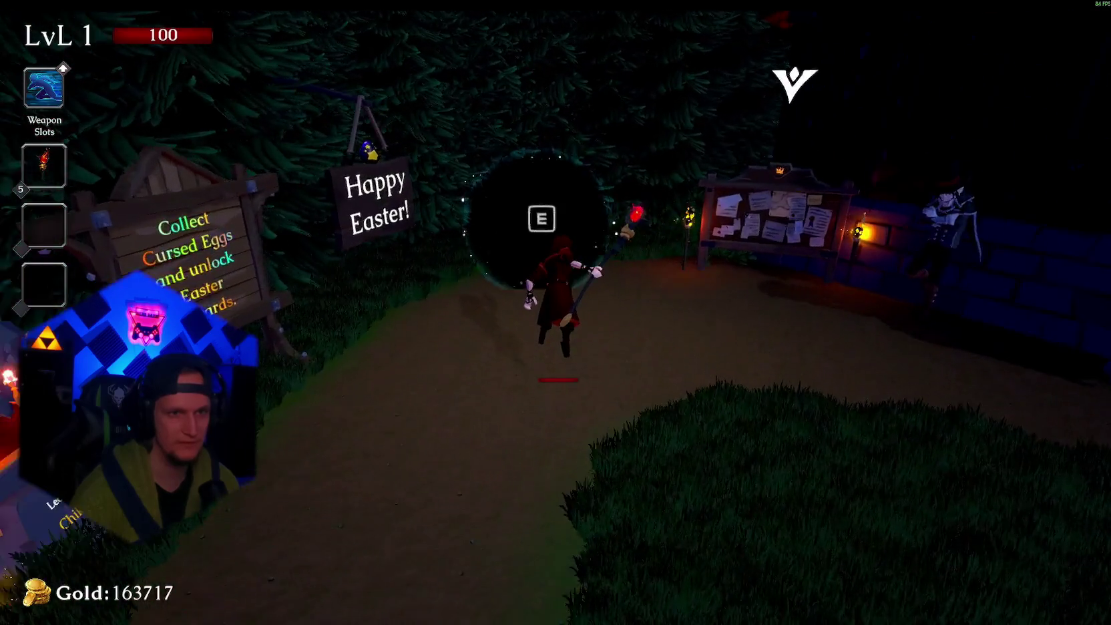
key(e)
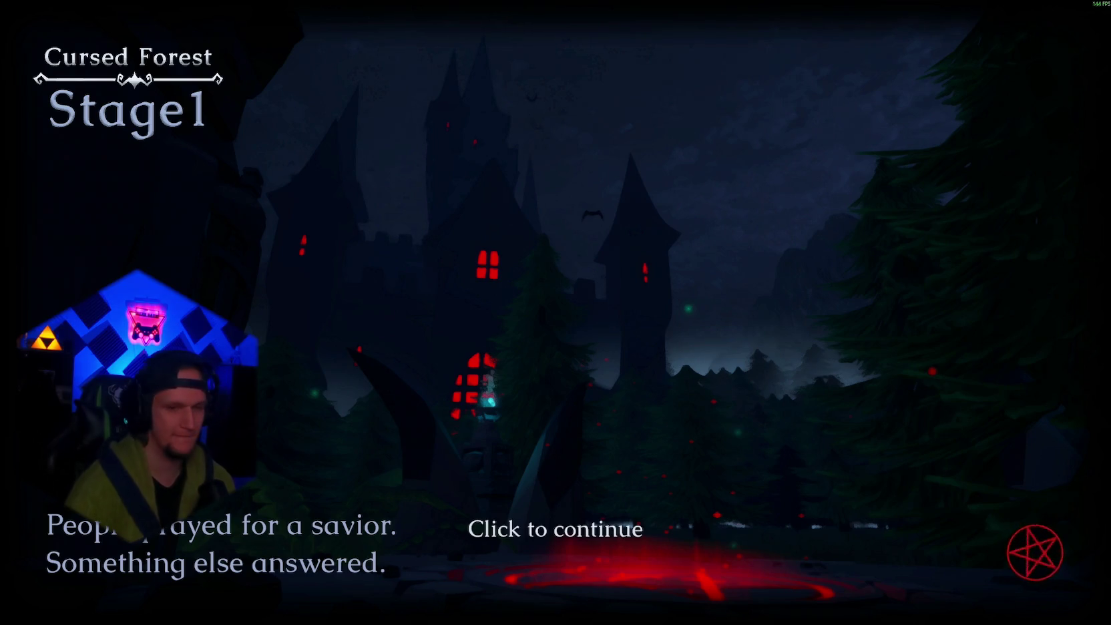
- Fight through Wave 1 into Wave 2, then pause the game
key(w)
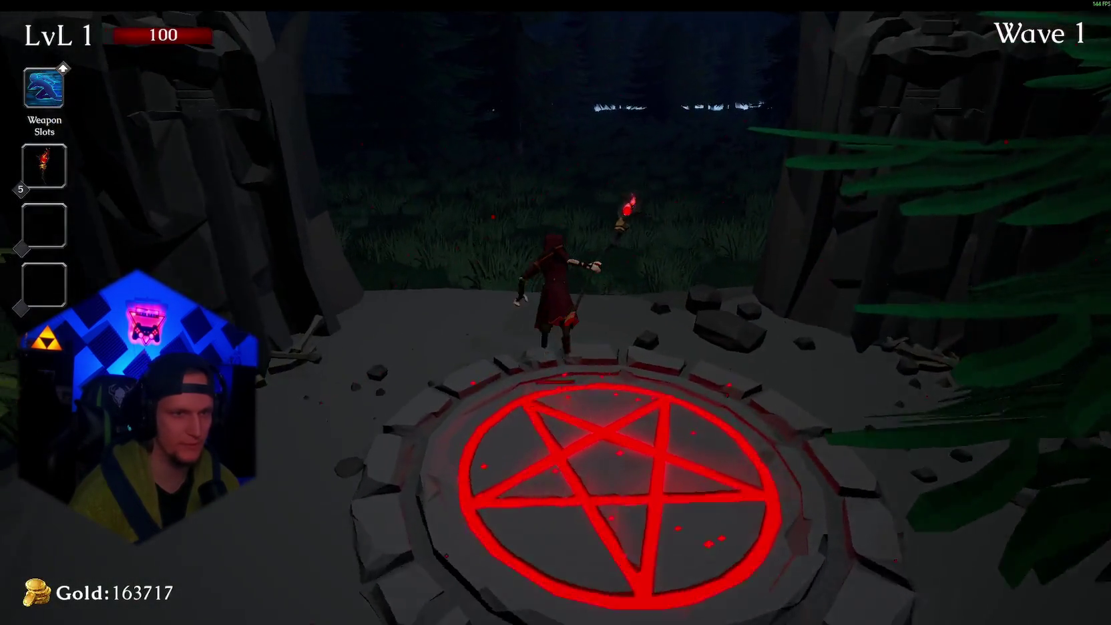
key(w)
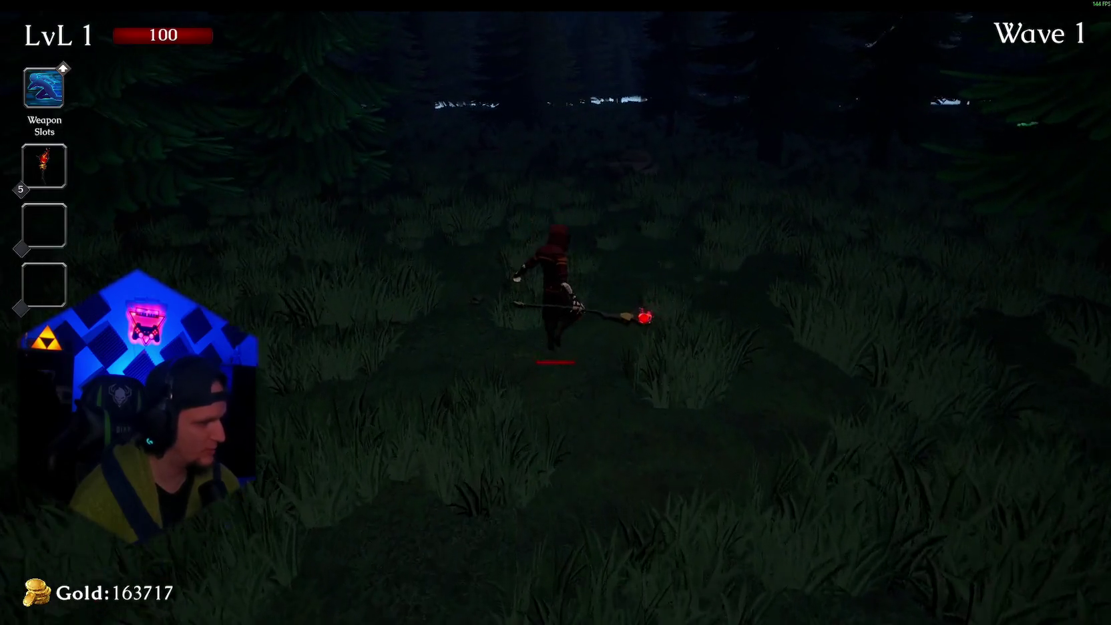
key(w)
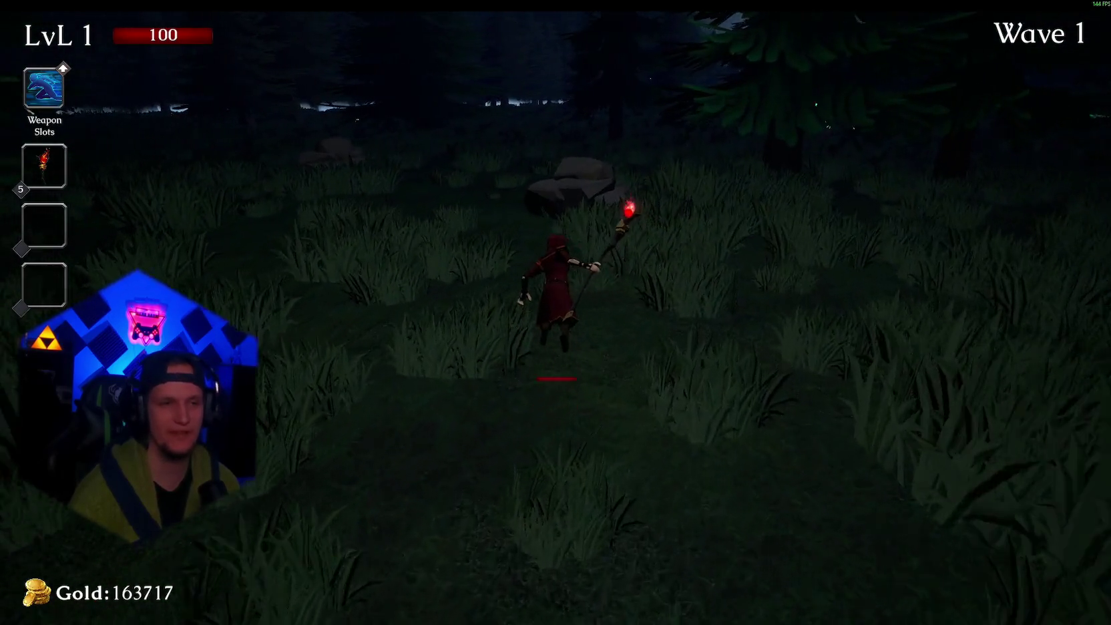
key(w)
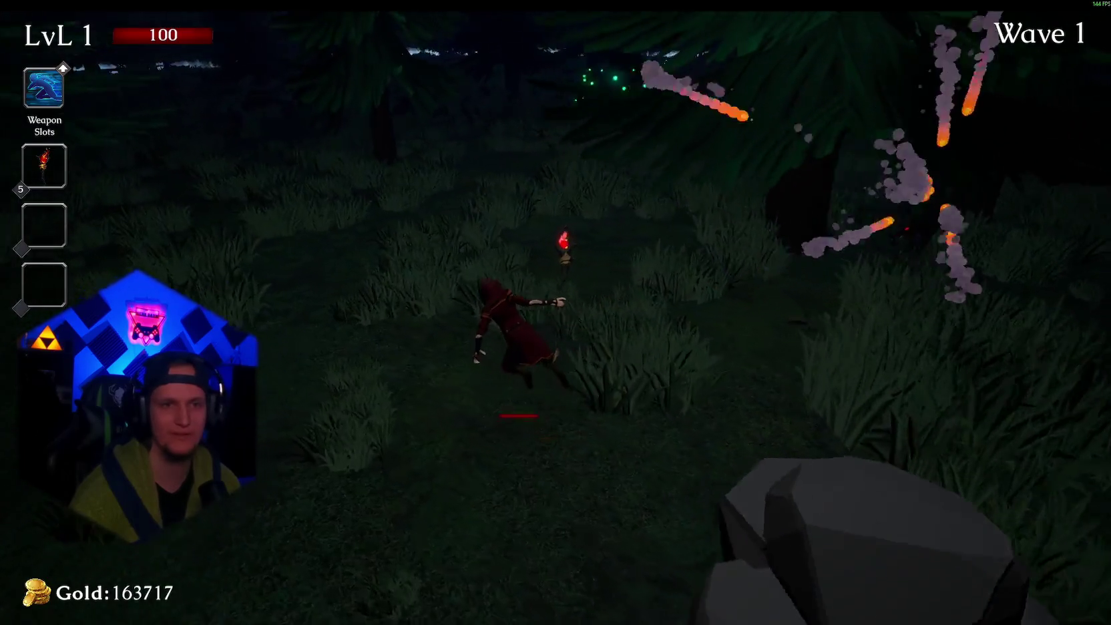
key(w)
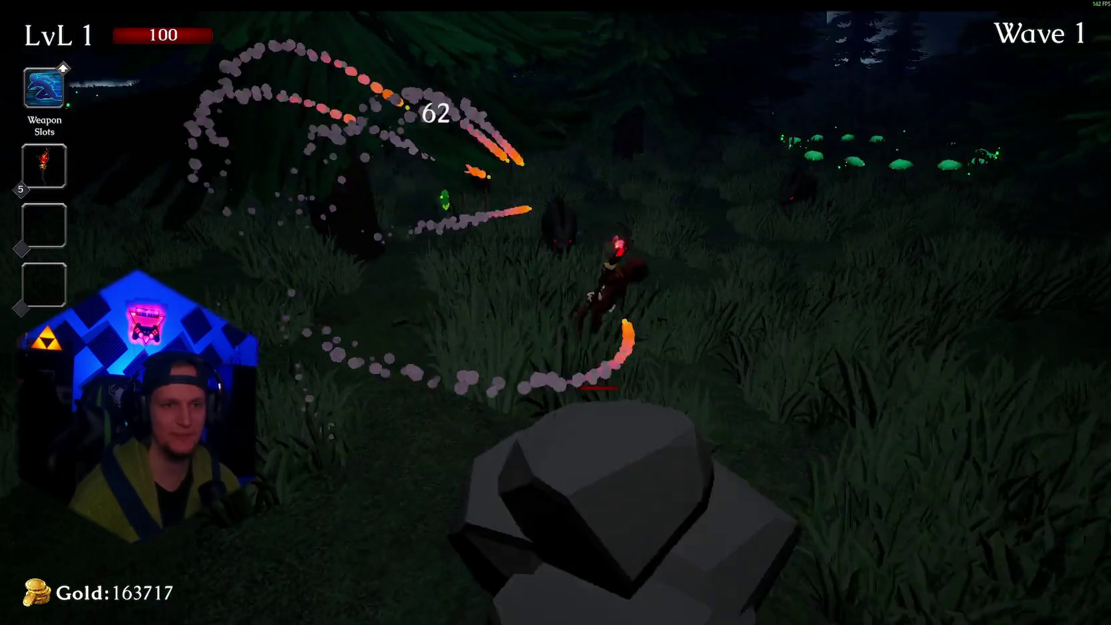
key(w)
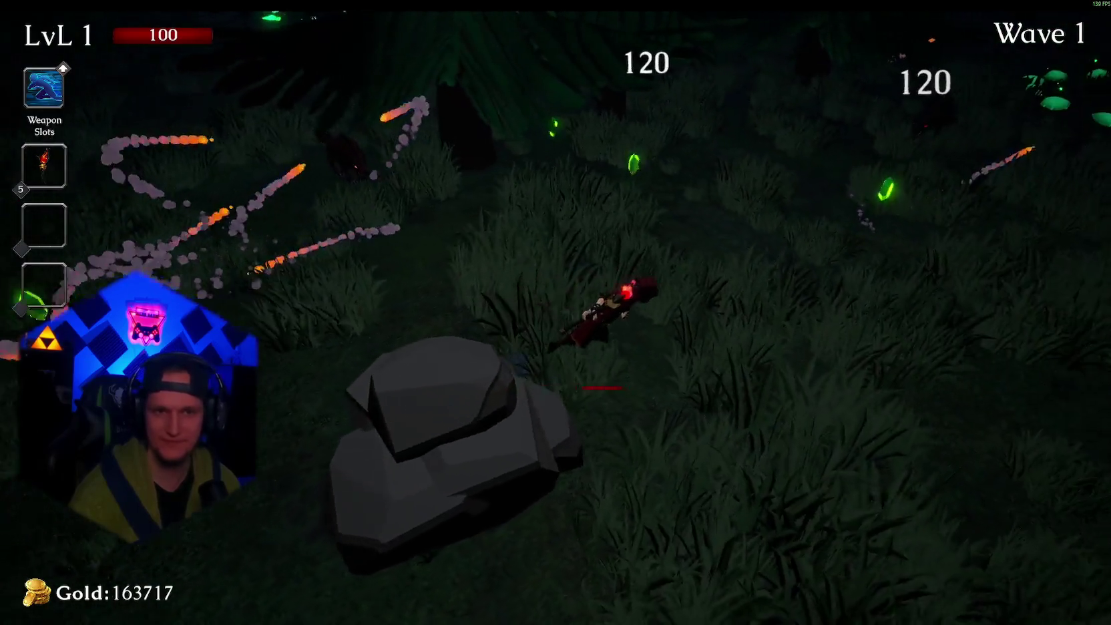
key(w)
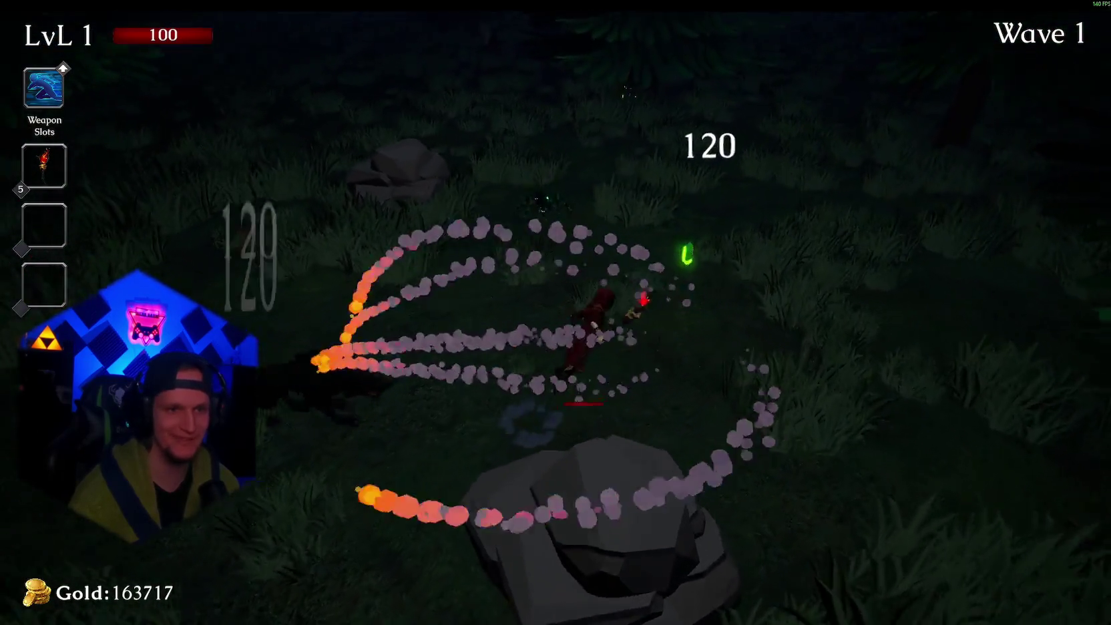
key(w)
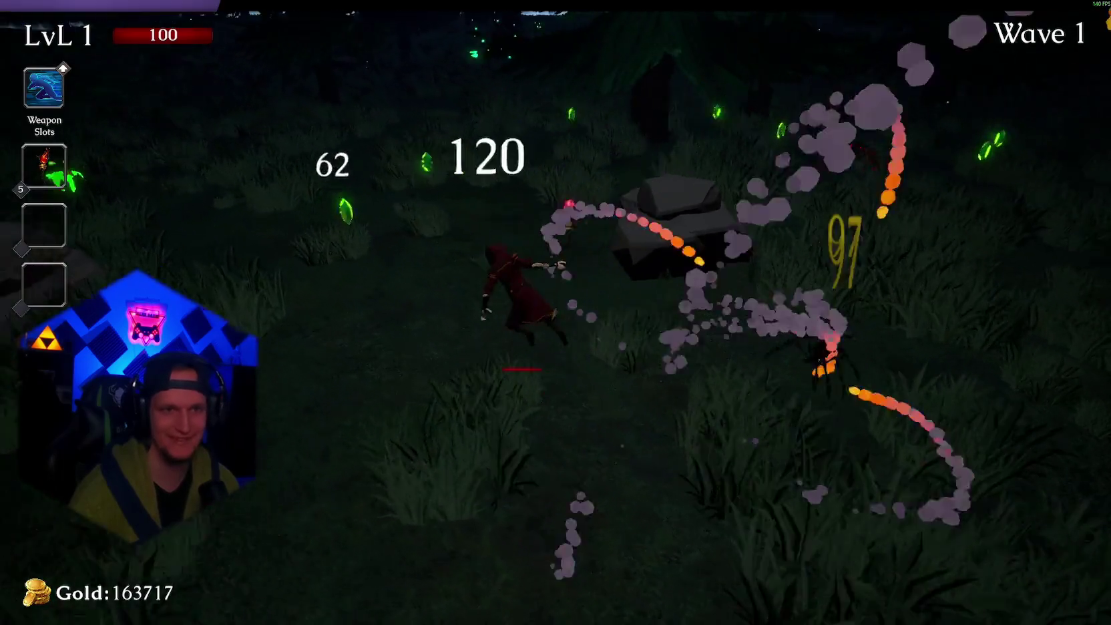
key(w)
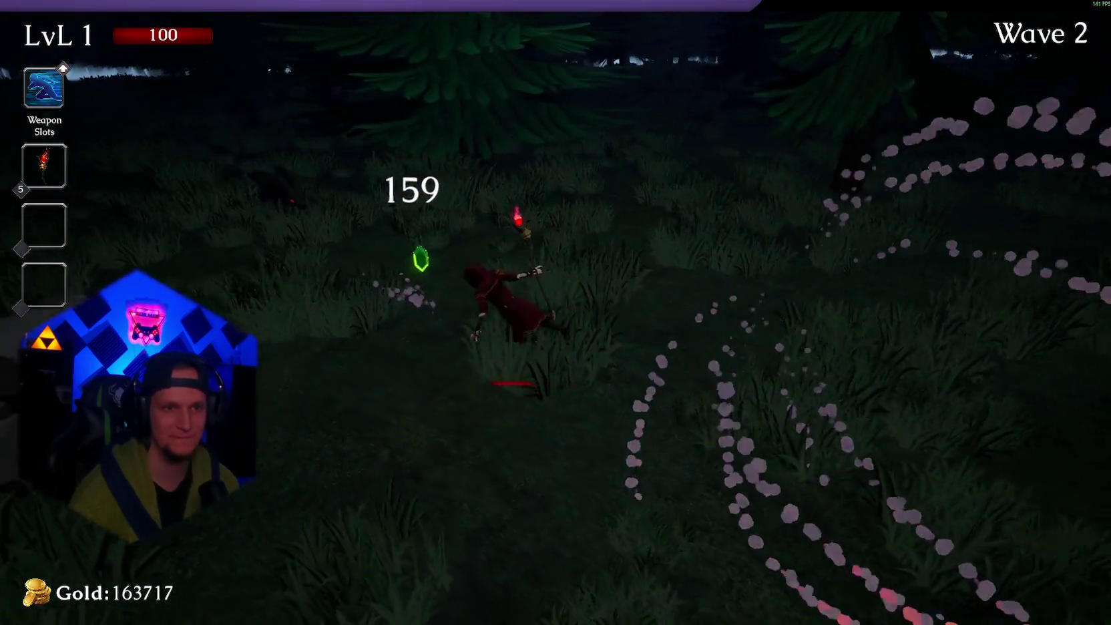
key(Escape)
key(Escape)
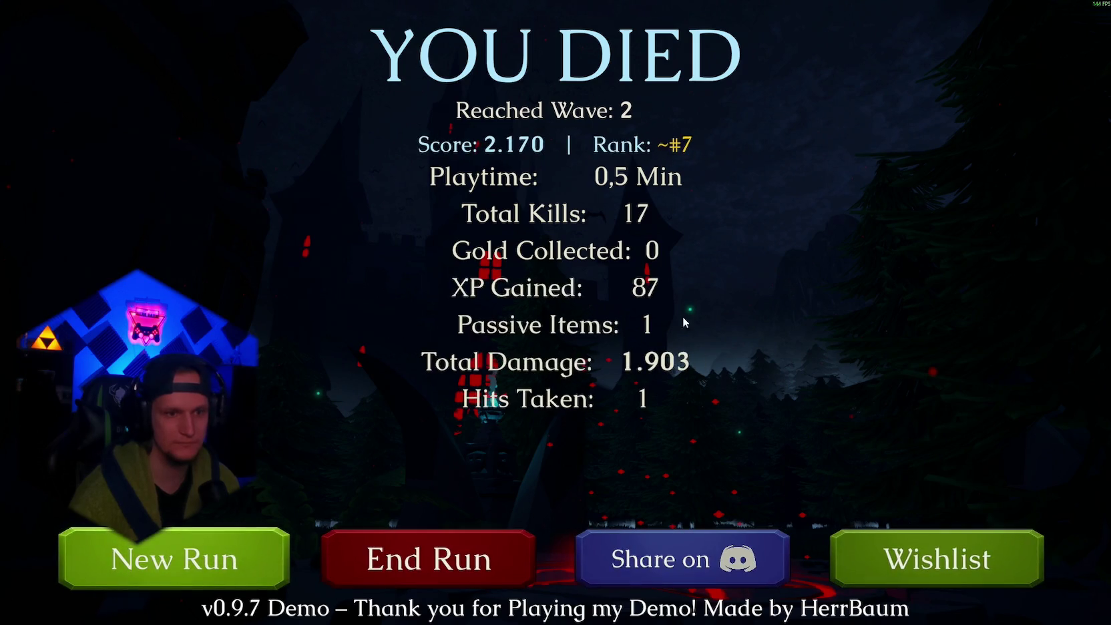
- End the run, walk to the notice board, and show the Fire Staff leaderboard with the 2,17K score
click(435, 564)
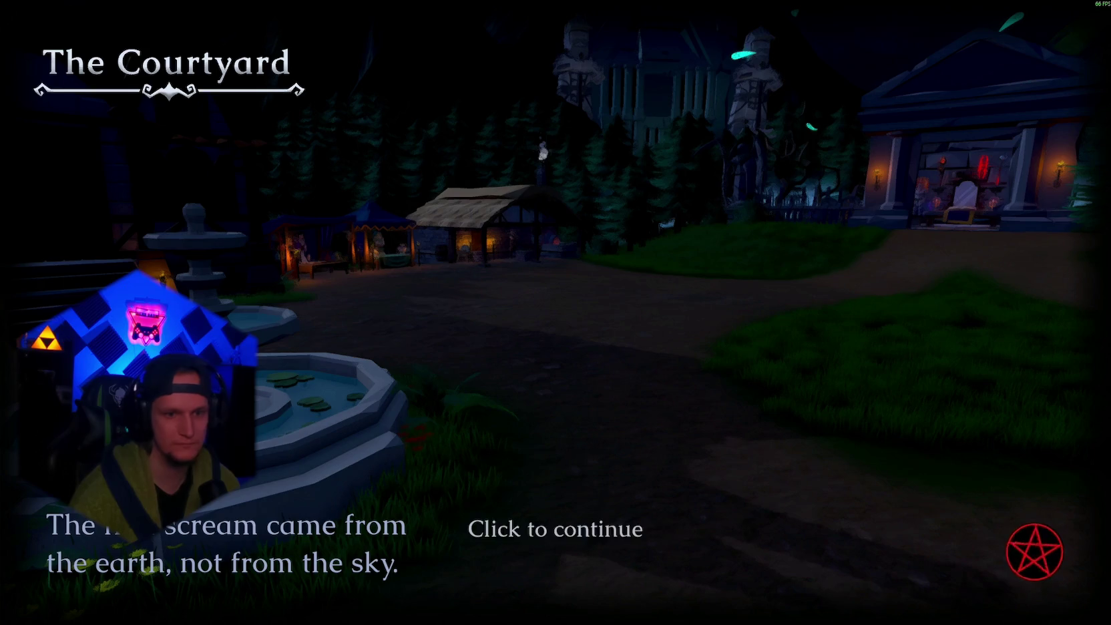
click(886, 229)
key(w)
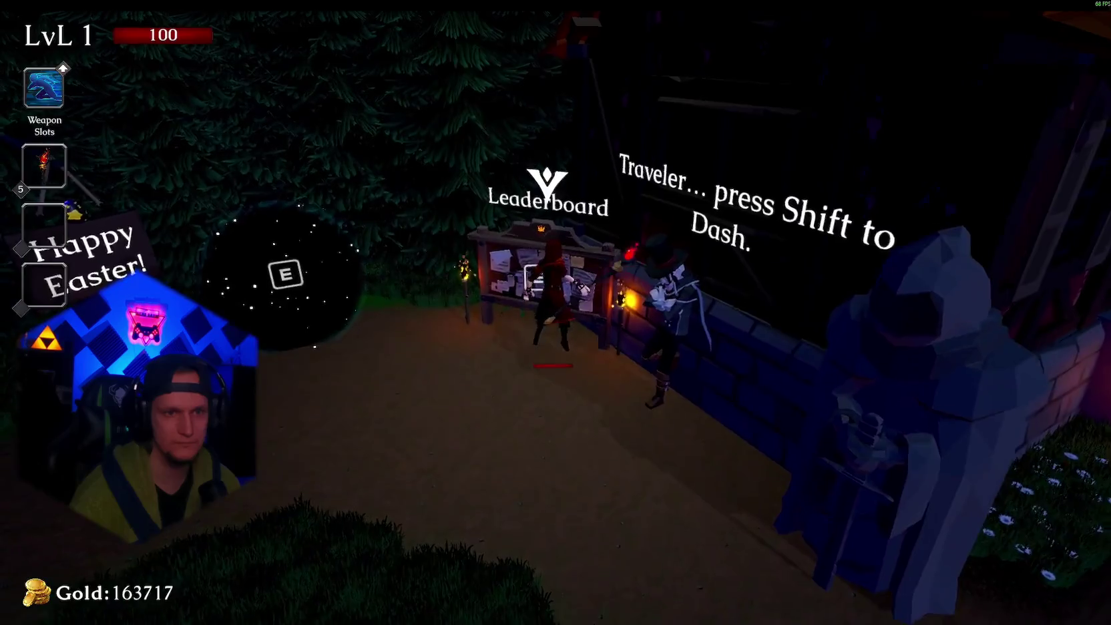
key(e)
click(328, 93)
click(328, 94)
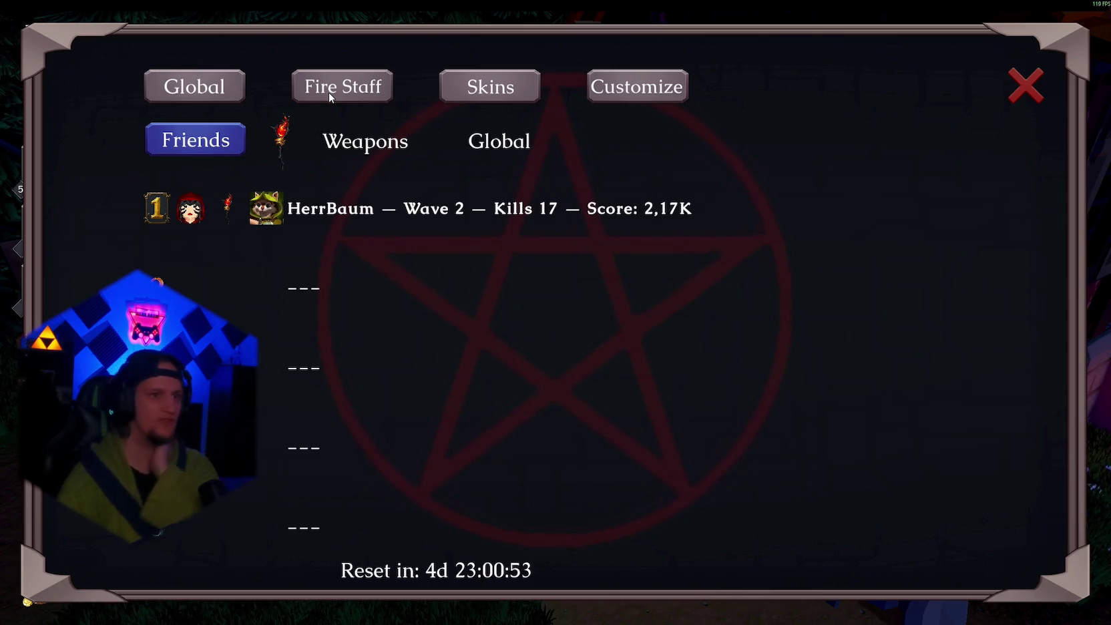
- Cycle the skin leaderboards from Nightbloom through FireMage, then return to Global
click(473, 89)
click(477, 87)
click(477, 88)
click(479, 90)
click(479, 90)
click(479, 89)
click(479, 90)
click(478, 89)
click(479, 90)
click(478, 89)
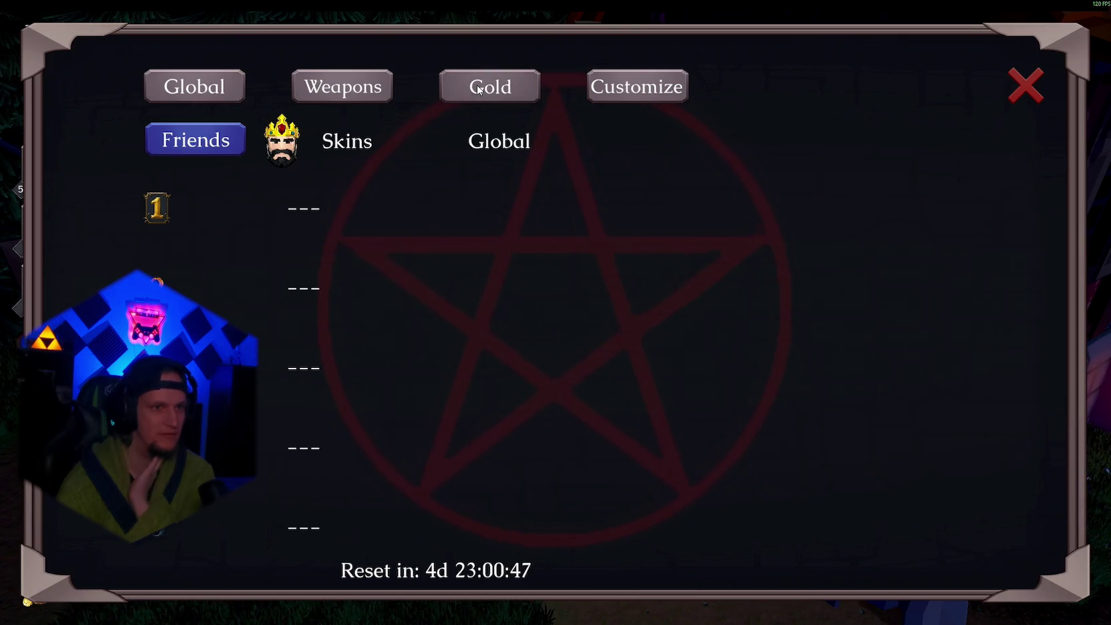
click(479, 90)
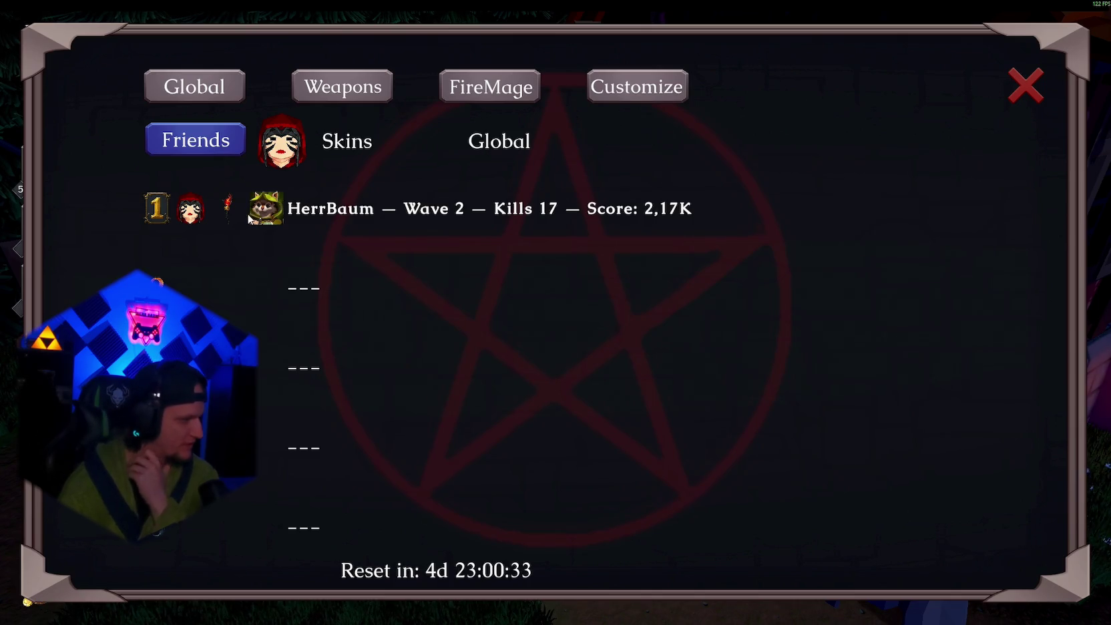
click(200, 94)
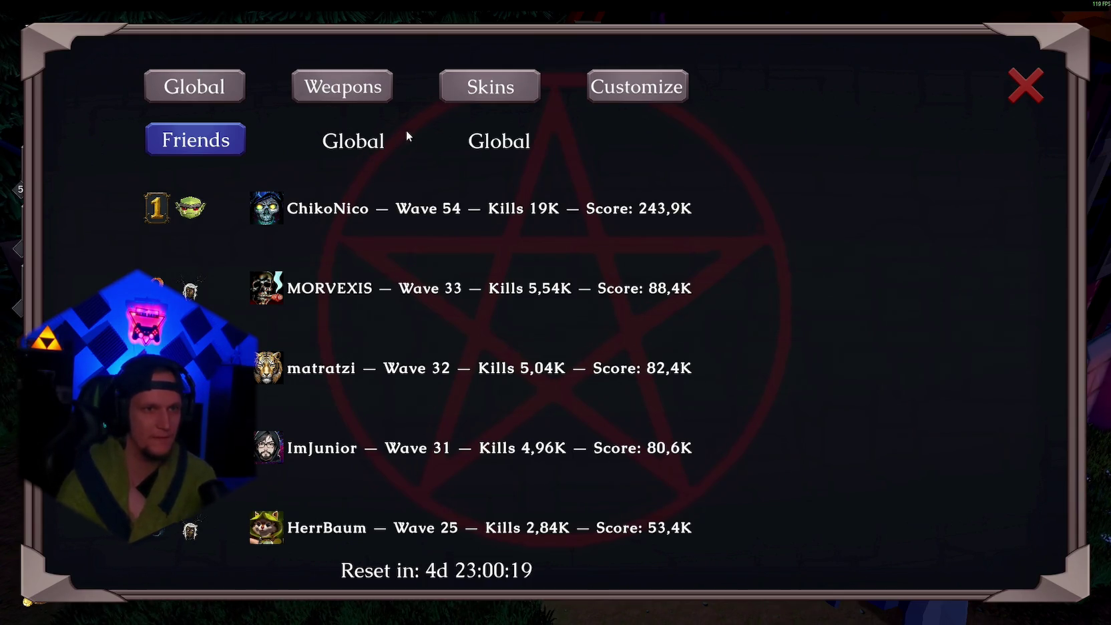
- Toggle Friends/Global, then cycle skin leaderboards from Goblin through Bunny
click(195, 149)
click(195, 150)
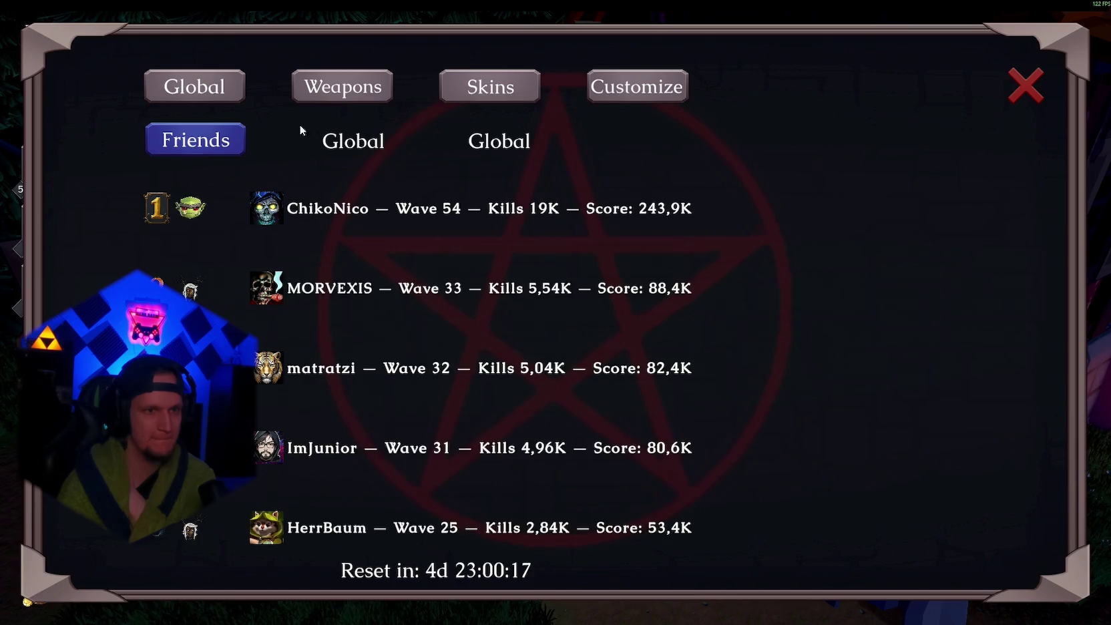
click(489, 88)
click(488, 88)
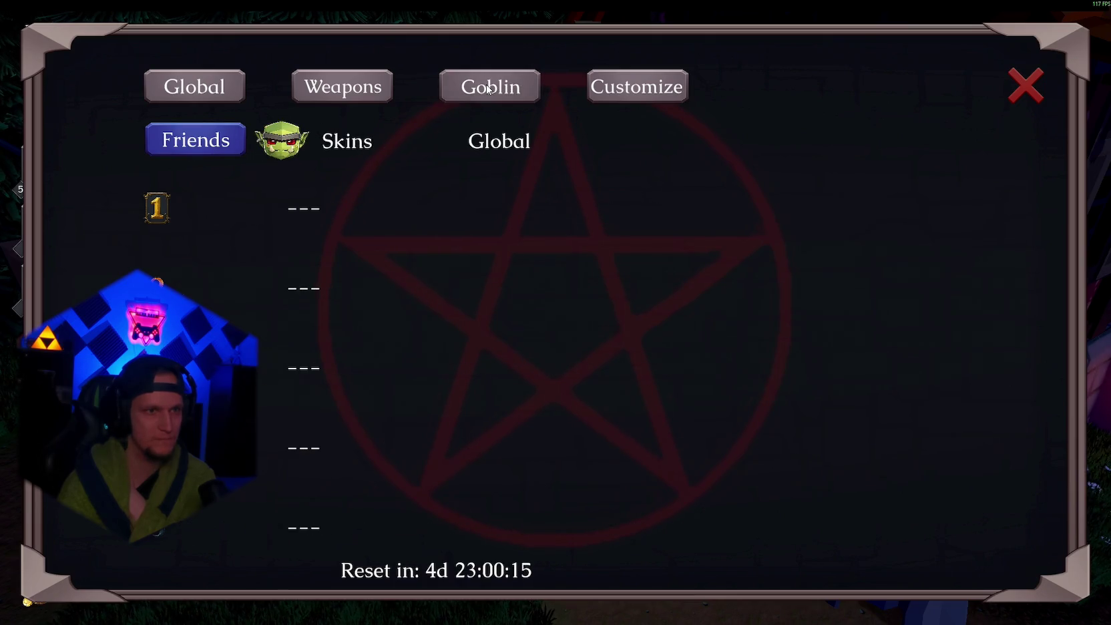
click(488, 89)
click(489, 88)
click(488, 89)
click(485, 85)
click(513, 88)
click(513, 88)
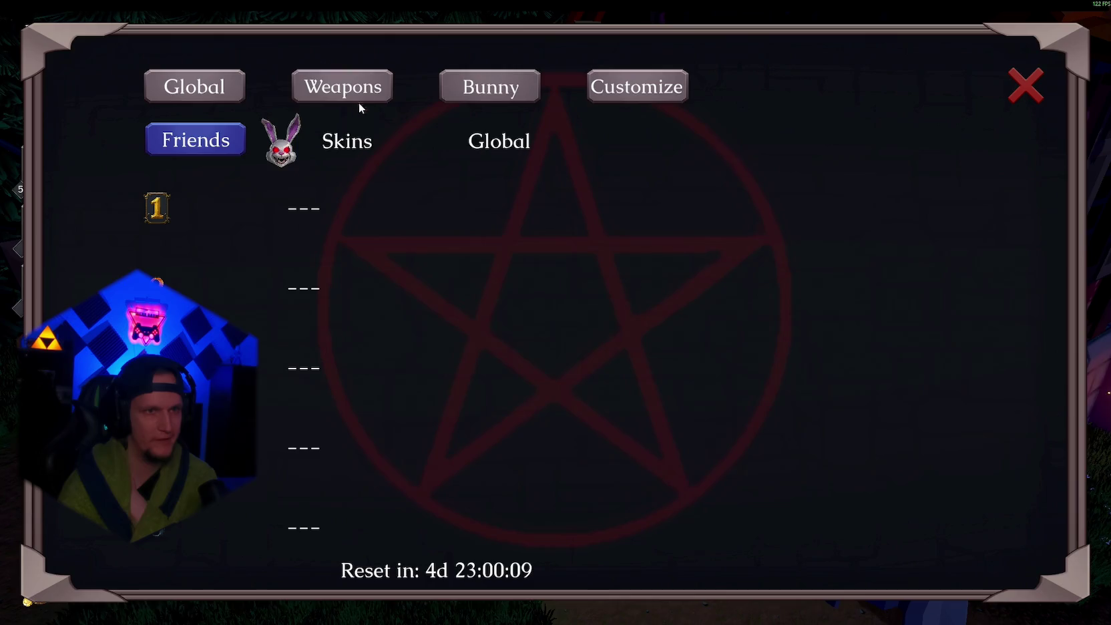
- View the Infernal Torch, Ice Wand and Elder Wand weapon leaderboards, then return to overall global
click(337, 85)
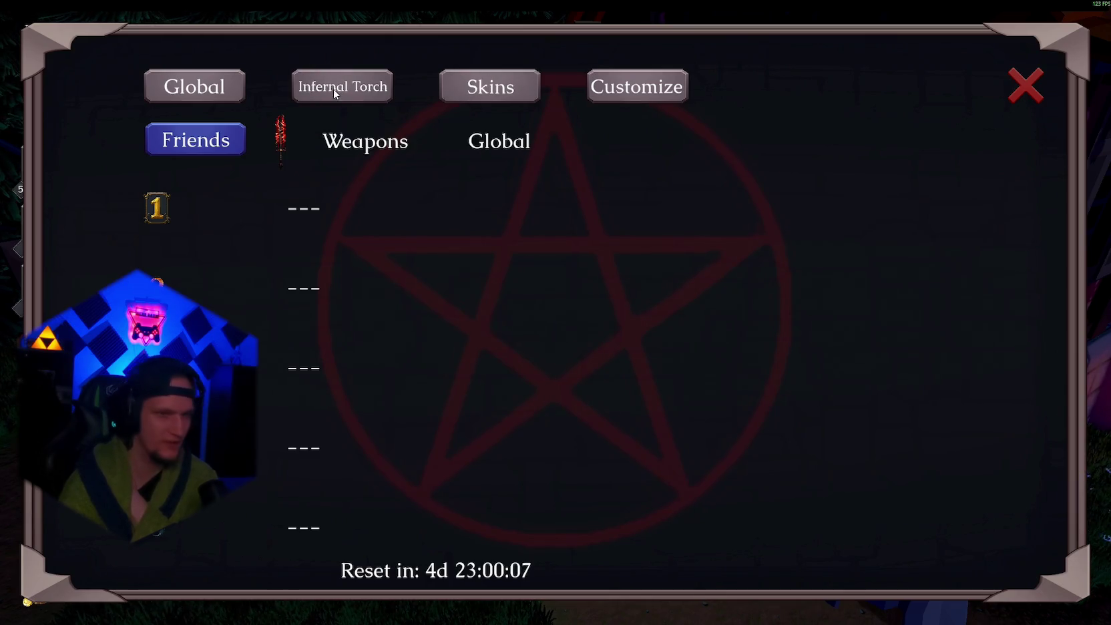
click(338, 86)
click(341, 90)
click(191, 92)
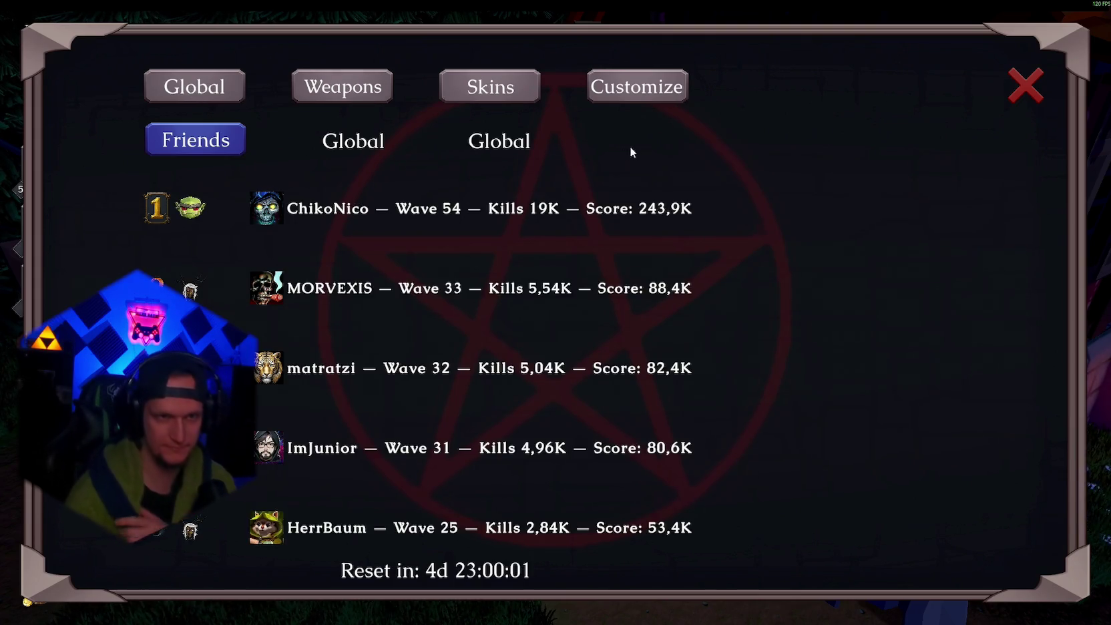
- Open the Customize menu, preview the Portraits page, and go back to the categories
click(635, 94)
click(894, 217)
click(907, 522)
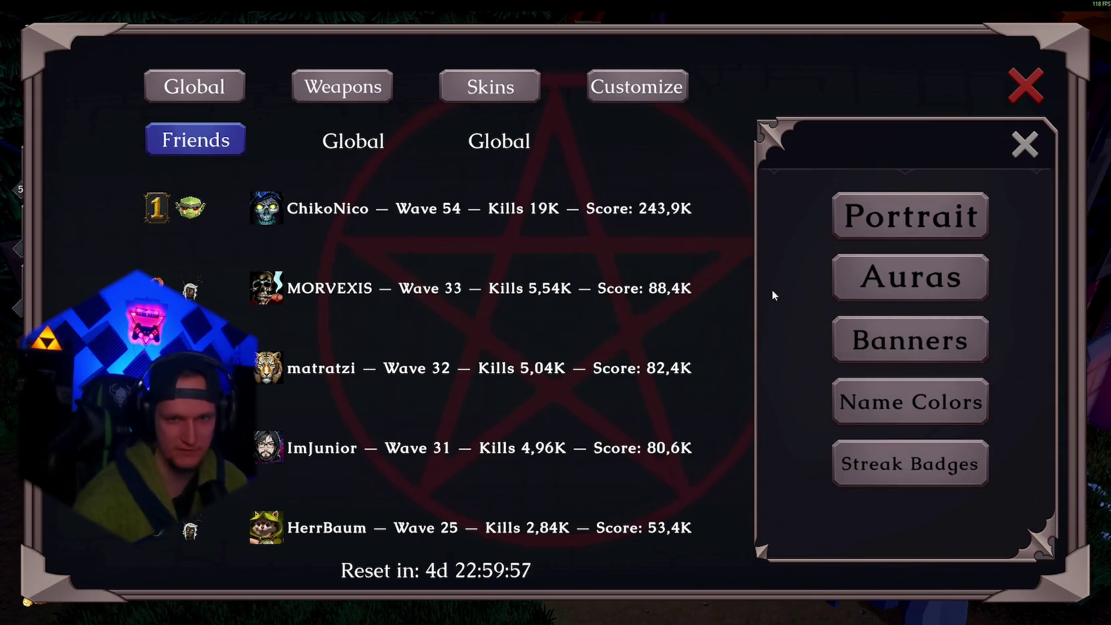
- Preview the Banners customization page, then close and reopen the Customize menu
click(877, 351)
click(883, 527)
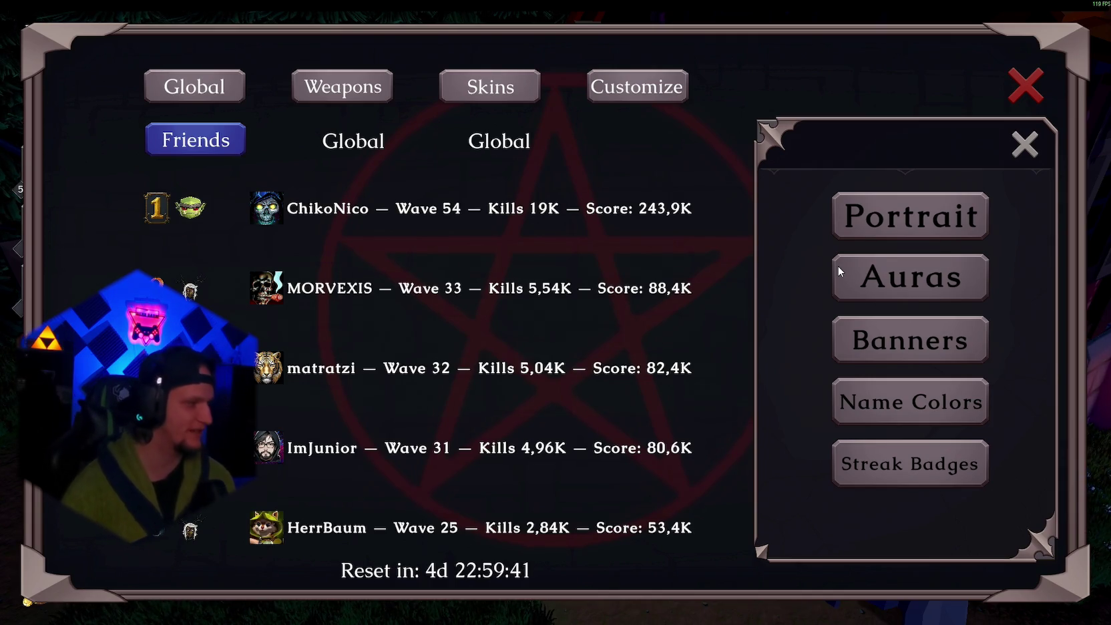
click(1020, 139)
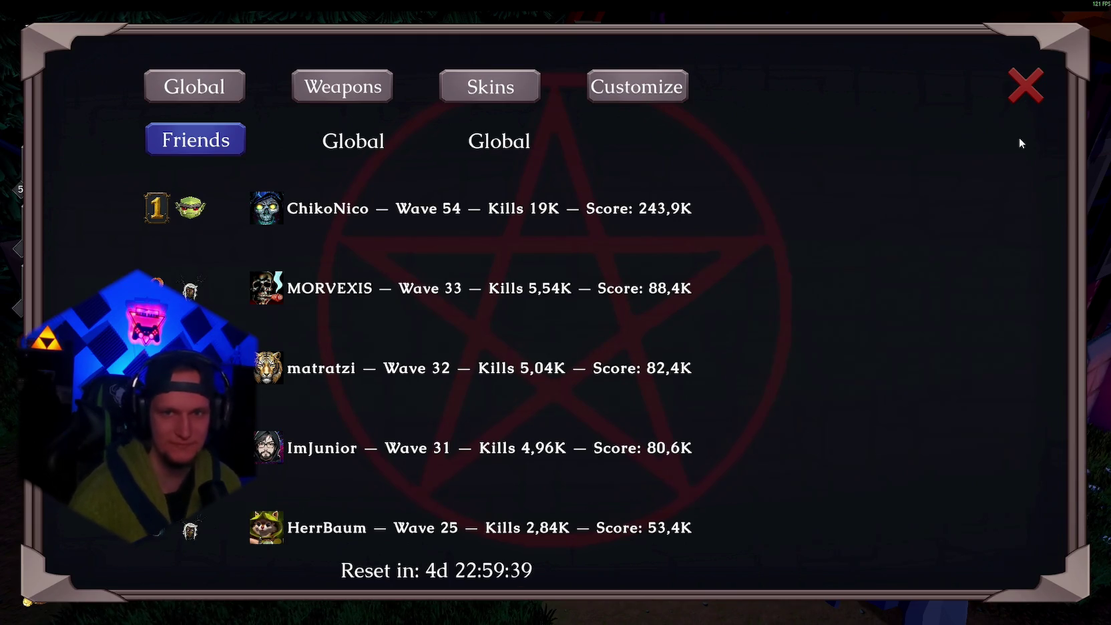
click(645, 88)
- Browse the Streak Badges, Banners, Auras and Portraits customization pages
click(890, 471)
click(918, 520)
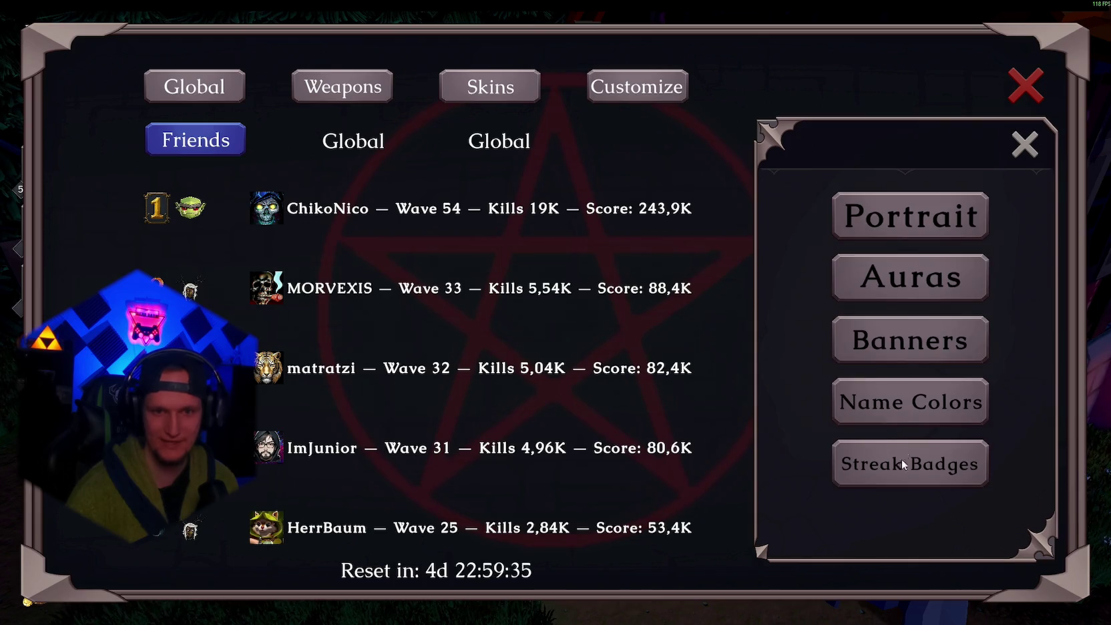
click(905, 361)
click(917, 527)
click(902, 261)
click(918, 518)
click(902, 215)
click(920, 521)
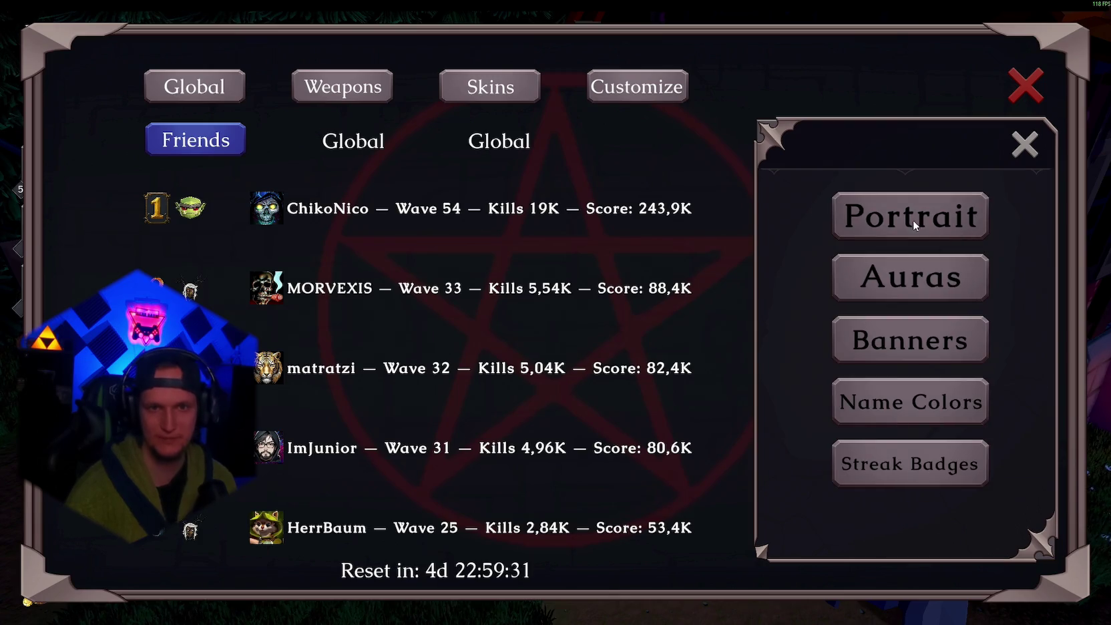
click(916, 216)
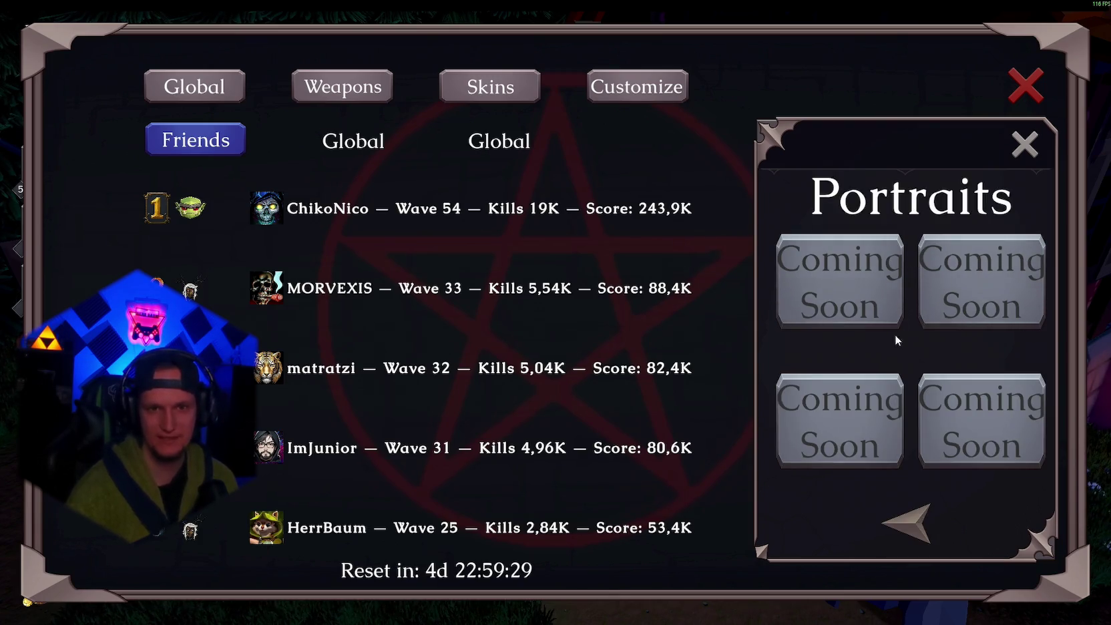
click(908, 530)
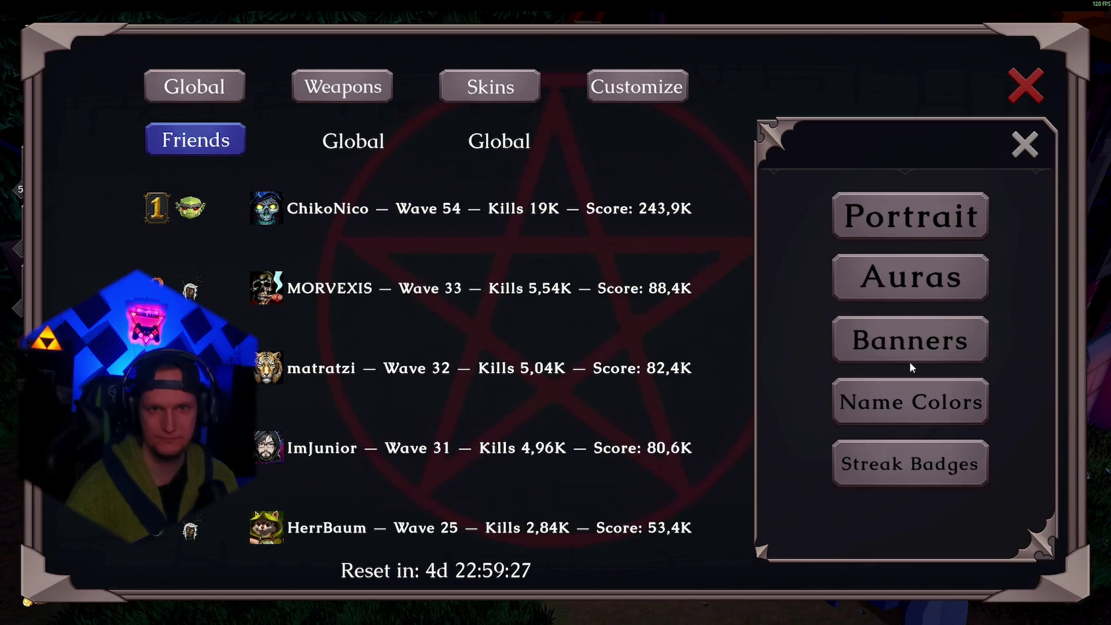
click(917, 212)
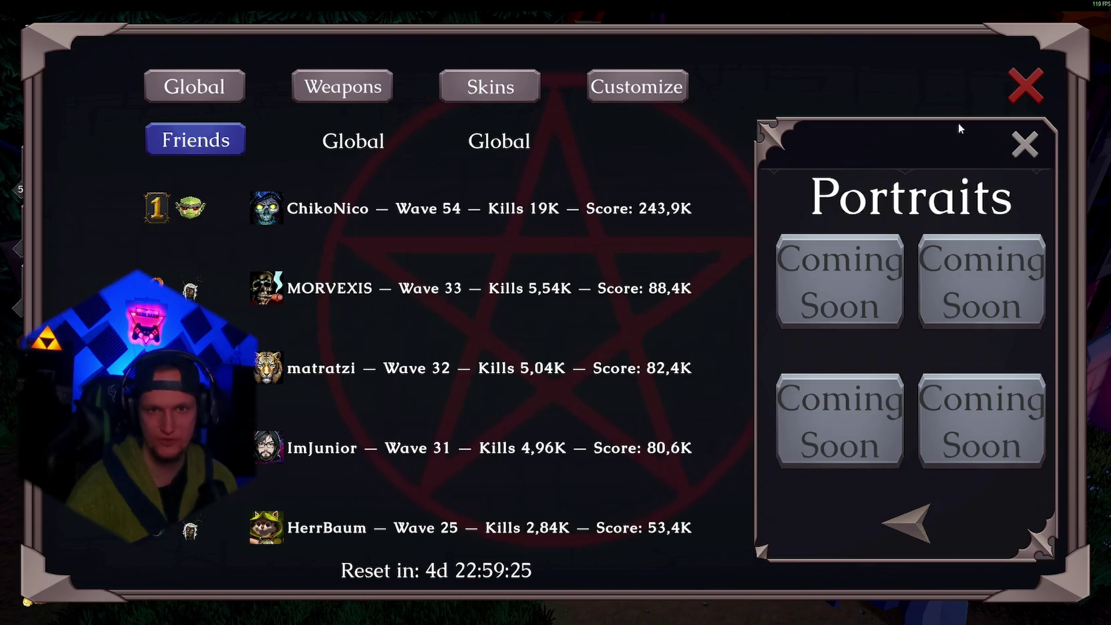
click(904, 524)
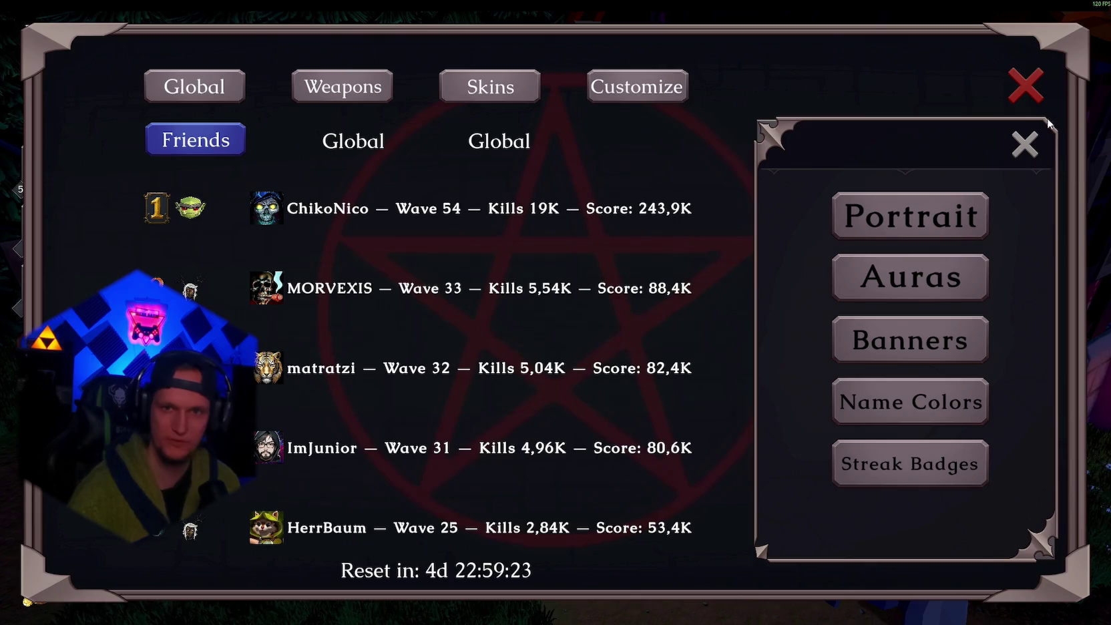
- Close Customize and cycle weapons past Mjolnier and Kunai to the Fire Staff leaderboard
click(1026, 148)
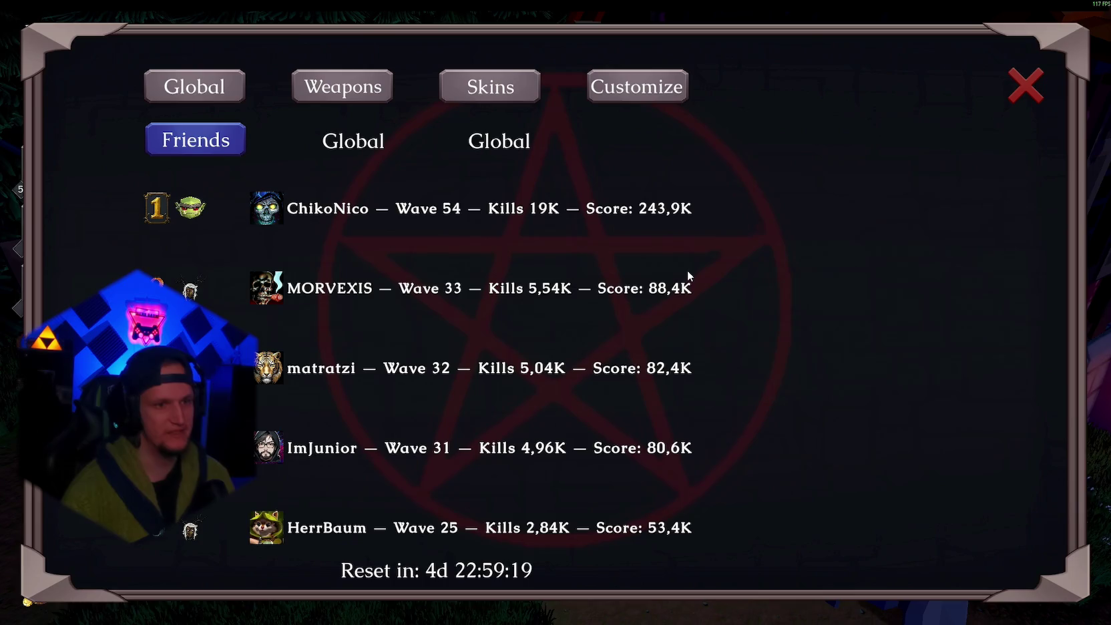
click(345, 93)
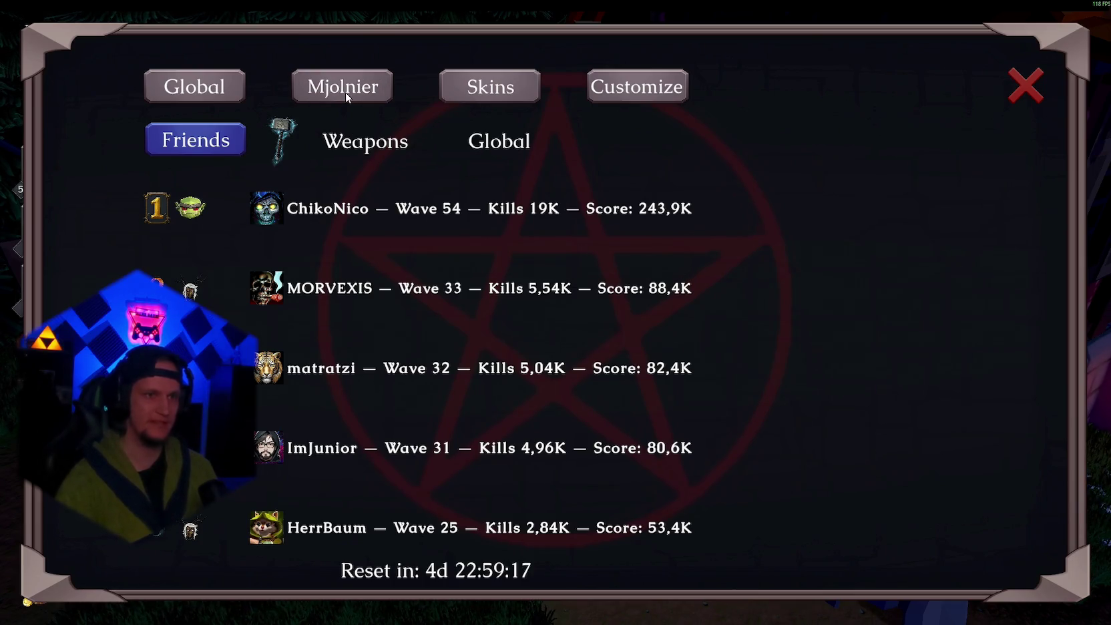
click(345, 94)
click(345, 93)
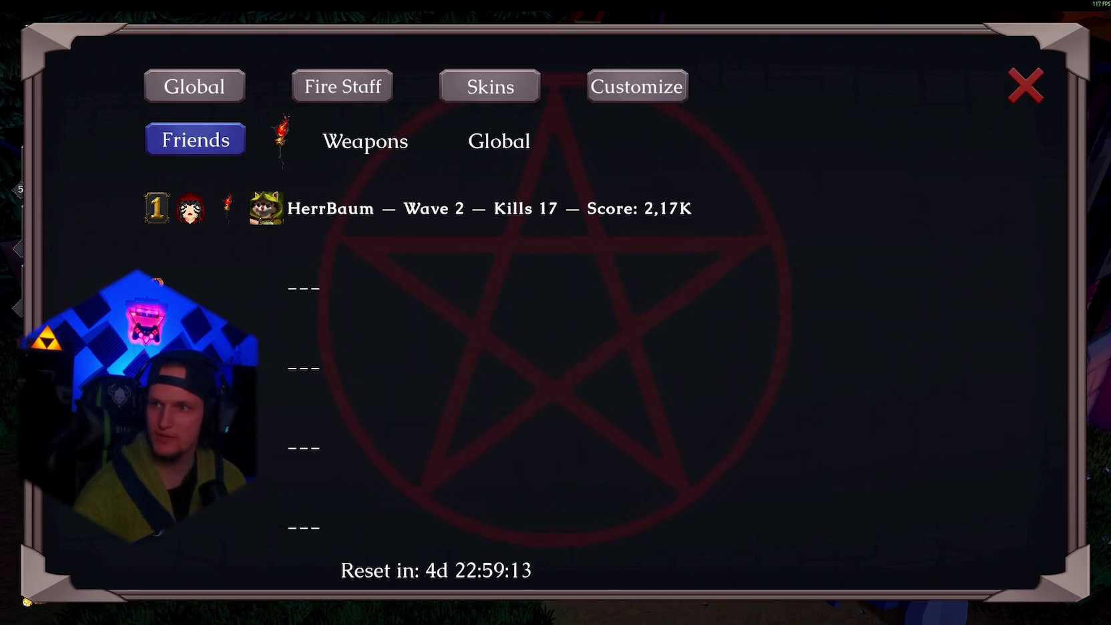
- Switch to Chrome and scroll through the Steamworks Partner leaderboard list
key(alt+Tab)
scroll(495, 285, down, 6)
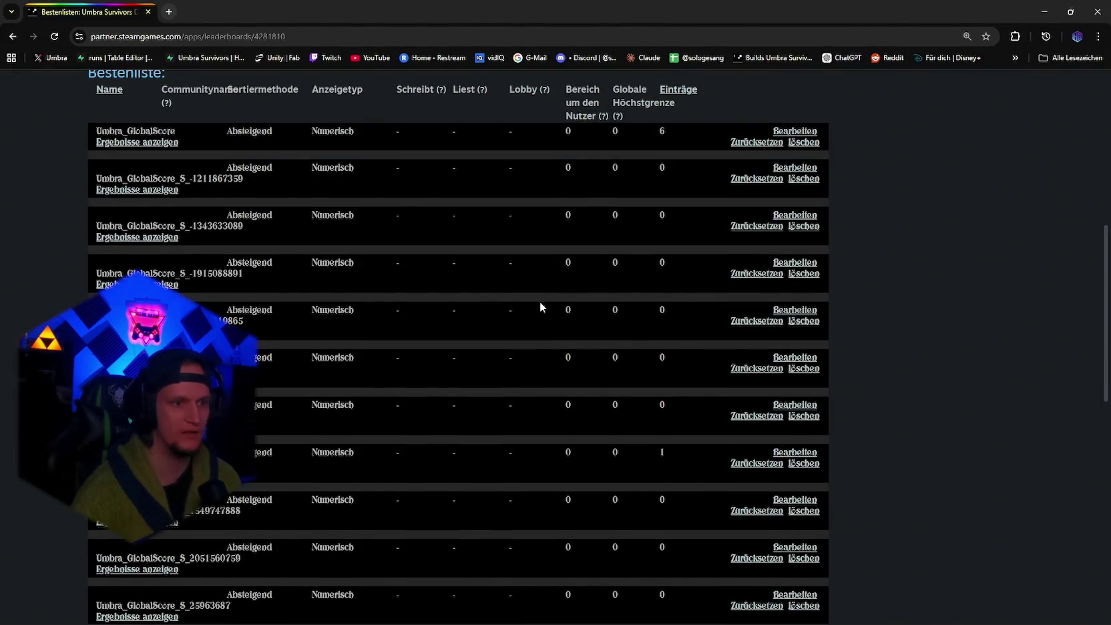
scroll(541, 302, up, 3)
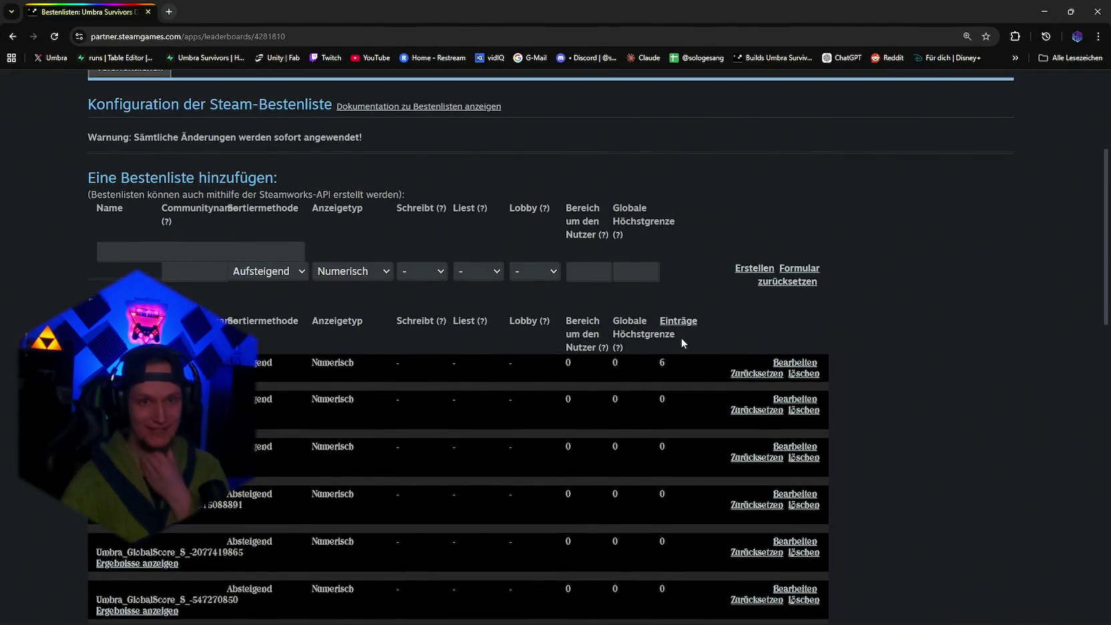
scroll(525, 364, down, 15)
scroll(534, 355, up, 15)
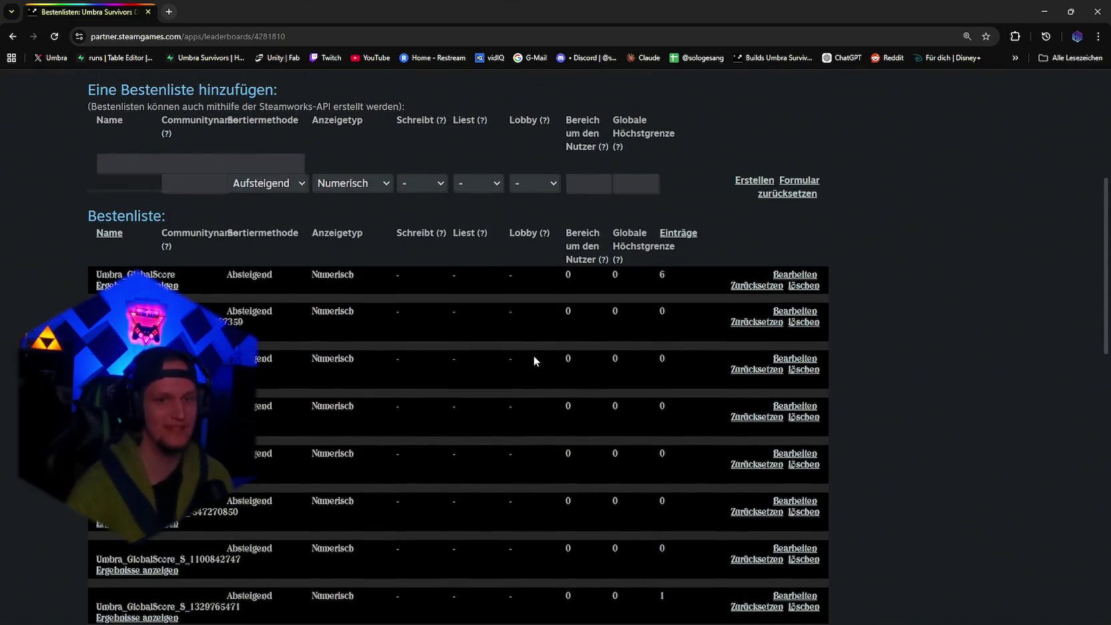
scroll(534, 361, down, 15)
scroll(534, 355, up, 7)
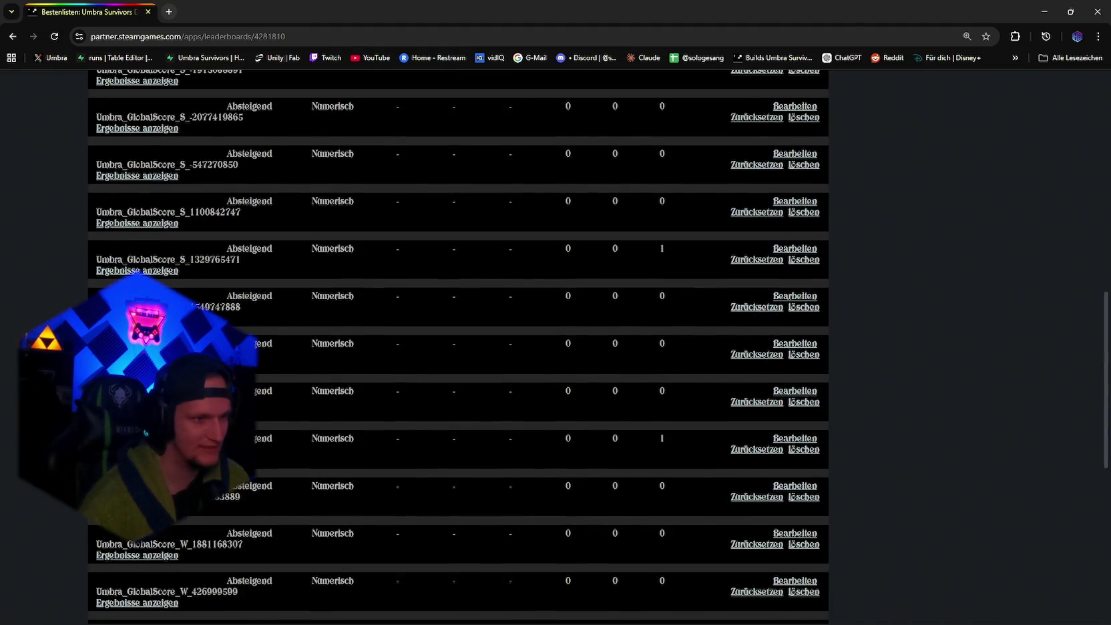
- Show the stored scores of the leaderboards, finding the lone 2,170-point entry
click(130, 270)
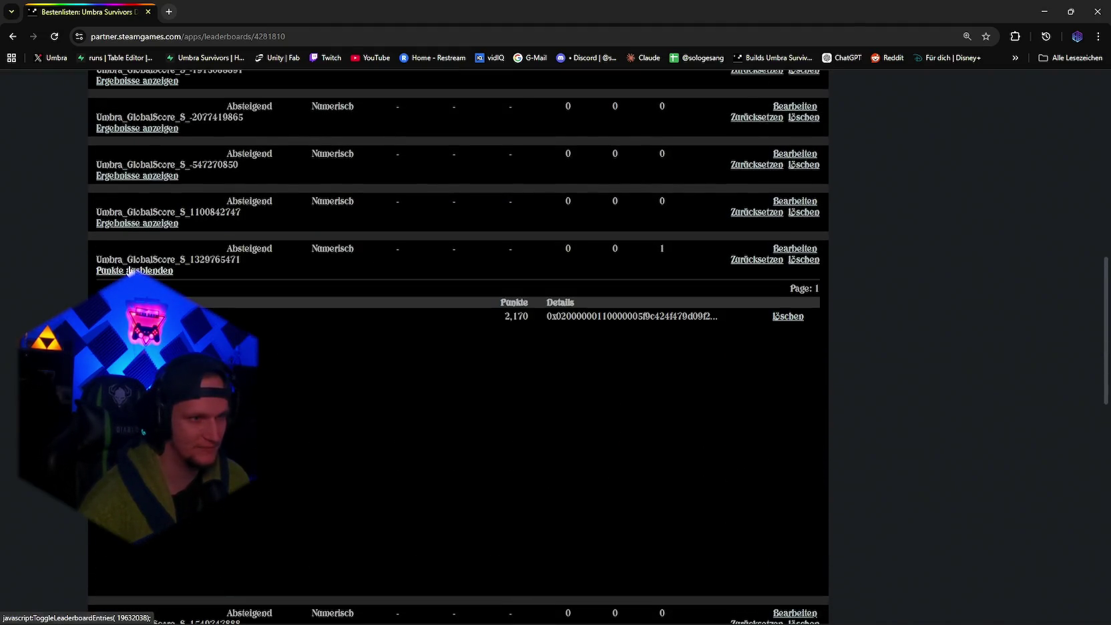
click(131, 270)
click(143, 223)
scroll(270, 305, up, 10)
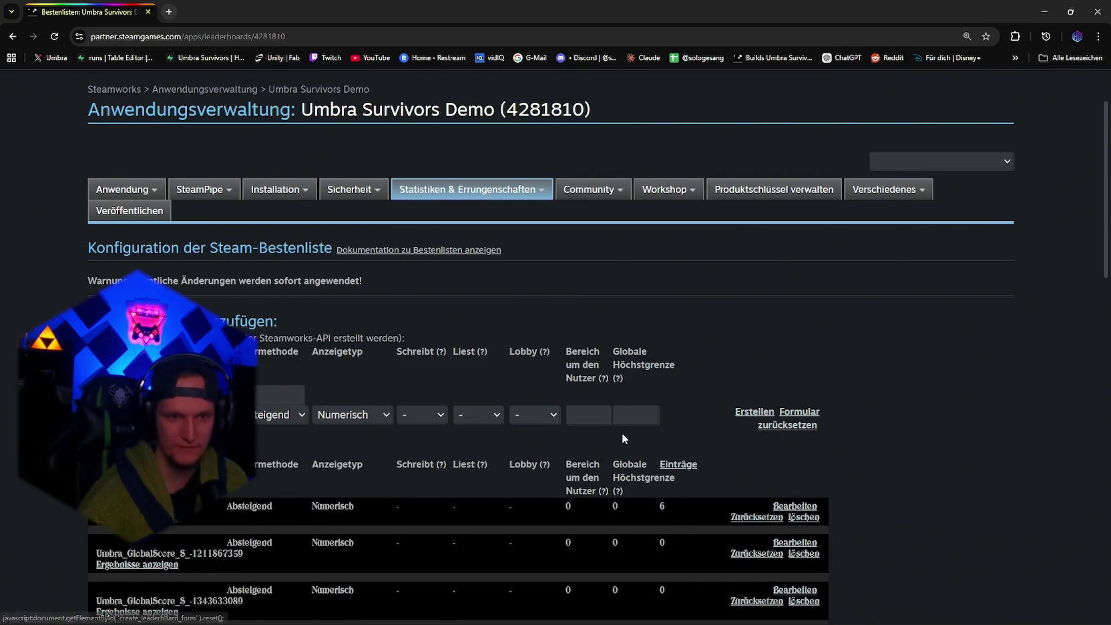
scroll(625, 428, down, 2)
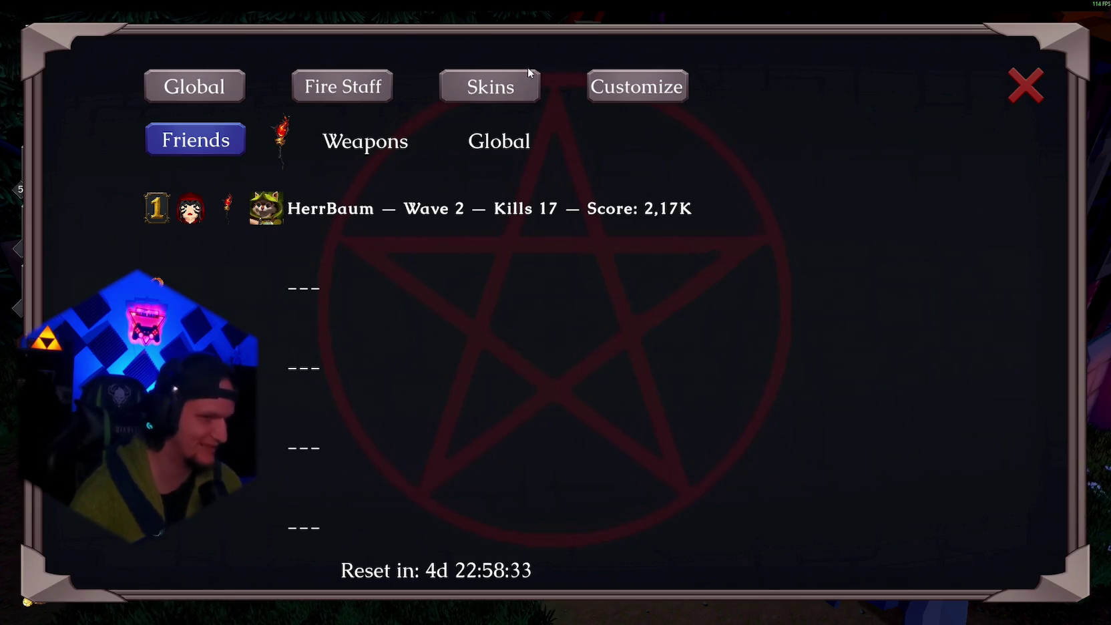
- Open Customize and browse the Streak Badges and Portraits pages, returning to categories each time
click(640, 90)
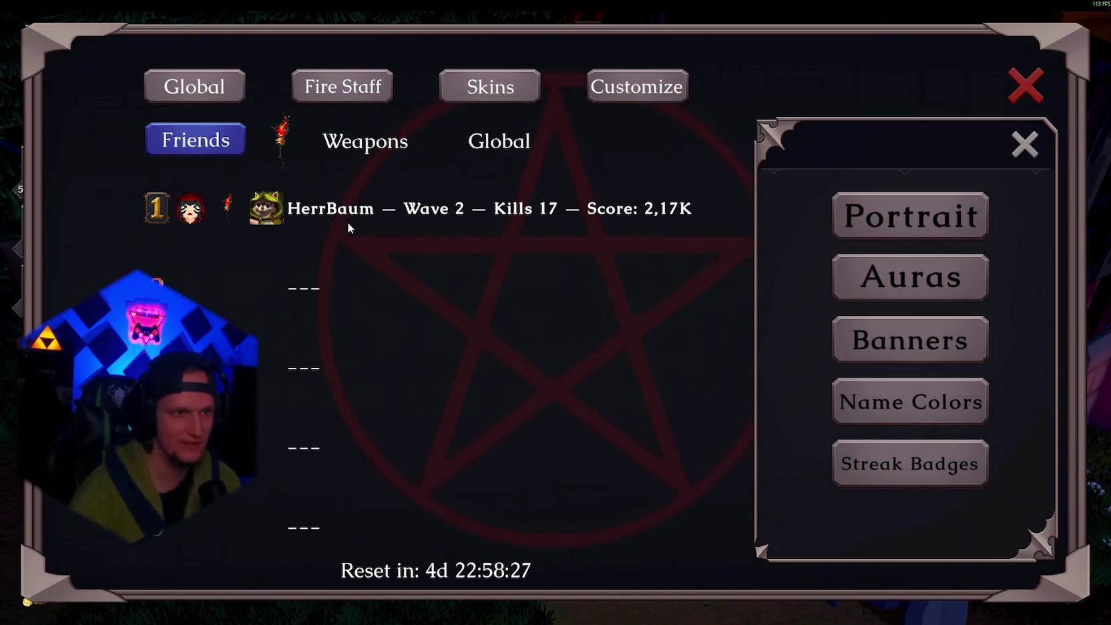
click(337, 91)
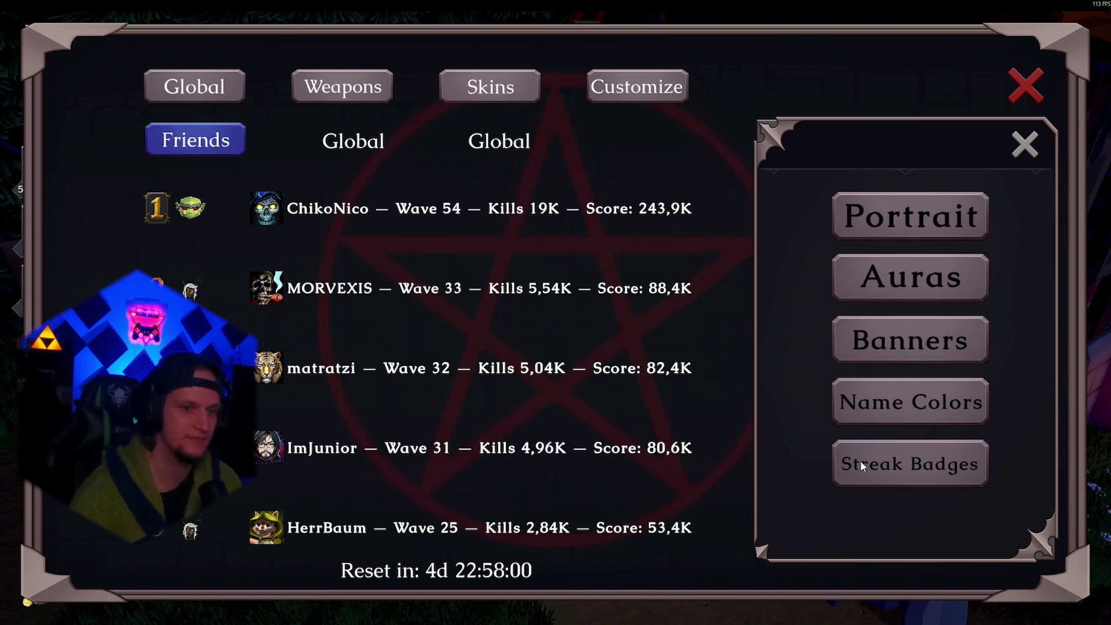
click(896, 475)
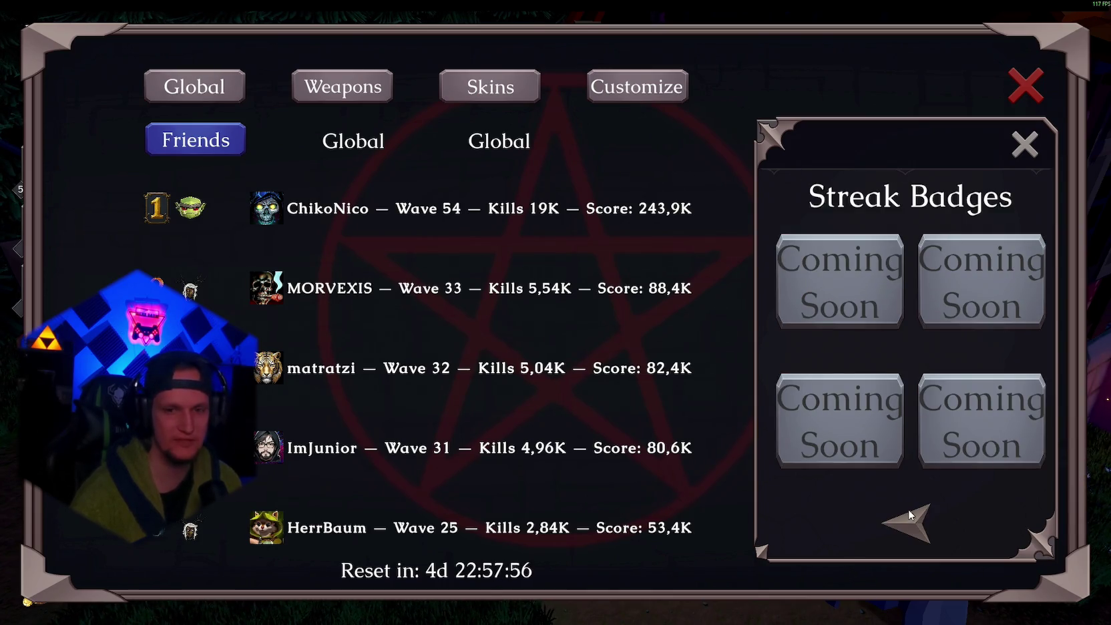
click(908, 514)
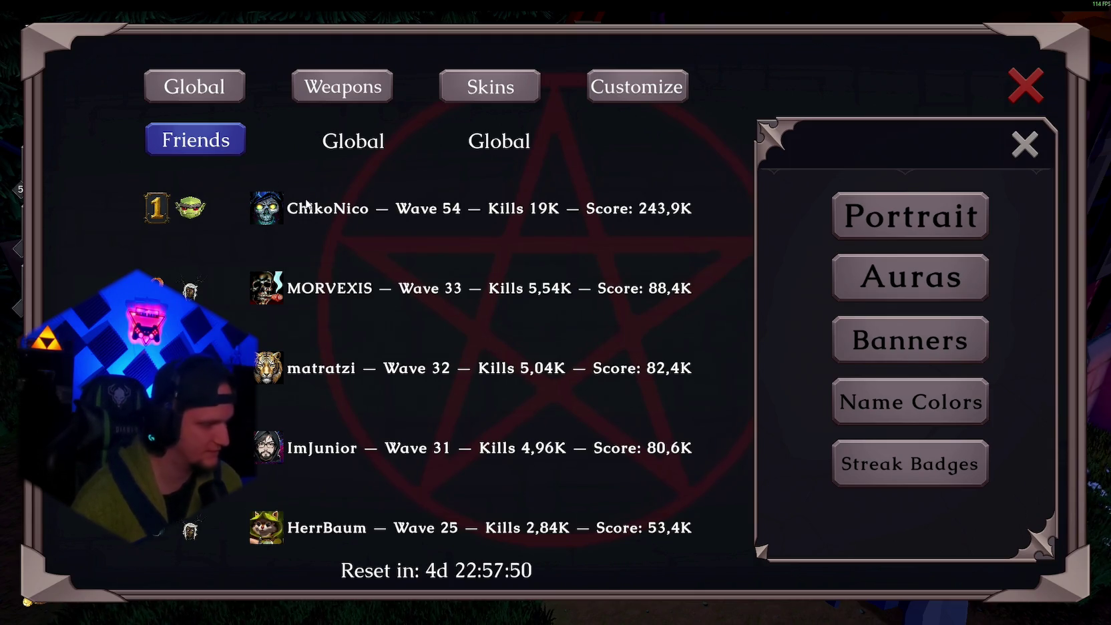
click(909, 213)
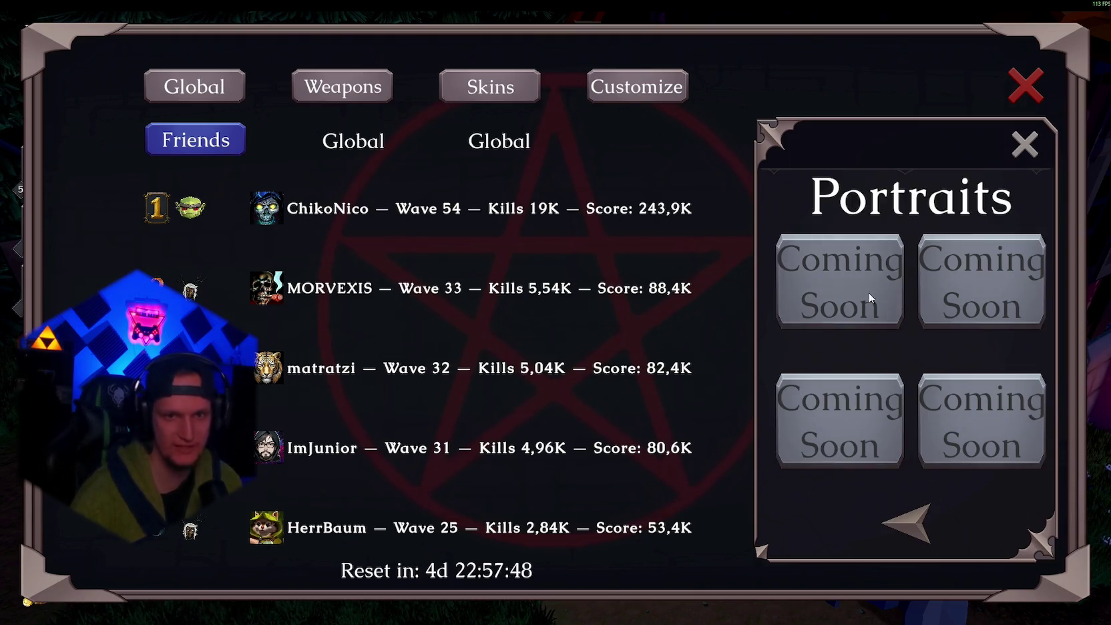
click(914, 529)
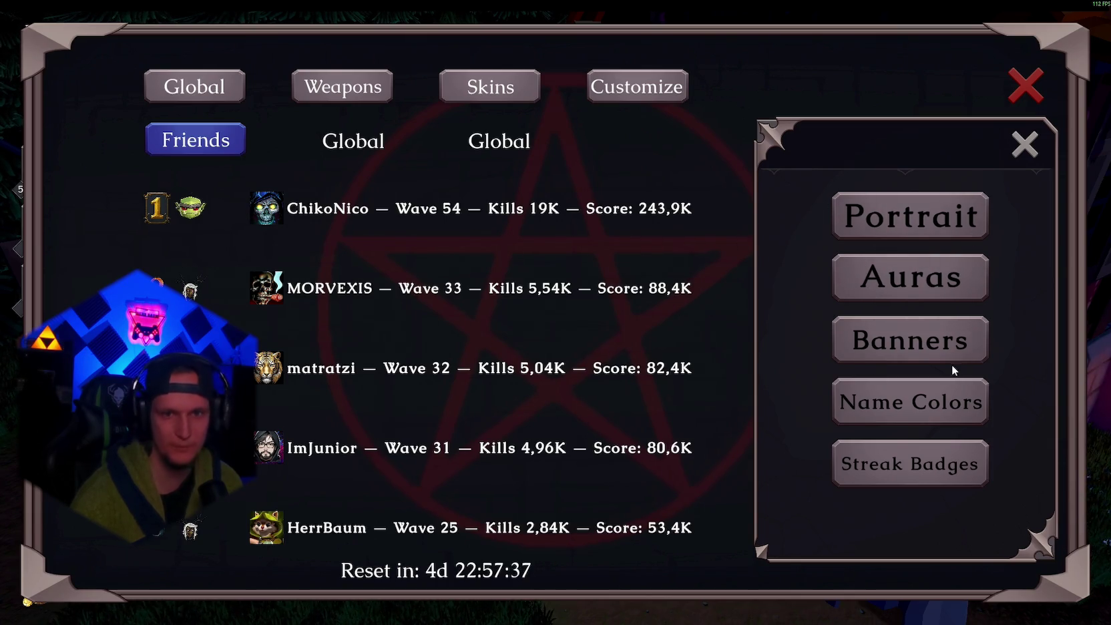
- Preview Name Colors, then close the Customize side panel and the leaderboard window
click(911, 397)
click(912, 527)
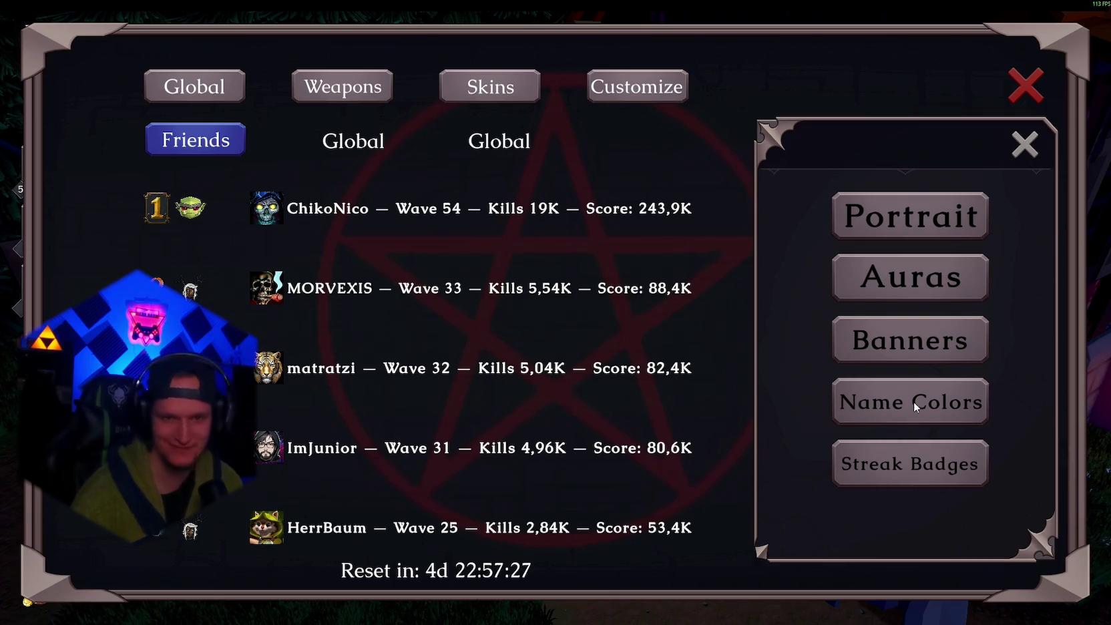
click(1024, 145)
click(1016, 81)
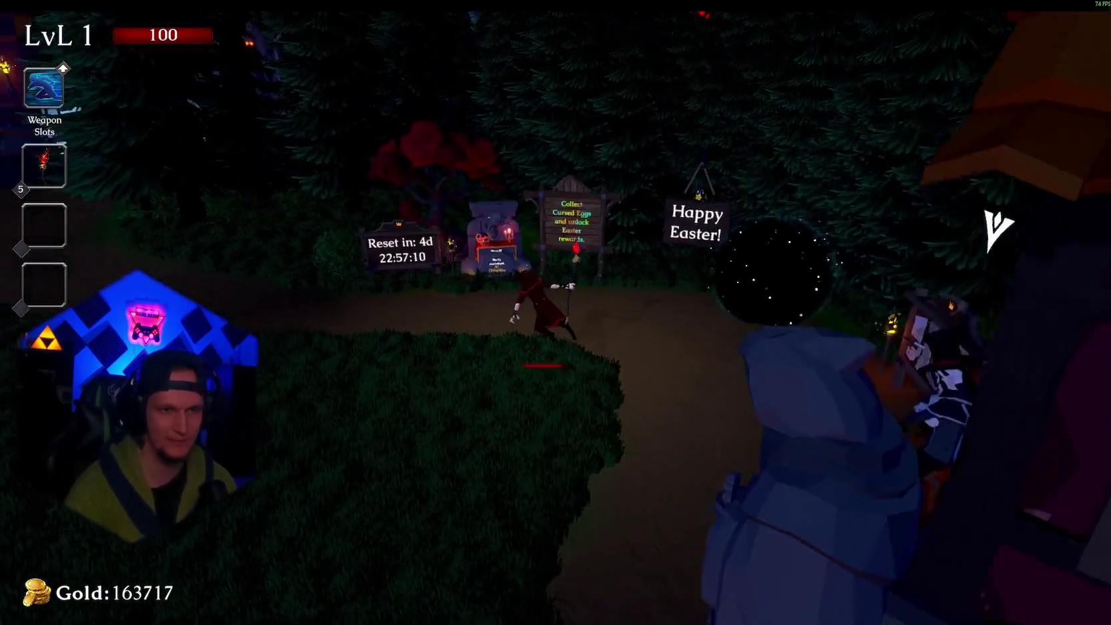
- Dash and walk the character to the Leaderboard board and open it with E
scroll(556, 313, up, 5)
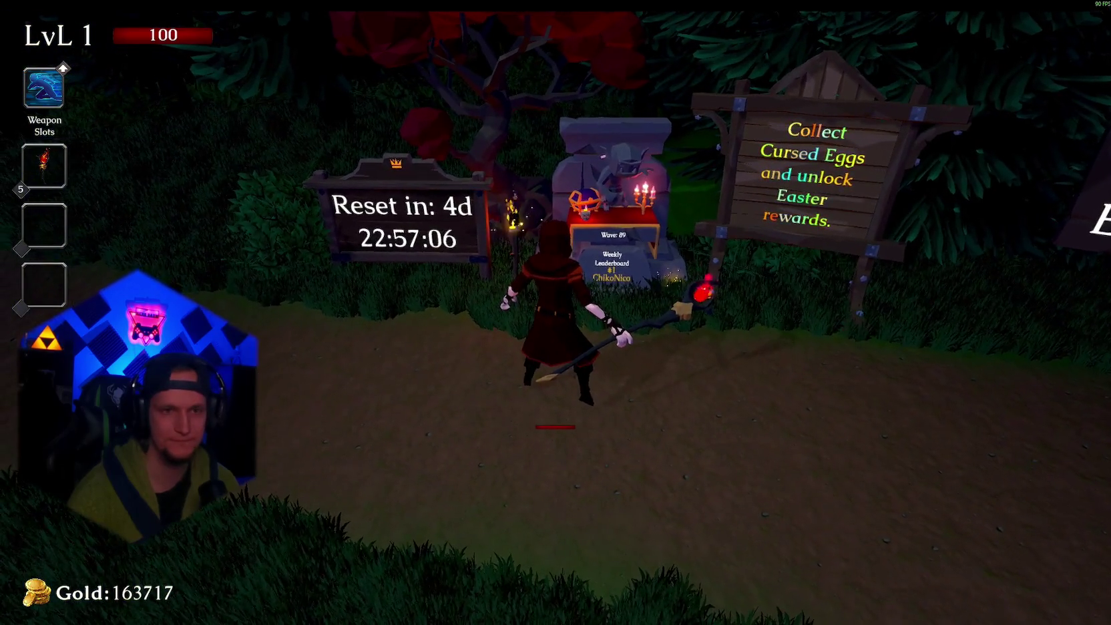
key(space)
key(w)
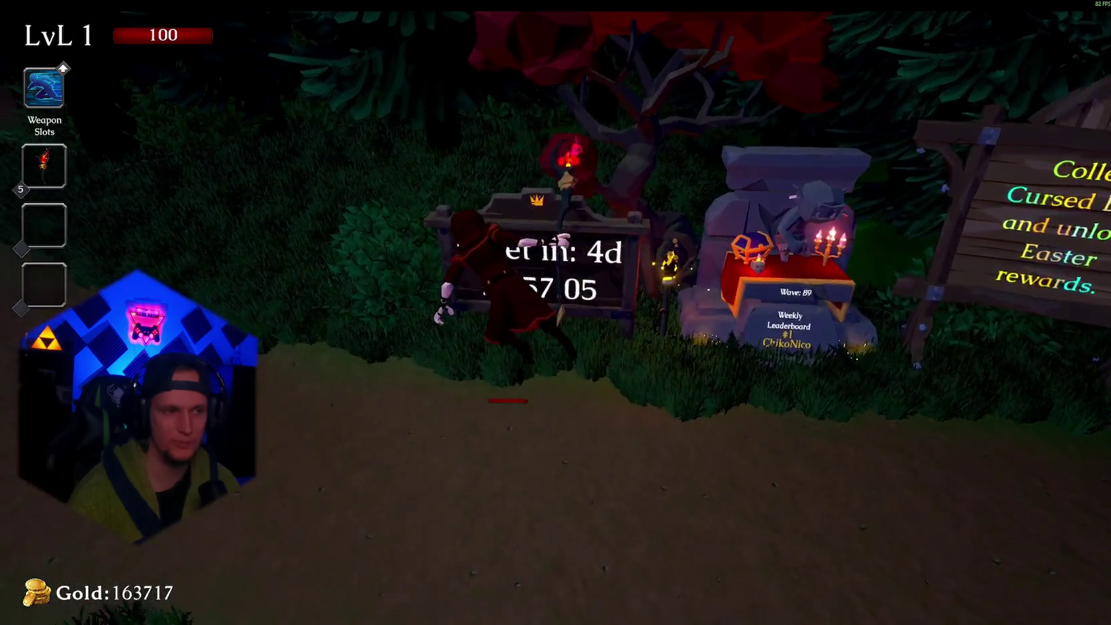
key(w)
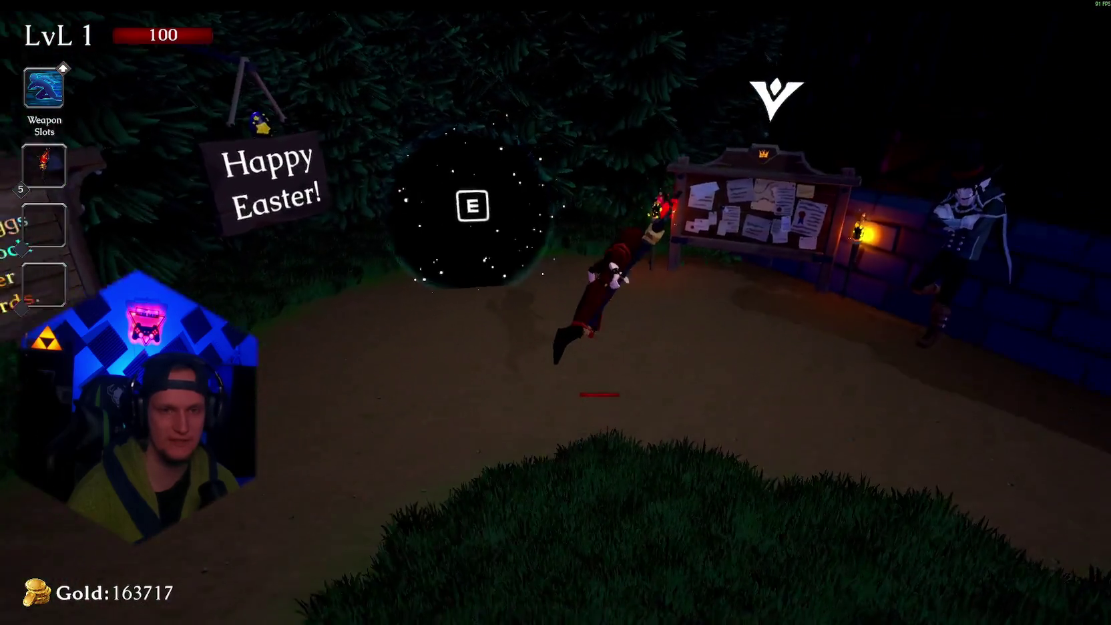
key(e)
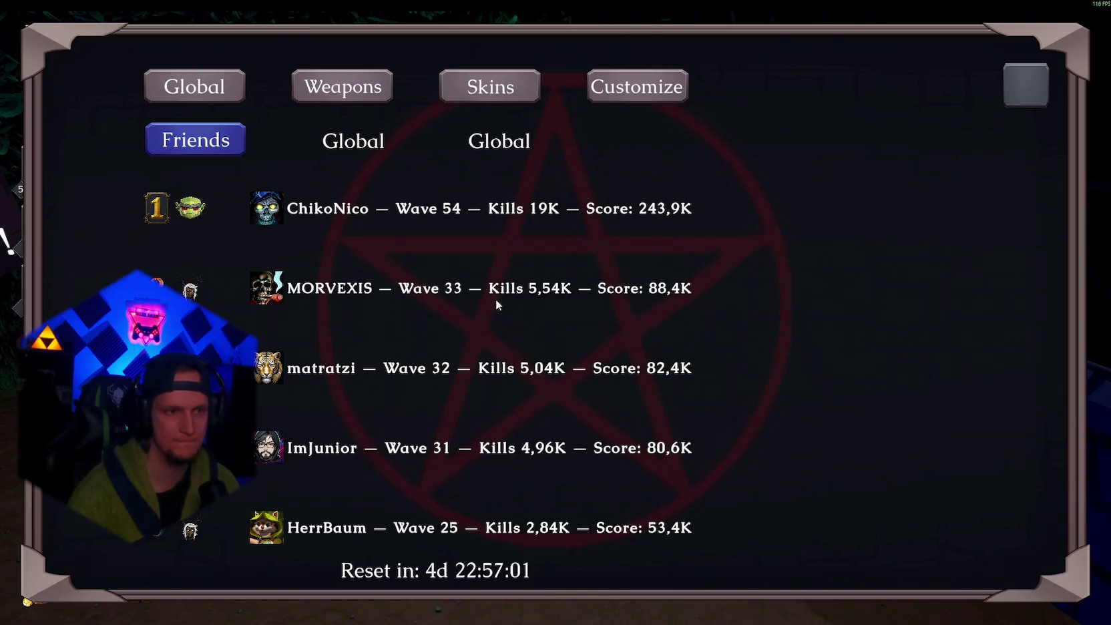
- Close the leaderboard, pause with Esc and quit the game to stop play mode
click(1035, 83)
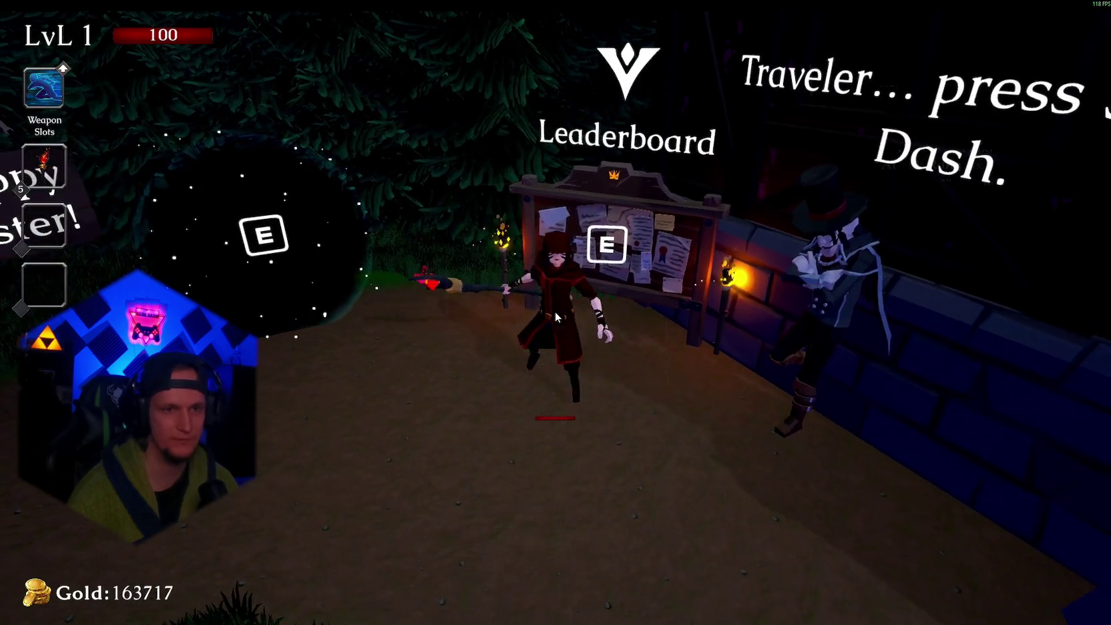
key(Escape)
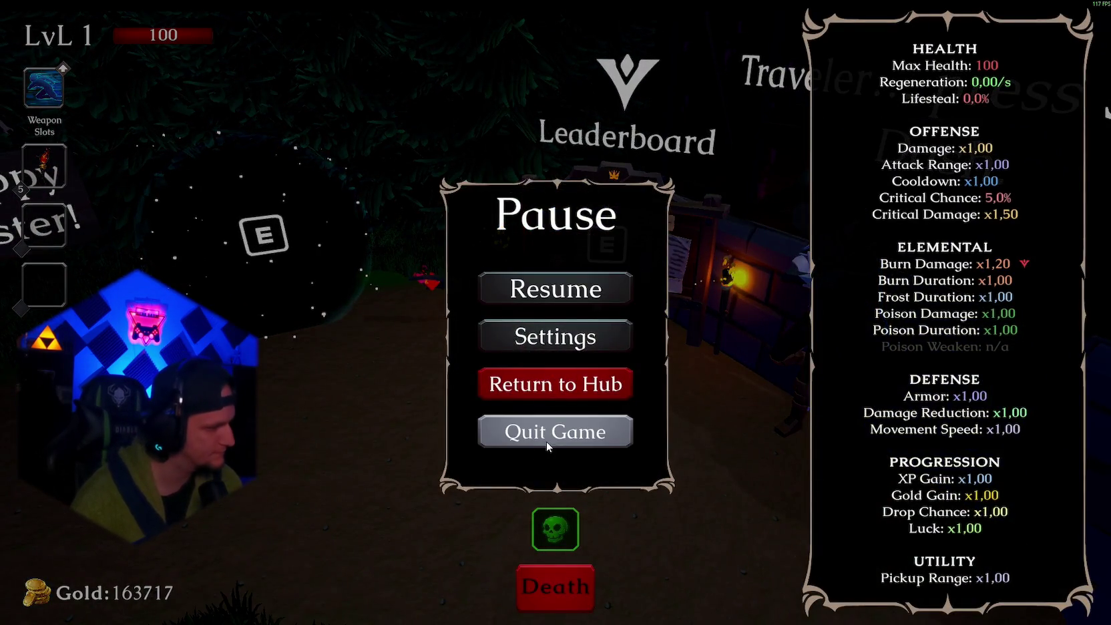
click(546, 441)
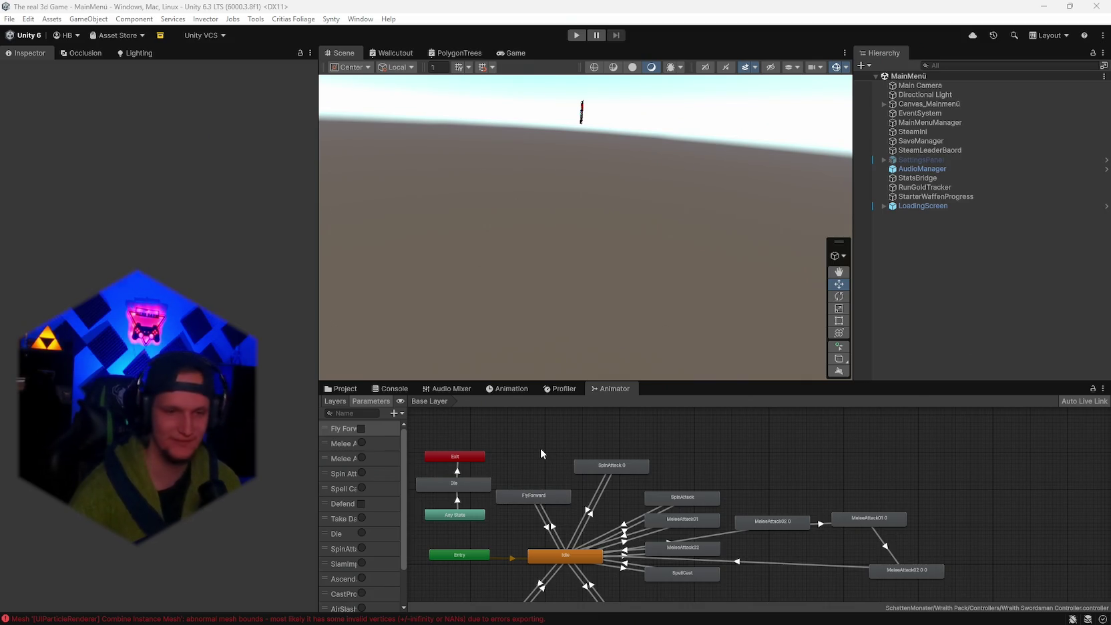
- Clear the Console errors and return to the 'leaderboard' Project search results
scroll(552, 492, down, 4)
scroll(552, 492, up, 3)
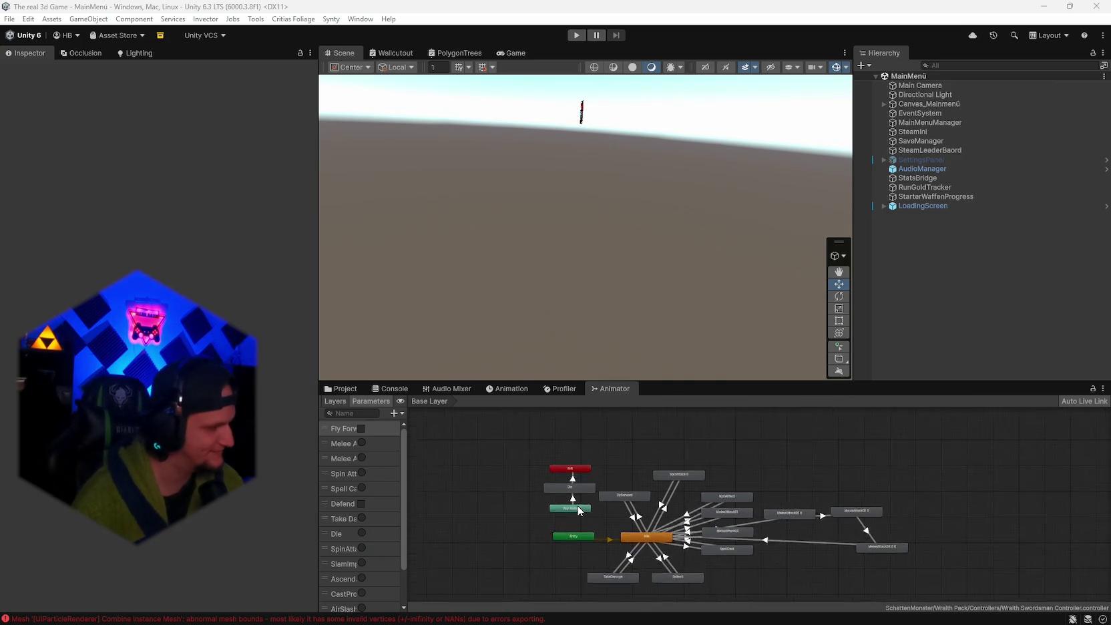
click(346, 388)
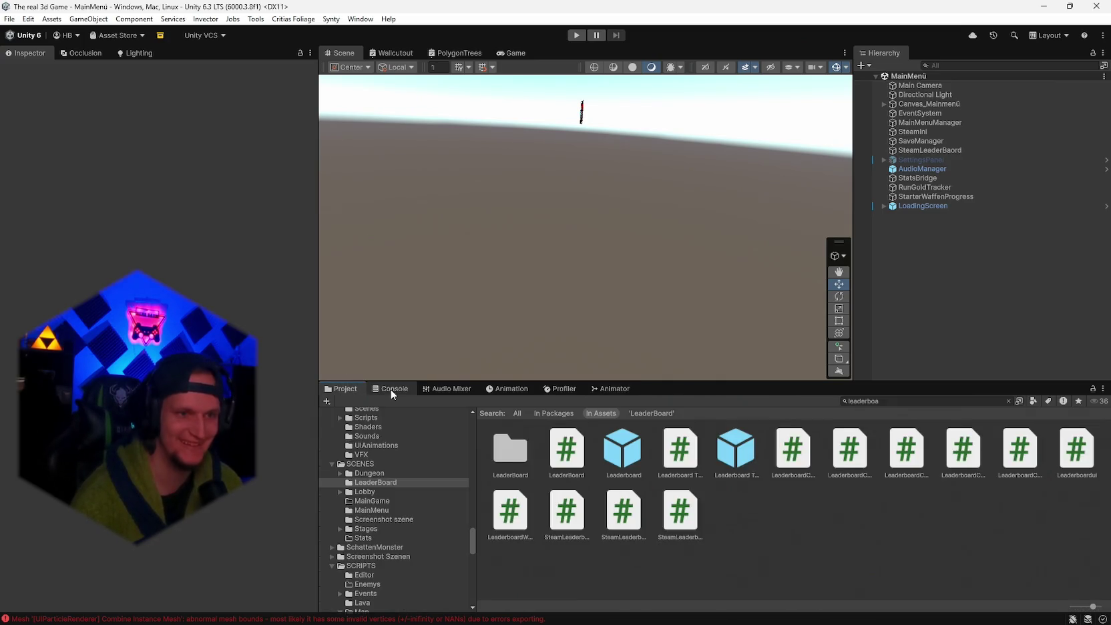
click(394, 389)
click(330, 401)
click(344, 389)
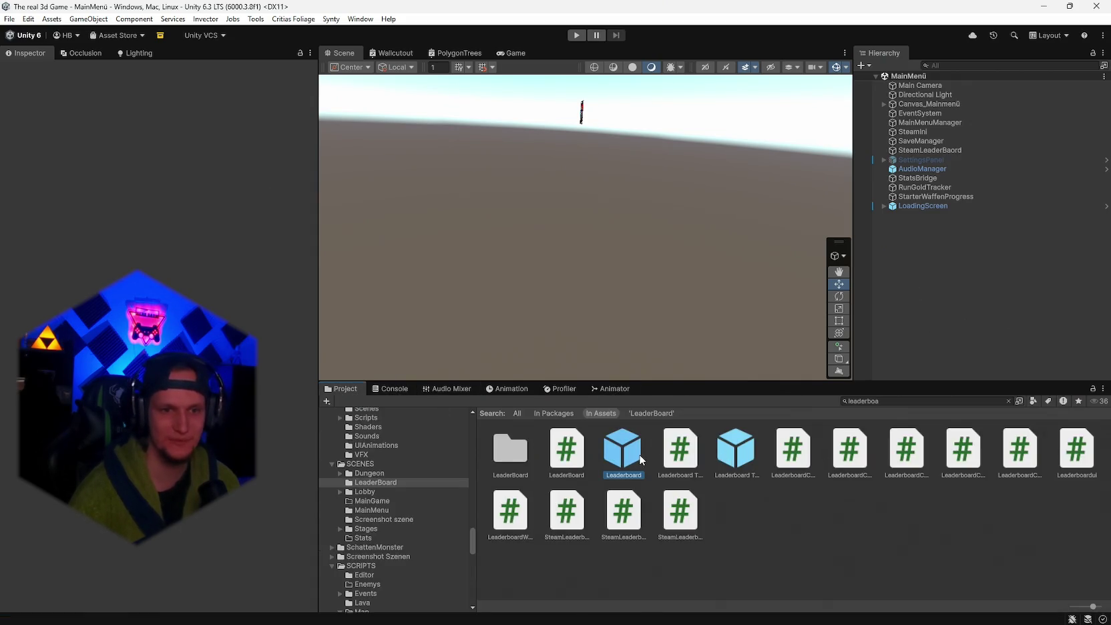
- Open the Leaderboard prefab and orbit the Scene view onto its panel
double_click(639, 455)
drag(645, 201, 686, 270)
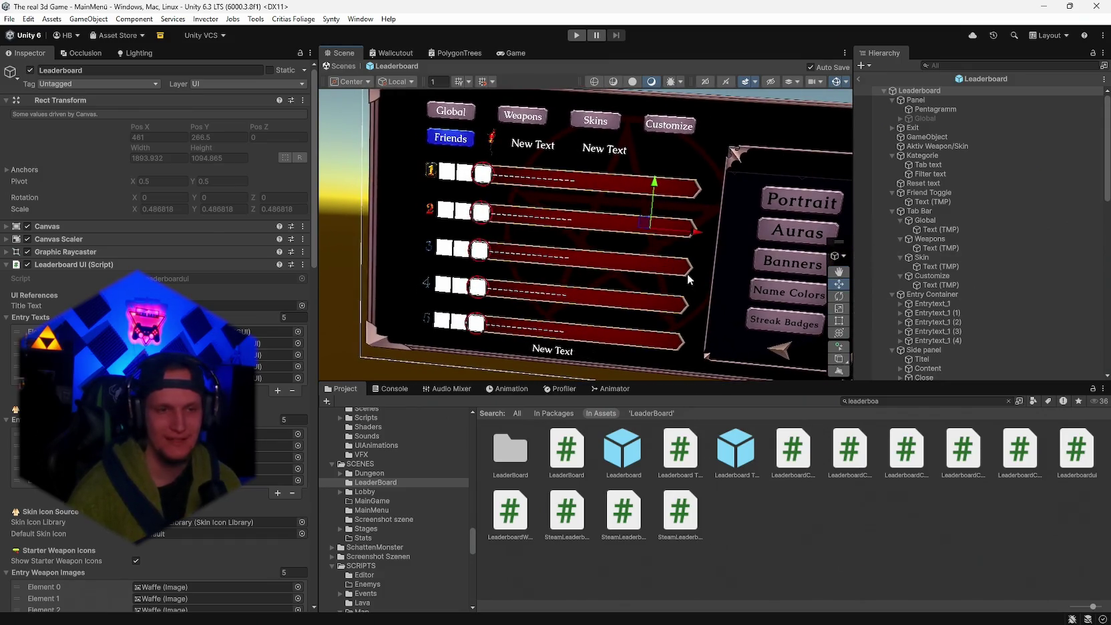
mouse_move(701, 220)
alt+mouse_down()
mouse_move(688, 214)
mouse_move(678, 261)
mouse_move(606, 247)
alt+mouse_up()
scroll(606, 247, up, 1)
alt+drag(682, 266, 816, 96)
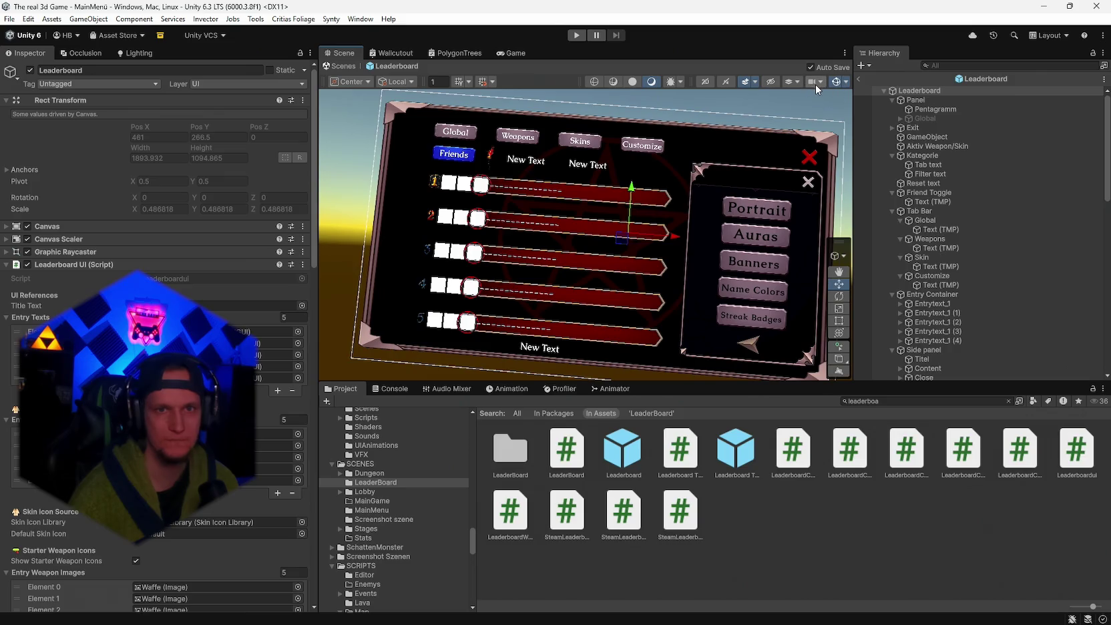
click(820, 82)
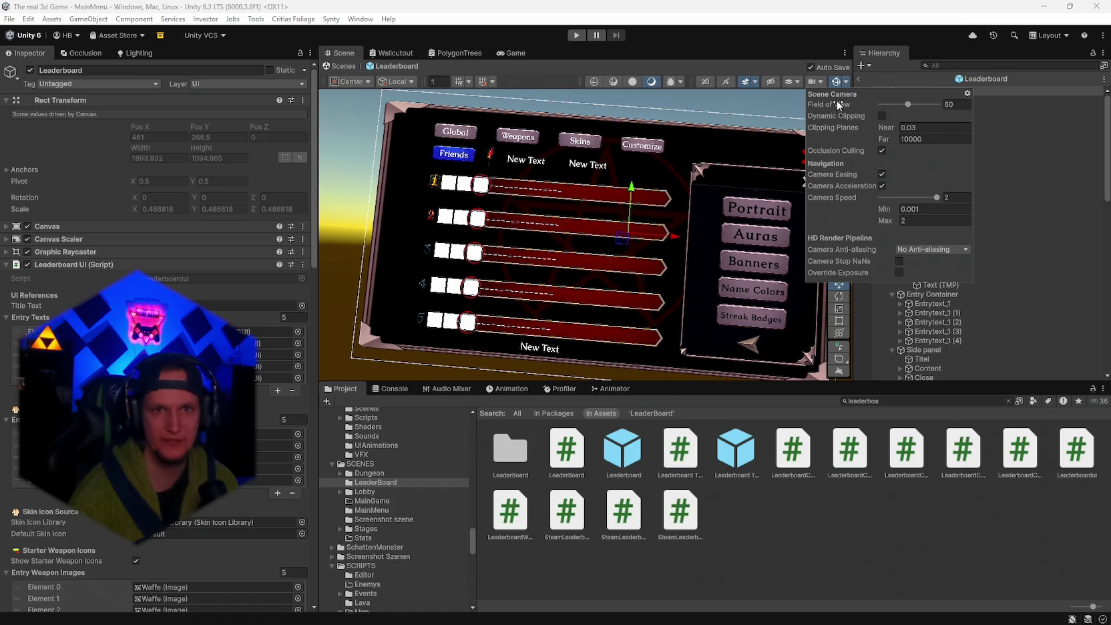
drag(905, 109, 910, 105)
click(883, 185)
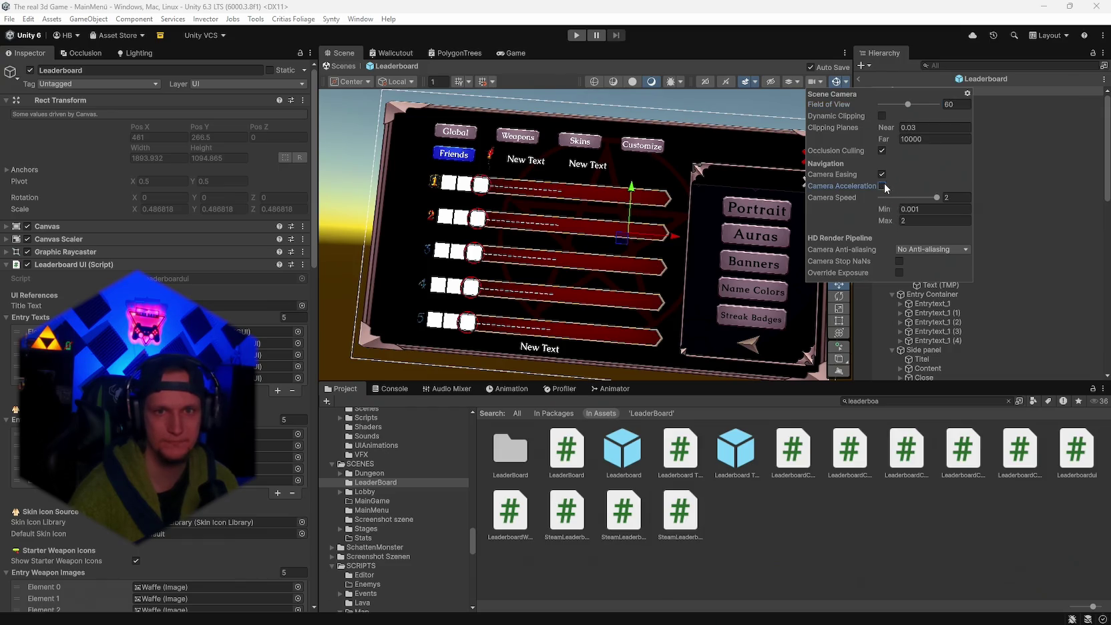
click(900, 262)
click(900, 272)
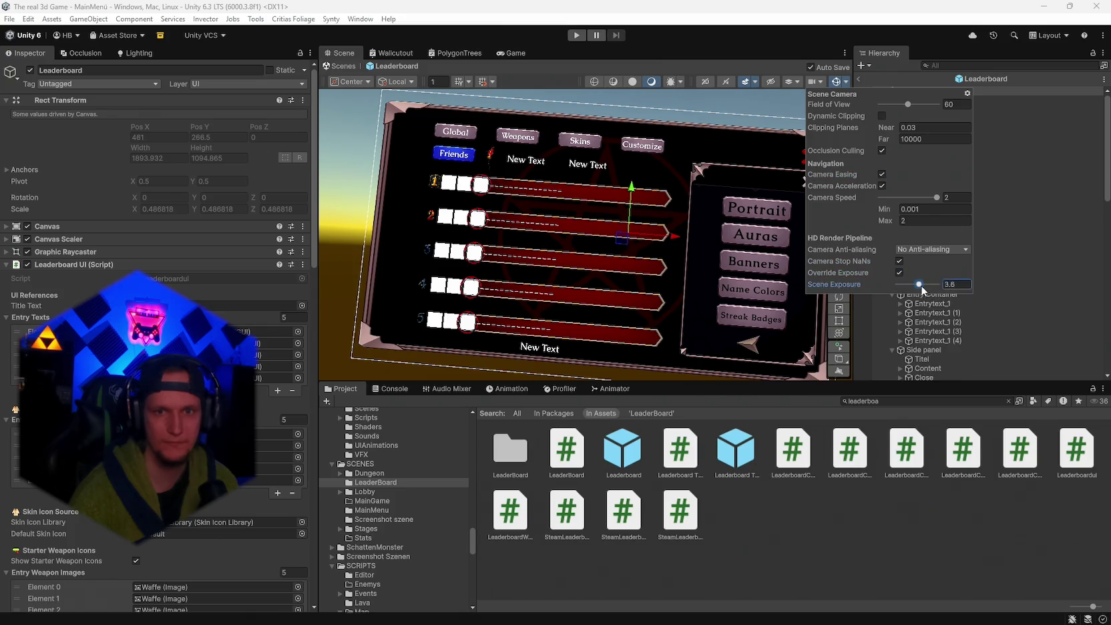
click(900, 272)
click(899, 262)
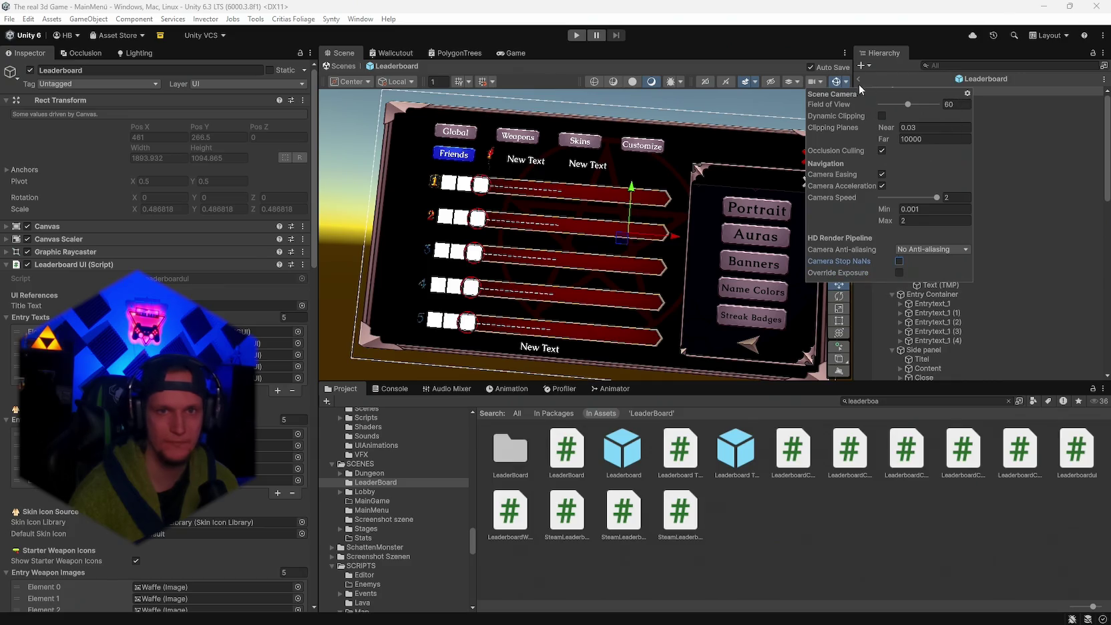
click(671, 211)
drag(670, 211, 660, 199)
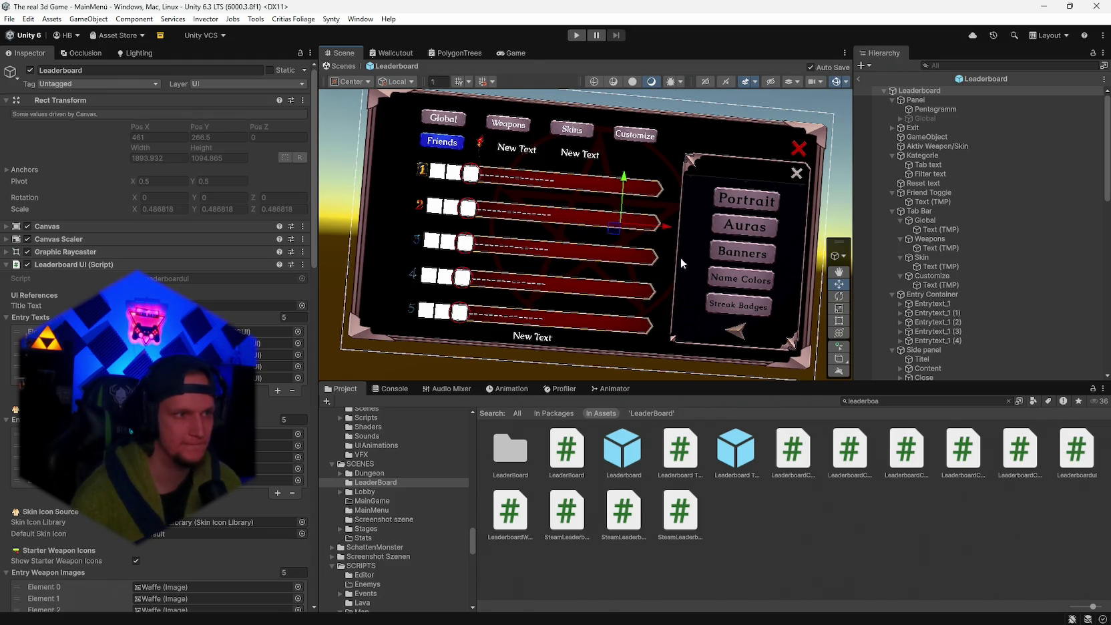
- Search the Project for 'ui elements' and open the UIelements artwork folder
click(885, 401)
text(ui elements)
double_click(519, 453)
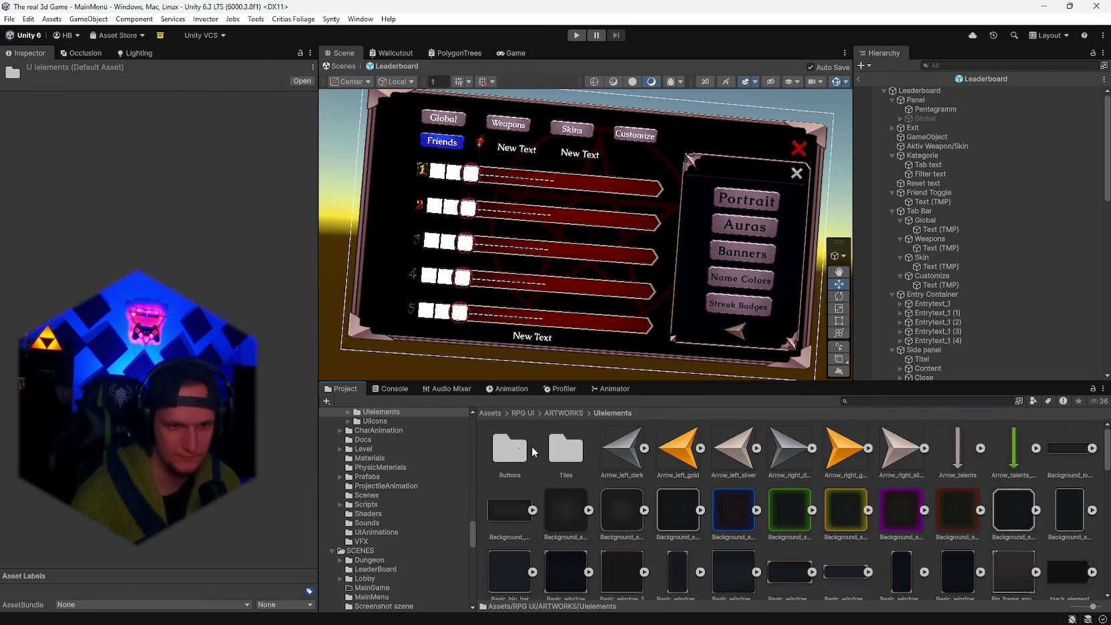
scroll(740, 471, down, 8)
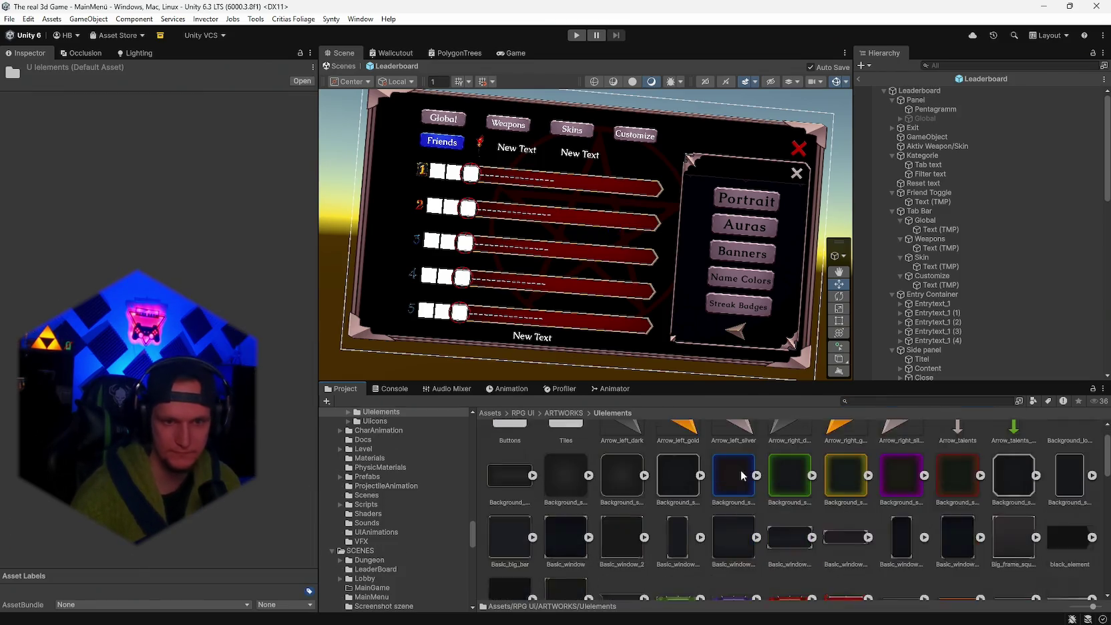
- Add a UI Image under the leaderboard's Panel and name it Rahmen
click(920, 100)
right_click(920, 100)
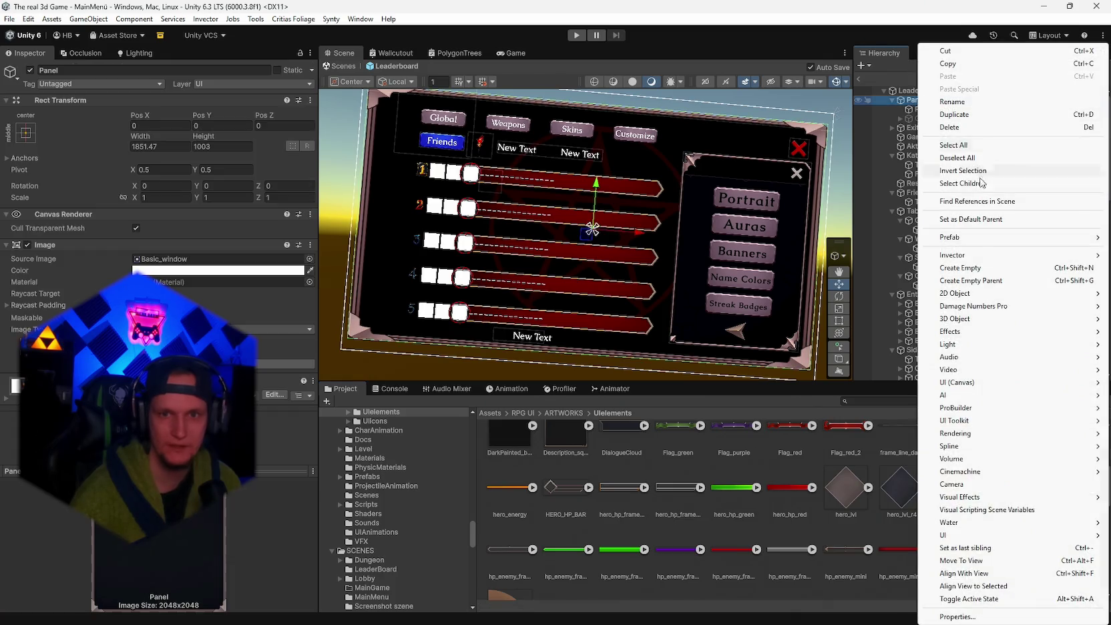
mouse_move(968, 383)
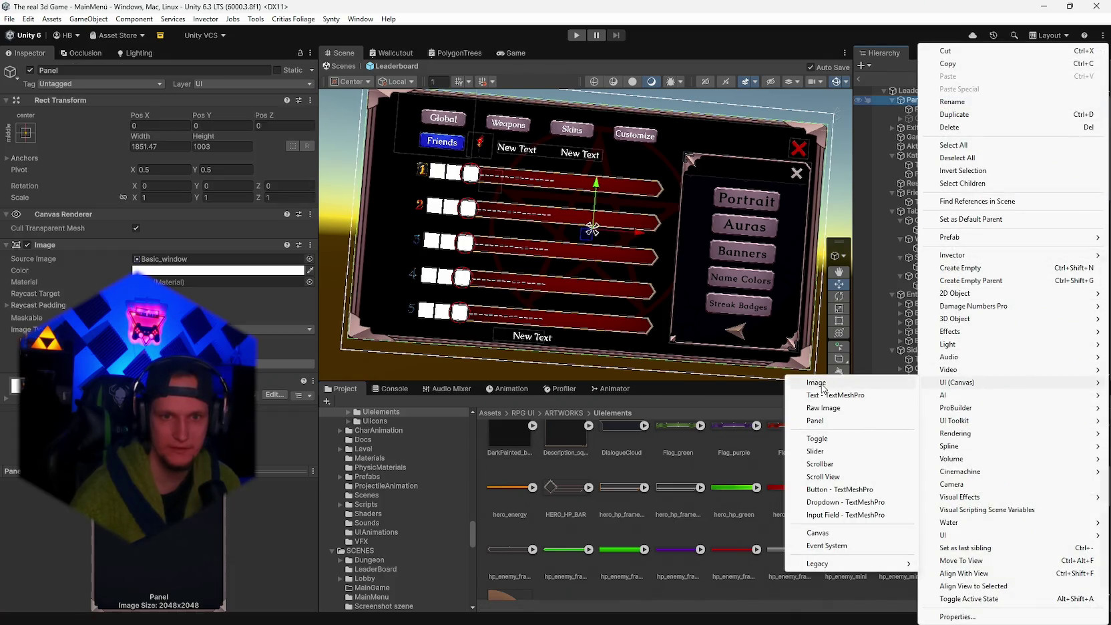
click(822, 383)
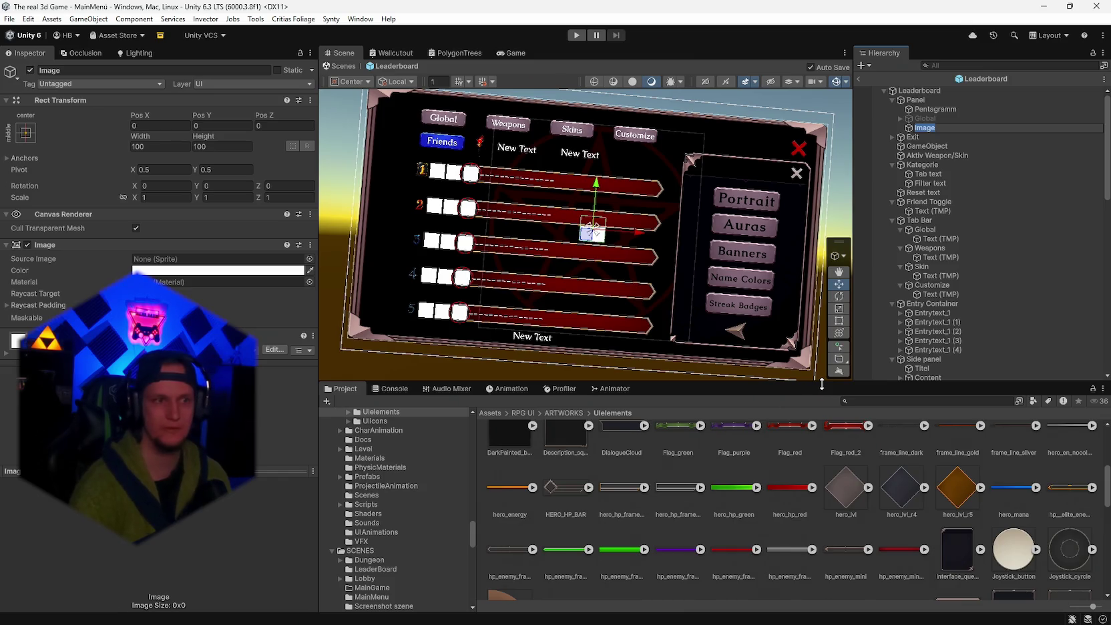
text(Rahmen)
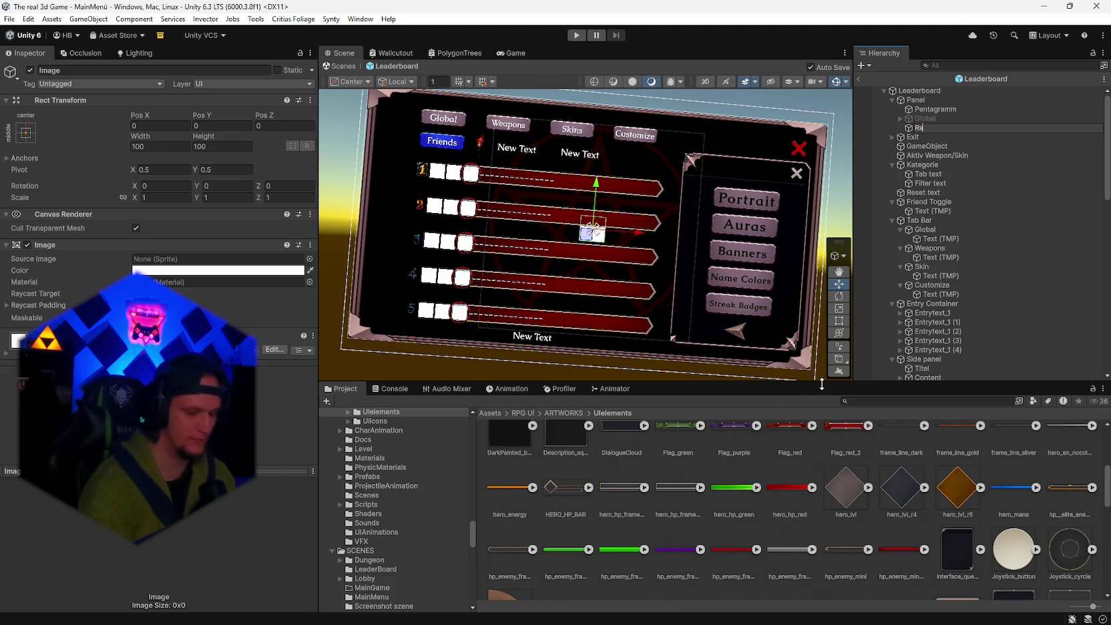
key(Return)
- Assign the Tracery_1 sprite to Rahmen's Source Image
scroll(895, 554, down, 5)
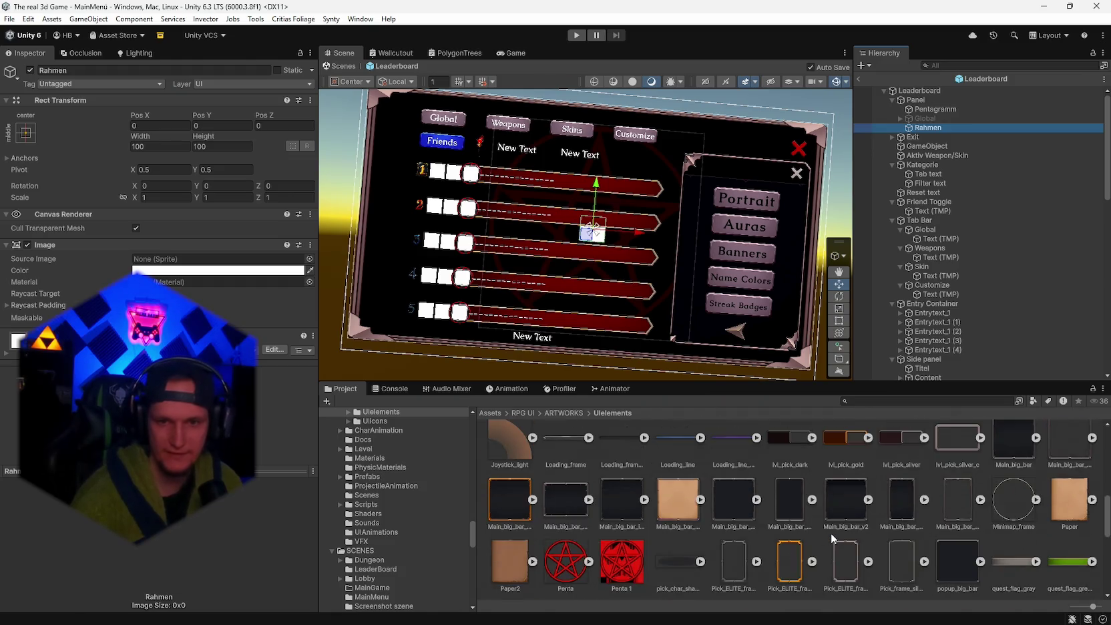
scroll(900, 541, up, 1)
scroll(913, 486, down, 6)
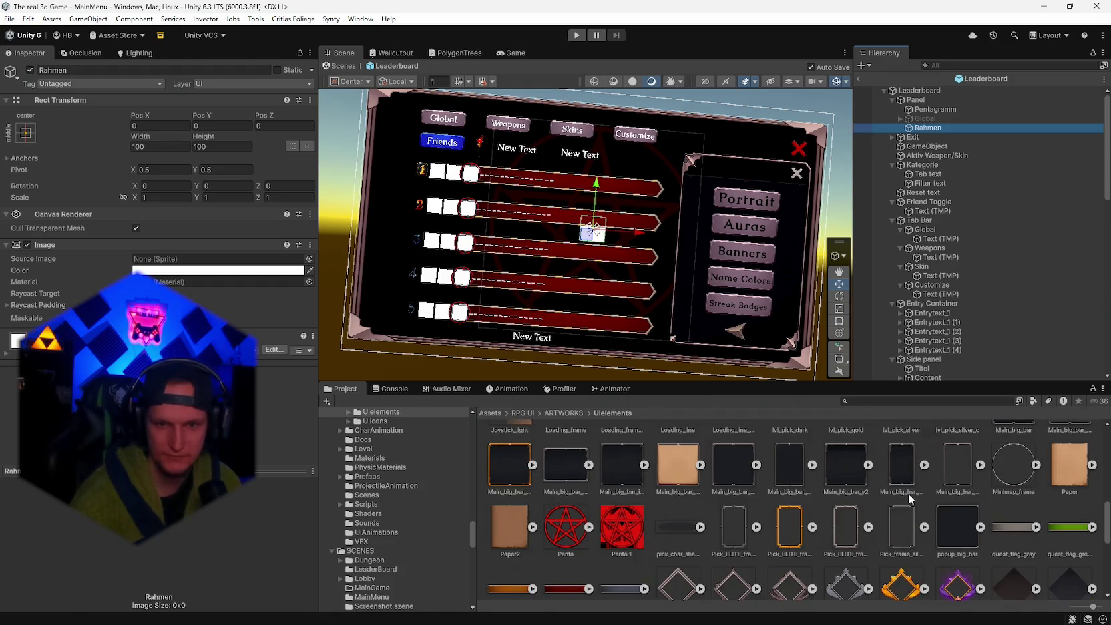
scroll(829, 525, down, 1)
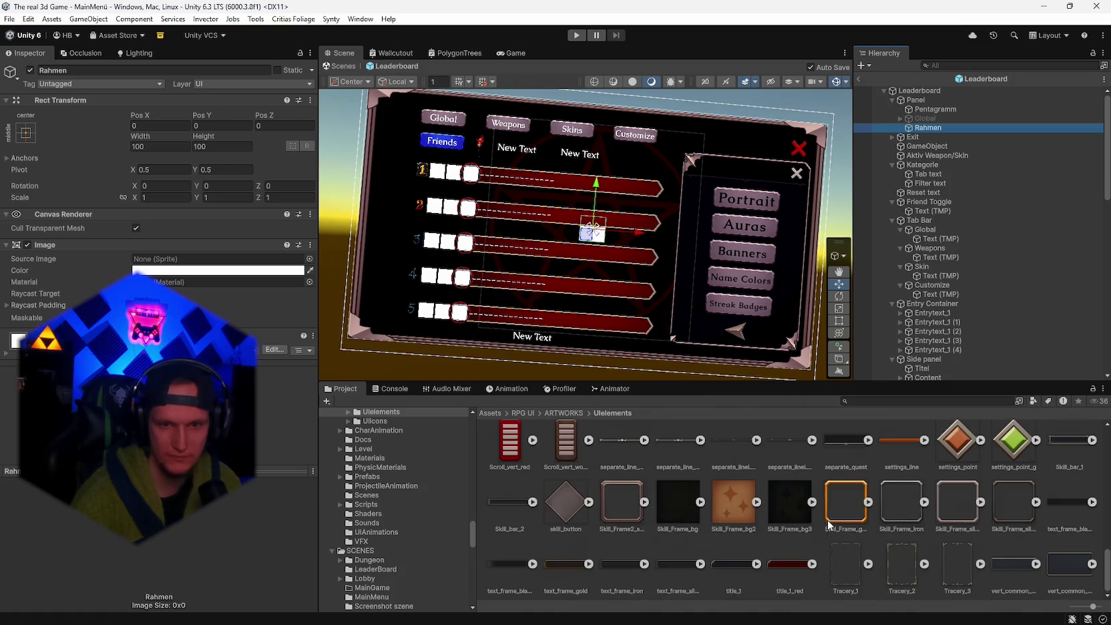
drag(860, 562, 221, 260)
- Scale the Rahmen frame up to about 5.9, move it down and make it taller
key(y)
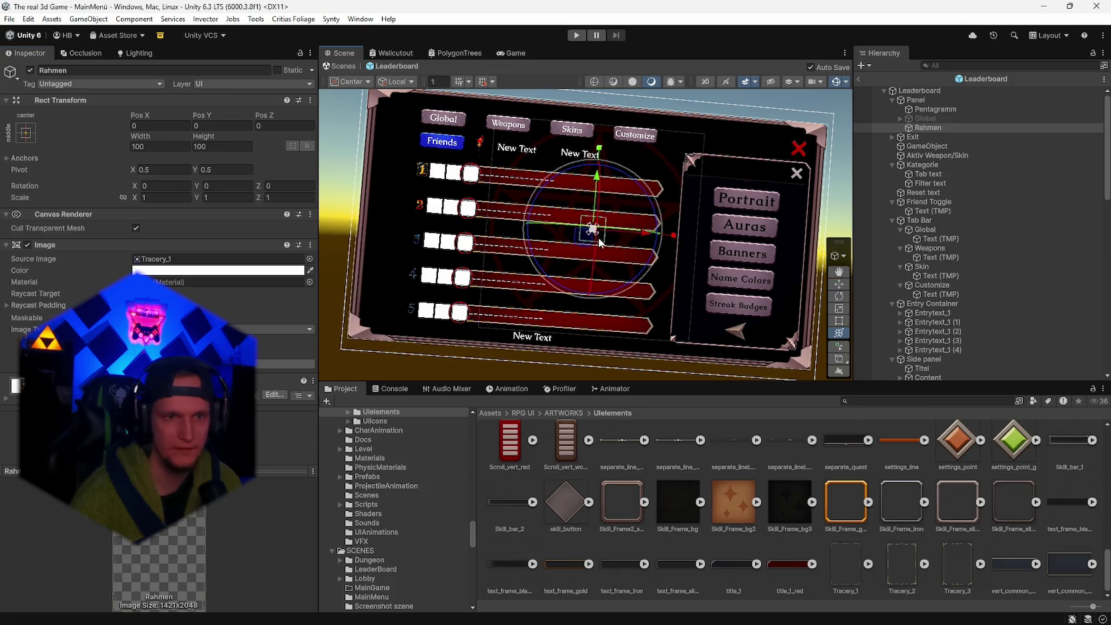
mouse_move(594, 232)
mouse_down()
mouse_move(953, 194)
mouse_move(871, 210)
mouse_up()
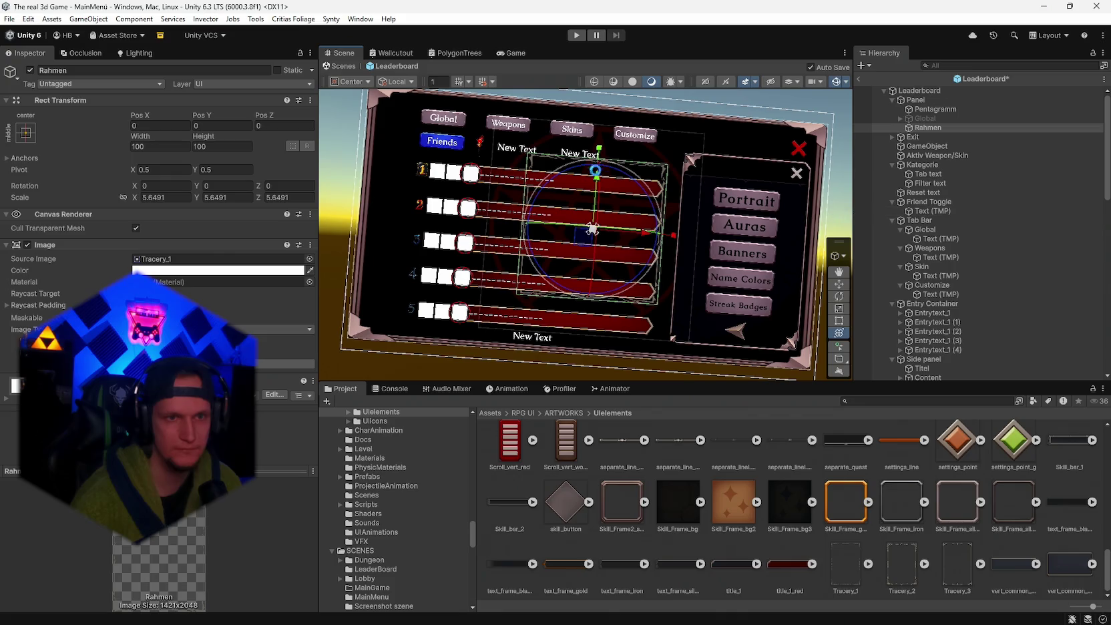
drag(597, 183, 604, 238)
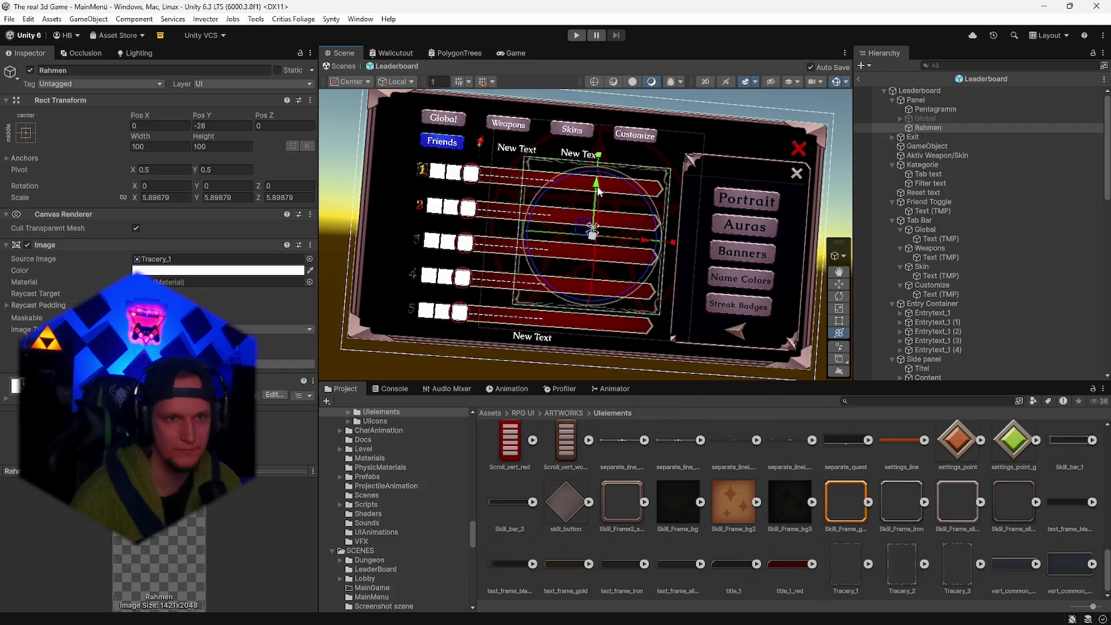
mouse_move(203, 137)
mouse_down()
mouse_move(283, 195)
mouse_move(306, 196)
mouse_up()
- Shift the Rahmen frame further down and right to X 16, Y -96
drag(596, 189, 595, 198)
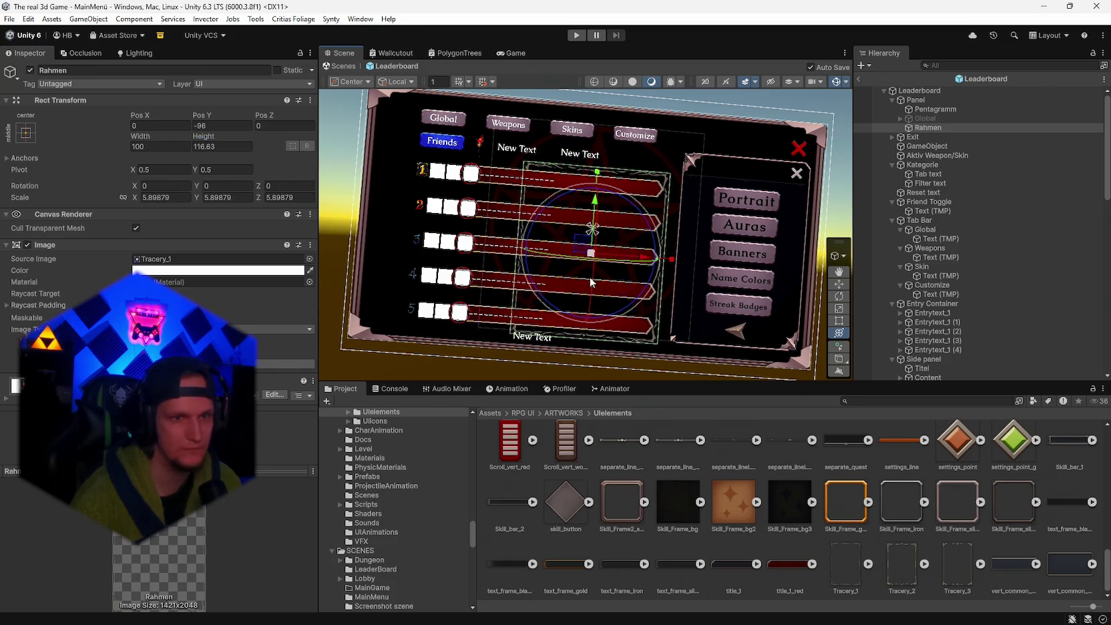
drag(640, 257, 646, 258)
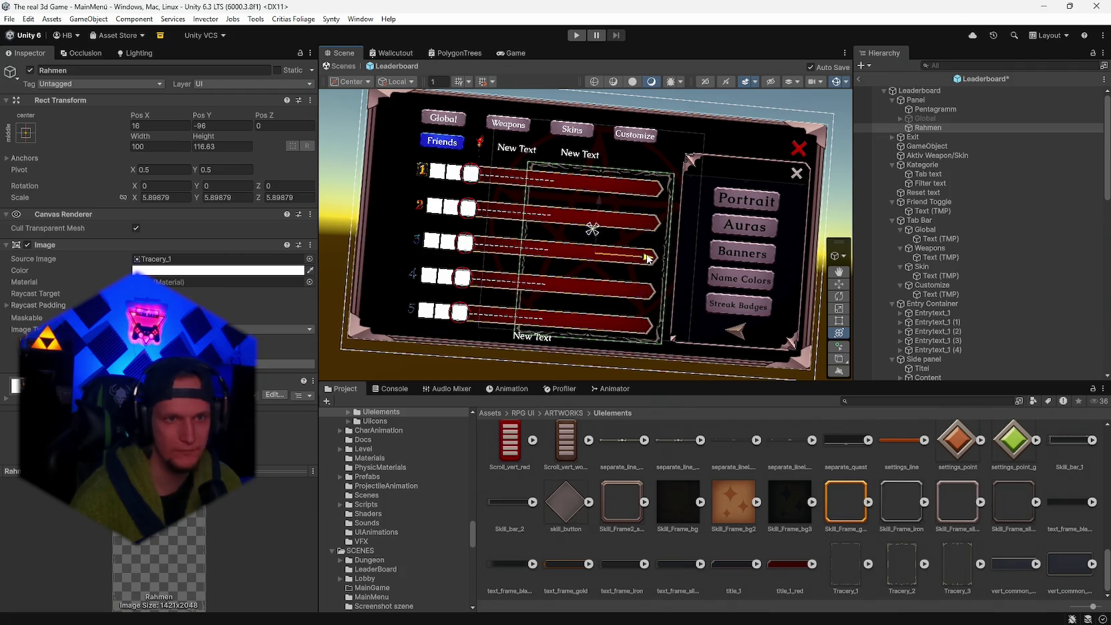
drag(648, 258, 647, 256)
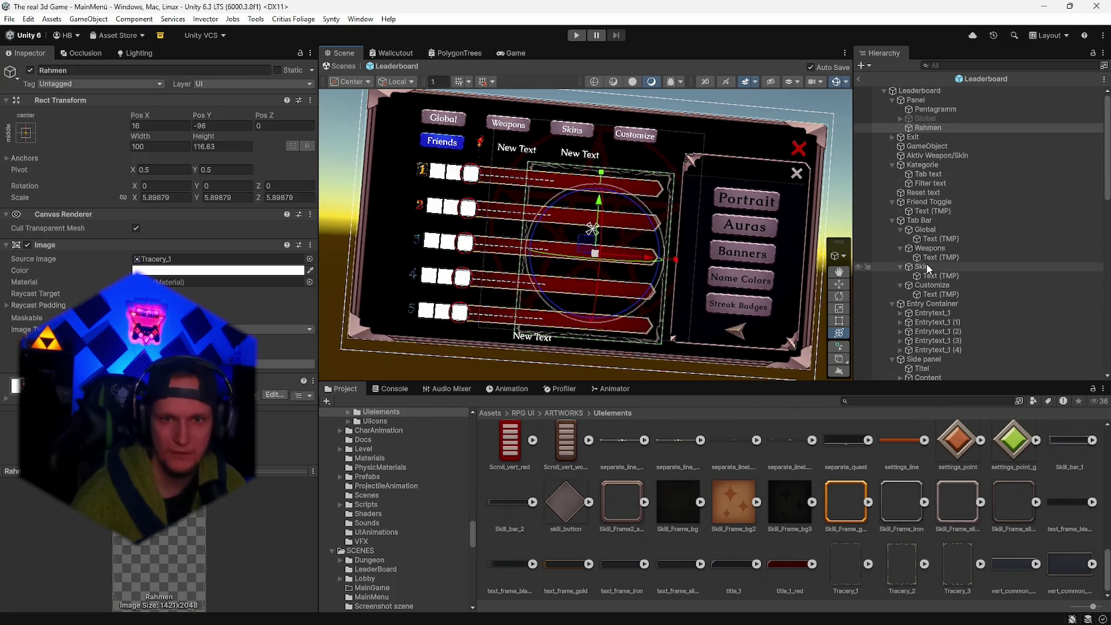
scroll(951, 240, down, 4)
scroll(935, 234, up, 4)
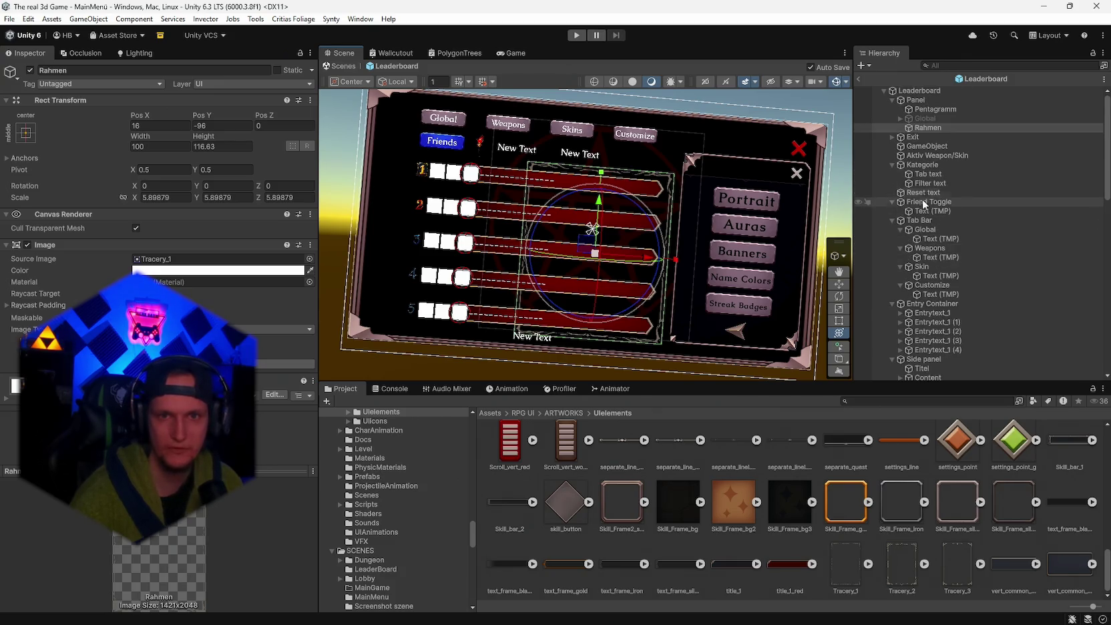
click(932, 304)
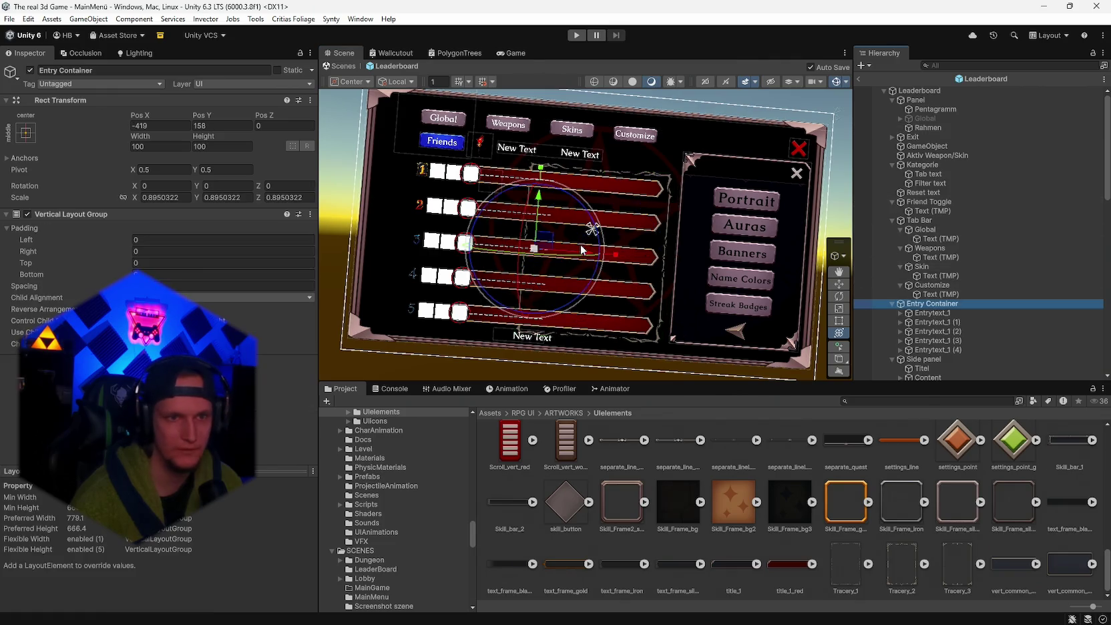
- Shrink the Entry Container slightly and move it to X -443, Y 143
drag(540, 251, 539, 248)
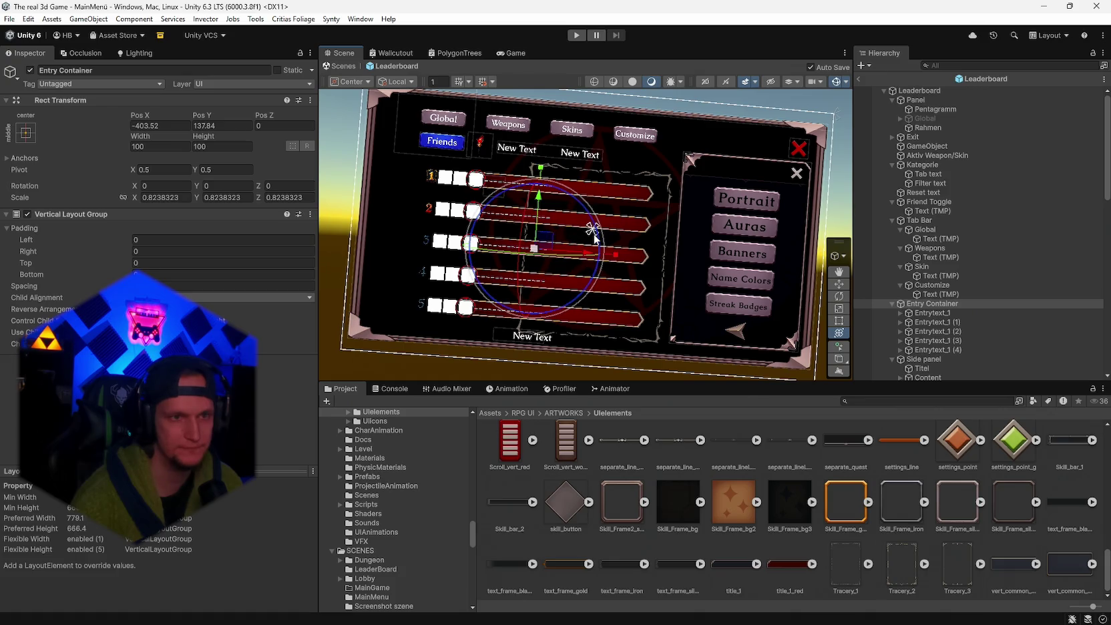
drag(598, 255, 580, 258)
scroll(578, 257, up, 5)
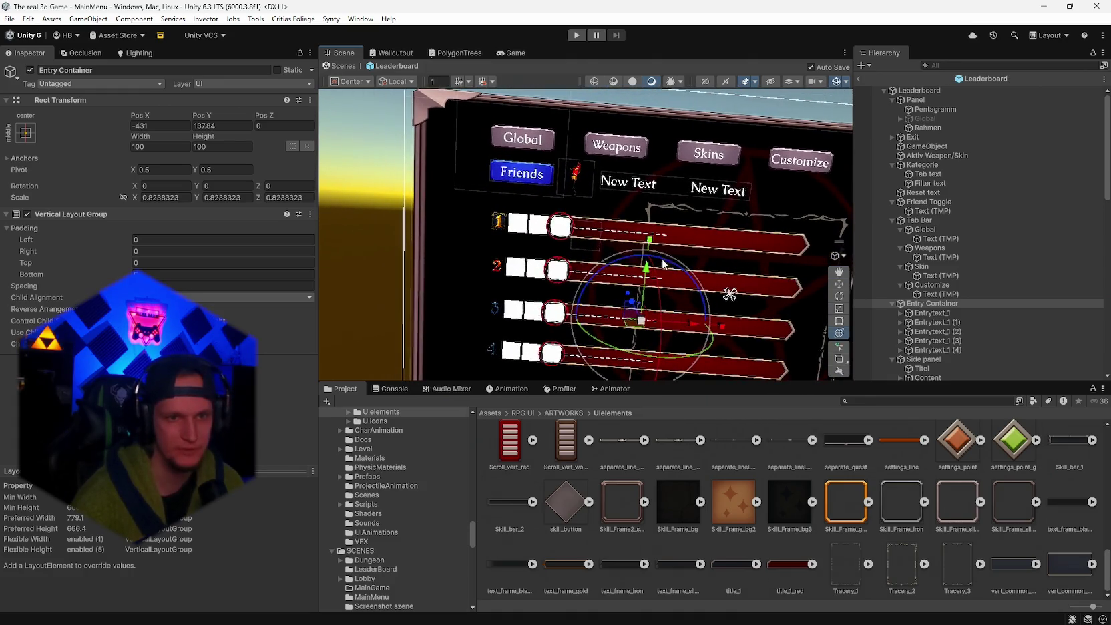
mouse_move(648, 274)
mouse_down()
mouse_move(653, 180)
mouse_move(615, 186)
mouse_up()
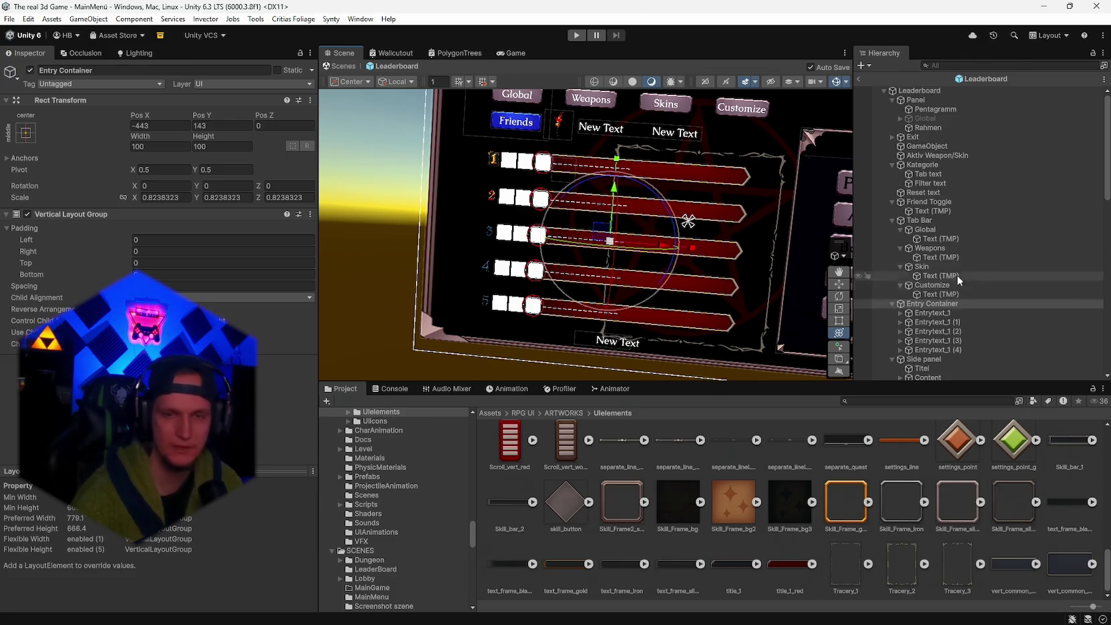
- Widen the Rahmen frame and move it left to X -259 around the entry rows
click(889, 127)
drag(741, 254, 718, 253)
drag(673, 199, 677, 170)
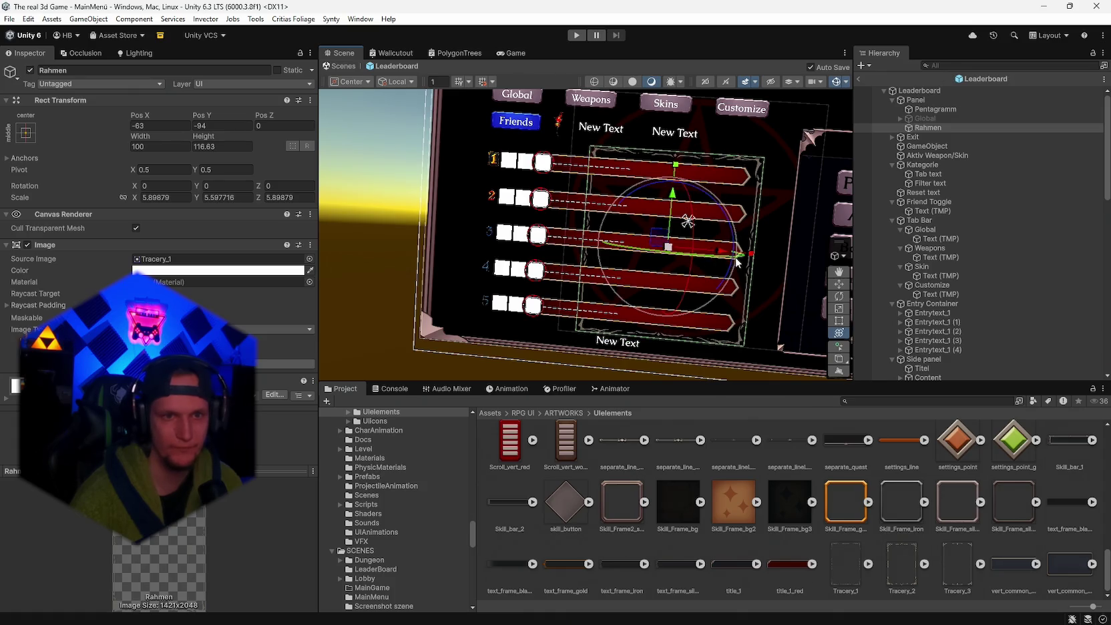
drag(204, 137, 327, 148)
key(ctrl+z)
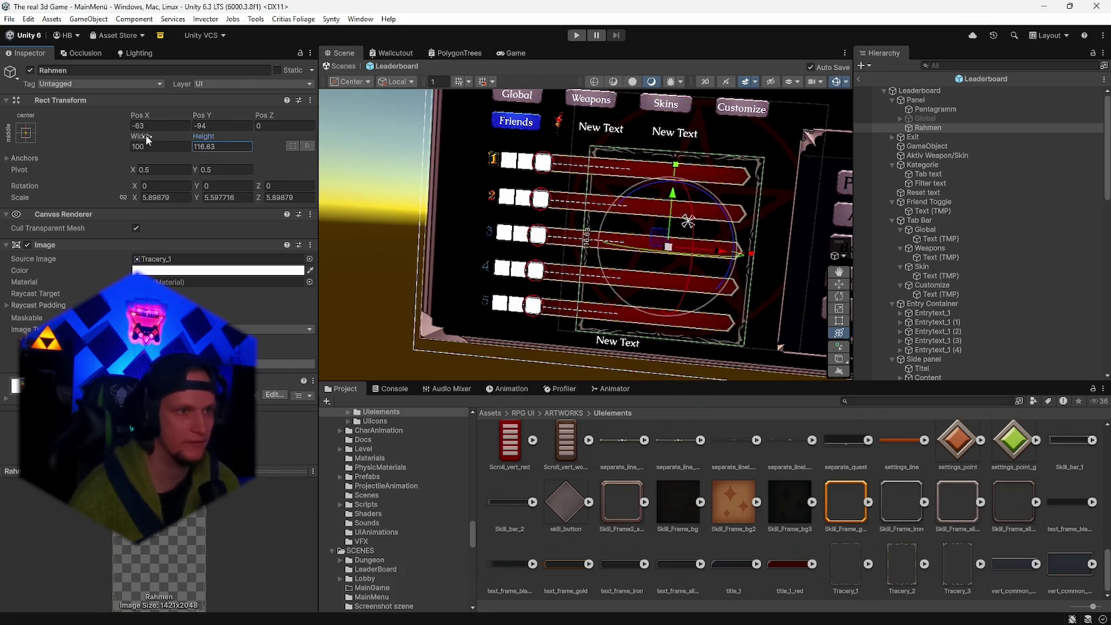
drag(139, 137, 294, 143)
drag(715, 254, 663, 251)
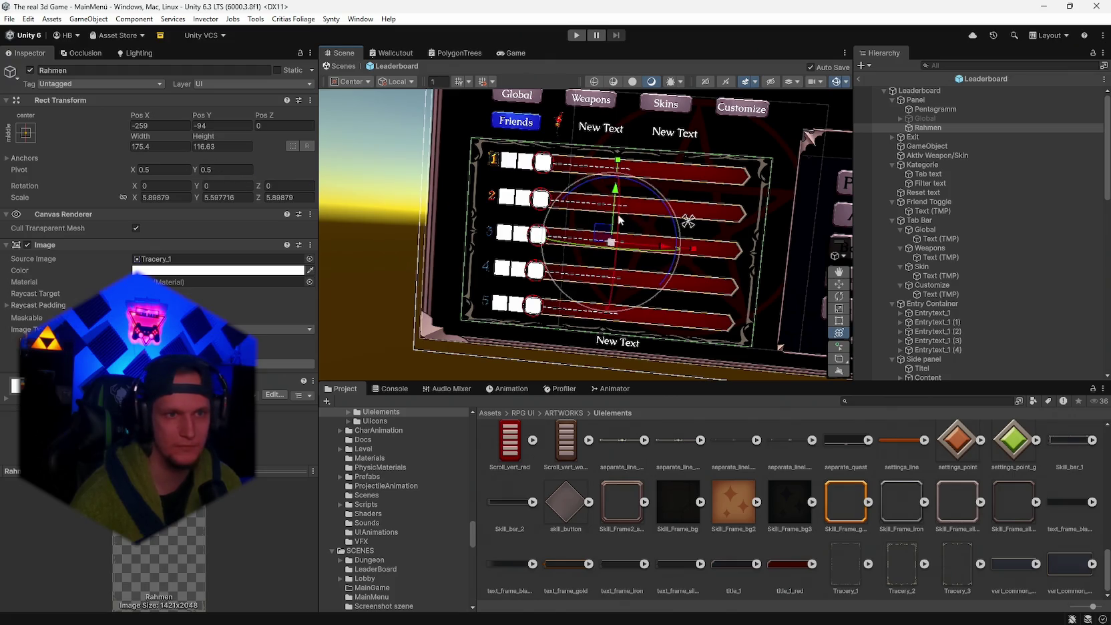
click(839, 284)
alt+drag(621, 299, 620, 281)
- Open the frame's colour picker, briefly select the Skin tab button, then reselect Rahmen
click(220, 270)
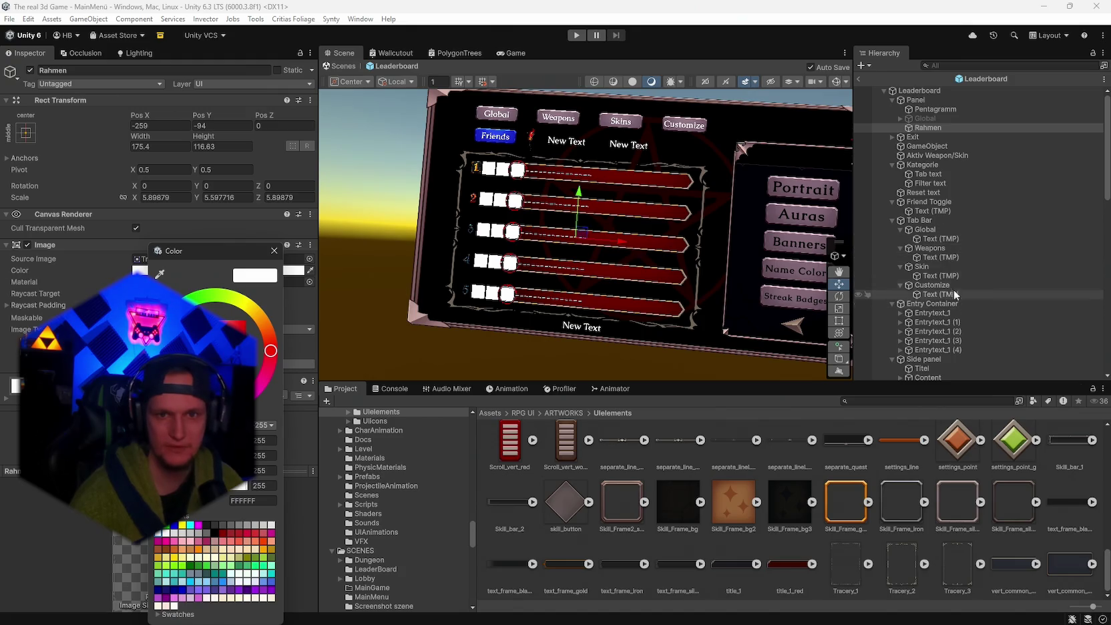
click(940, 276)
click(922, 267)
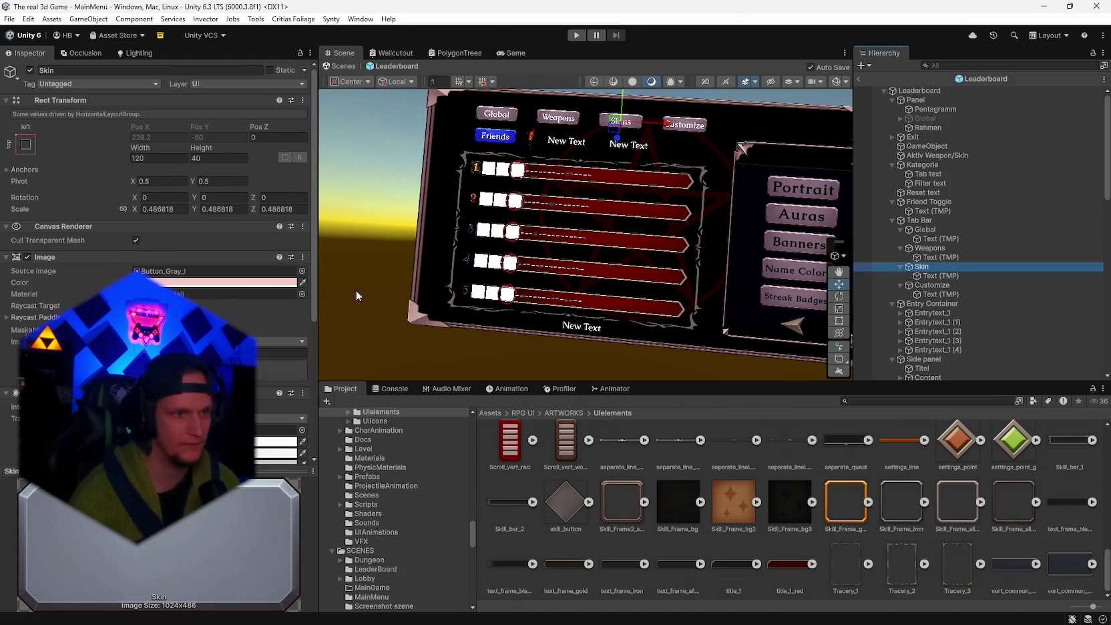
click(177, 283)
key(Escape)
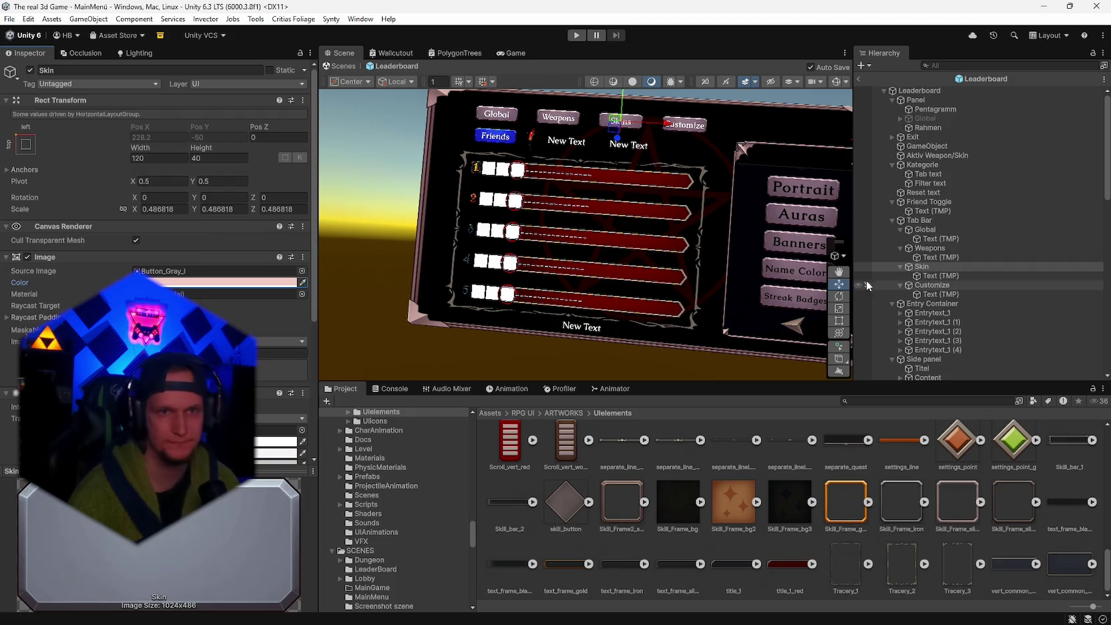
click(927, 127)
- Tint the Rahmen frame light pink with hex F5CDC8
click(292, 271)
click(252, 501)
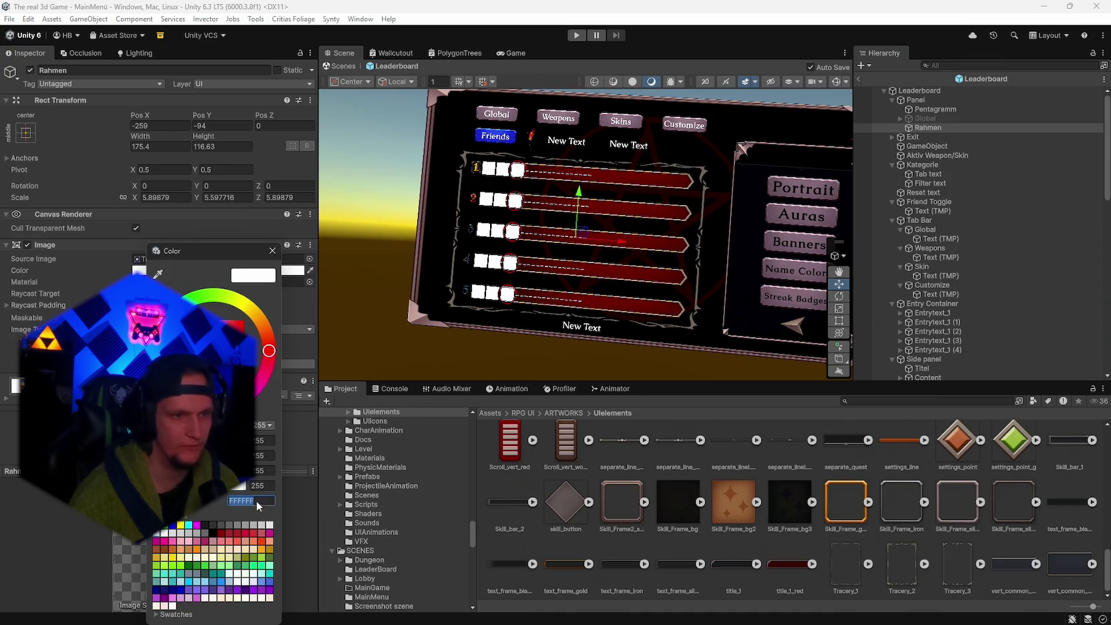
text(F5CDC8)
click(272, 250)
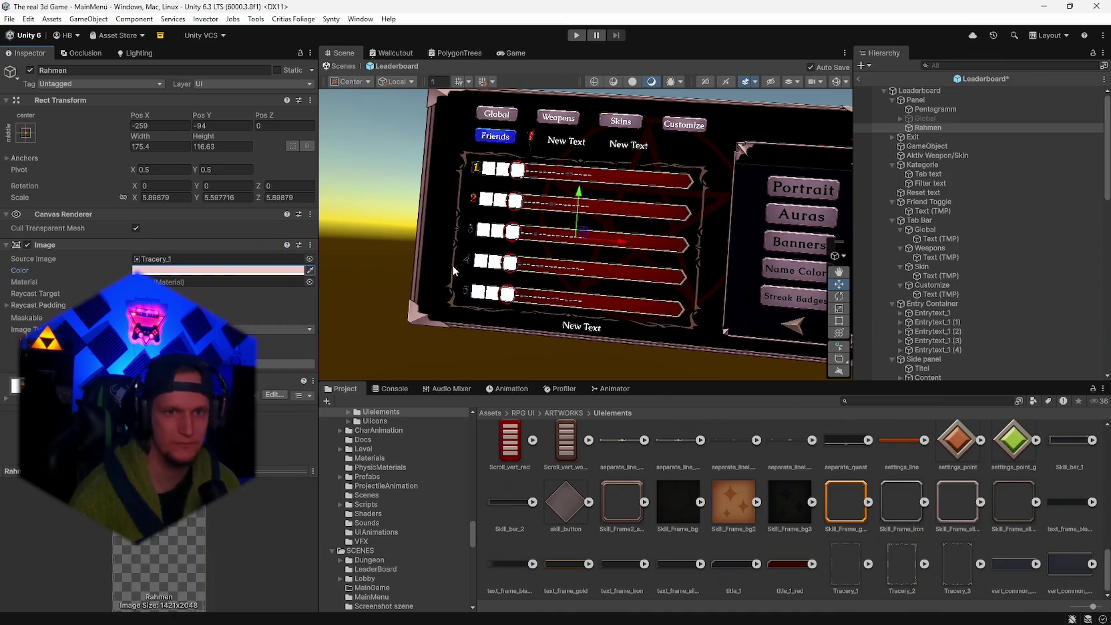
scroll(534, 267, up, 3)
drag(534, 267, 533, 268)
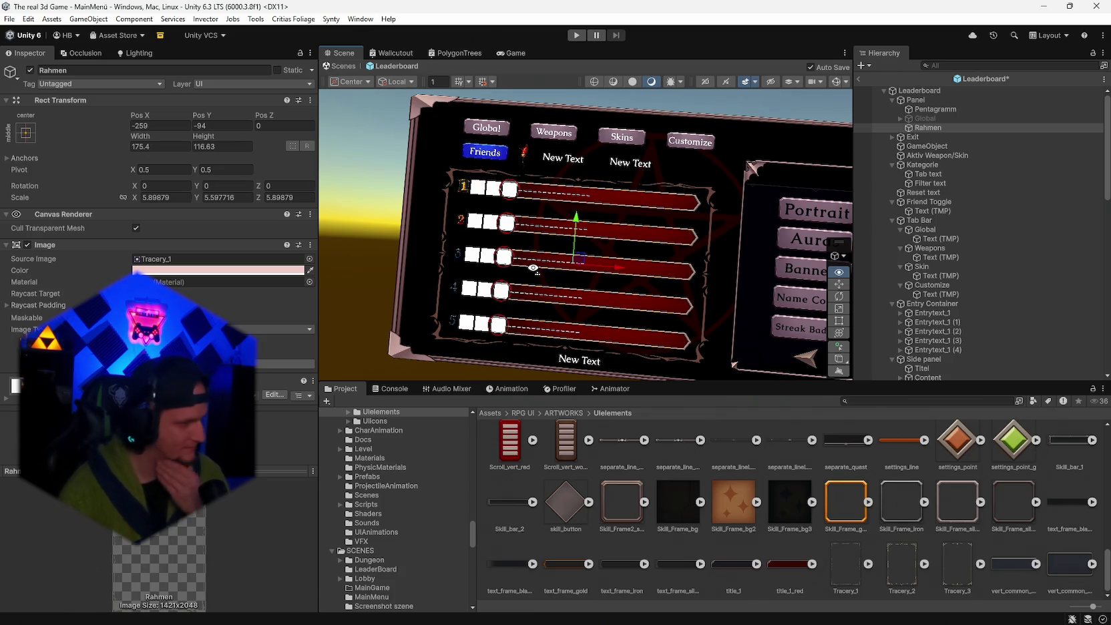
drag(533, 268, 534, 268)
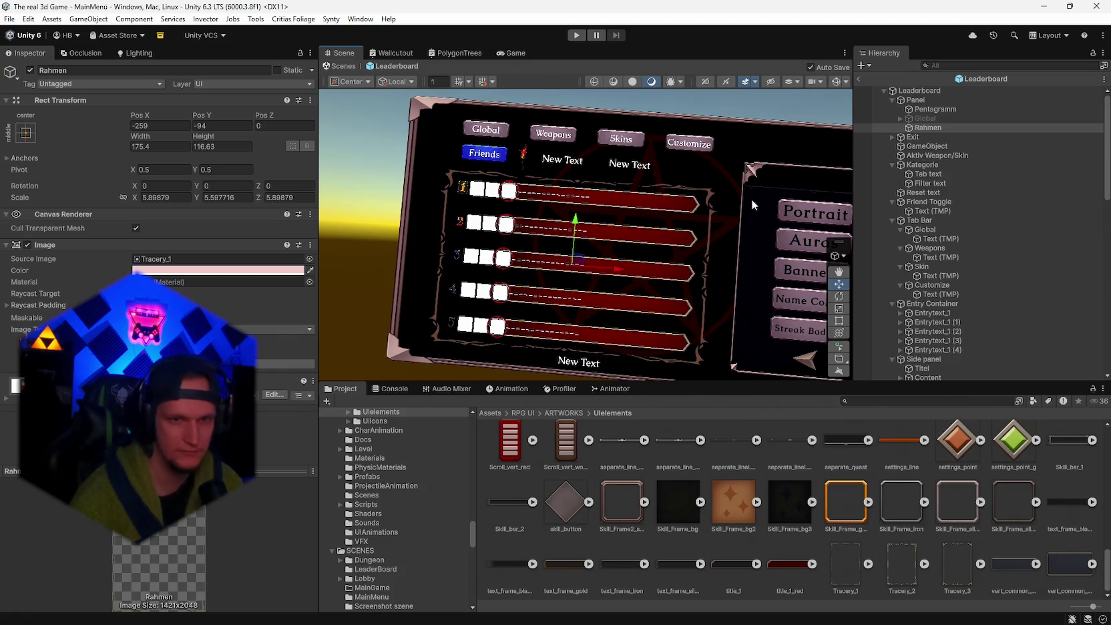
- Try vert_common_window_mini as the frame sprite and re-tint it pink F5CDC8
click(164, 271)
click(169, 274)
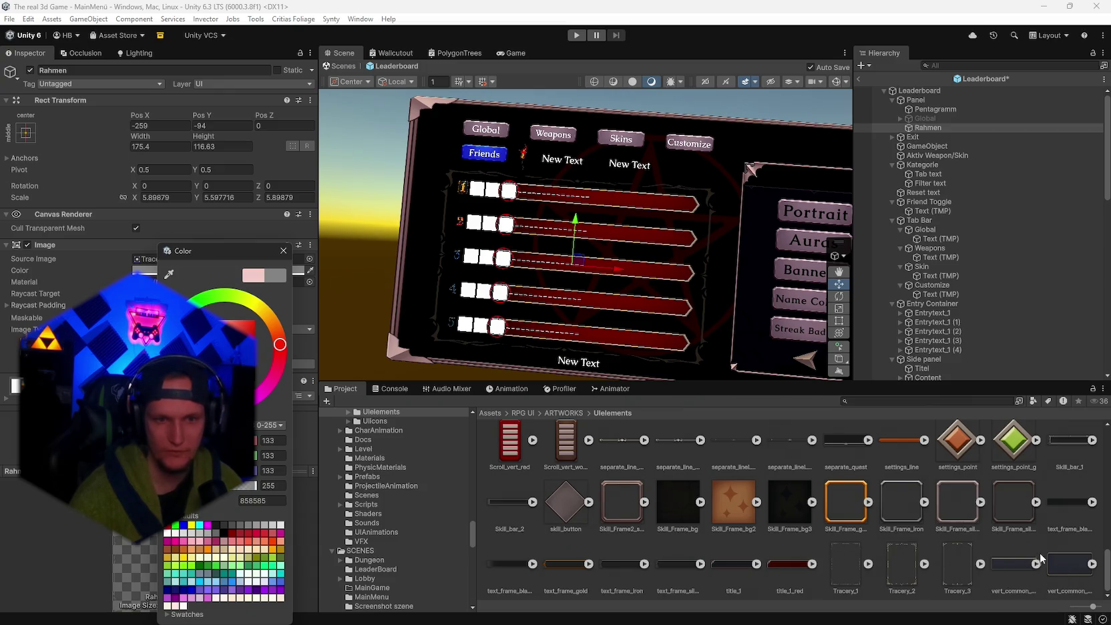
mouse_move(1060, 565)
mouse_down()
mouse_move(1042, 535)
mouse_move(168, 259)
mouse_up()
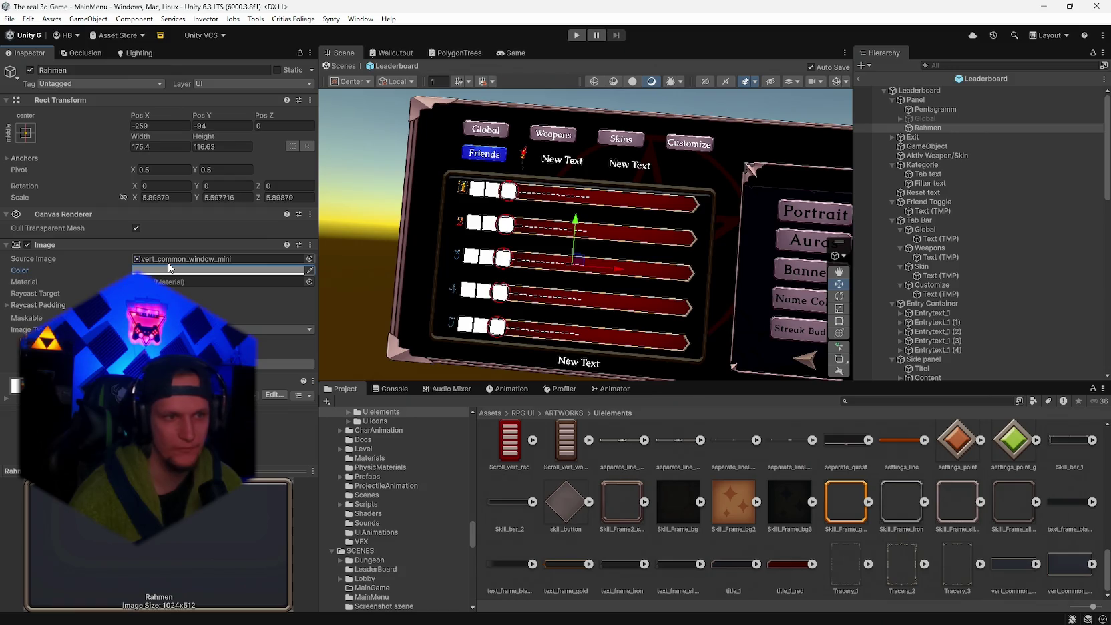
click(169, 269)
drag(219, 324, 219, 340)
click(287, 501)
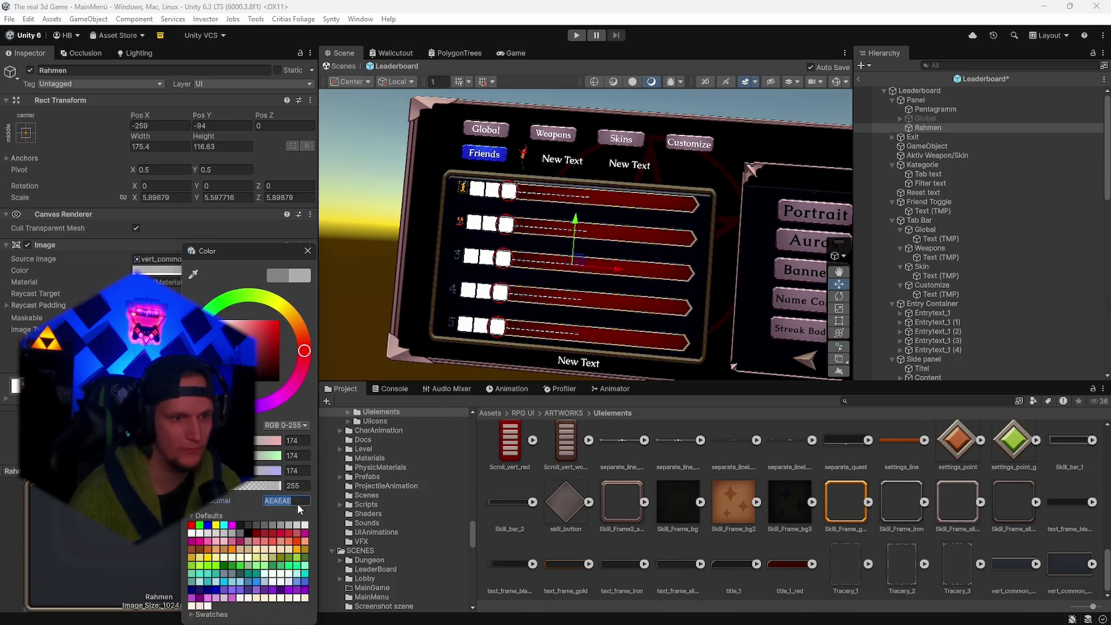
text(F5CDC8)
click(307, 251)
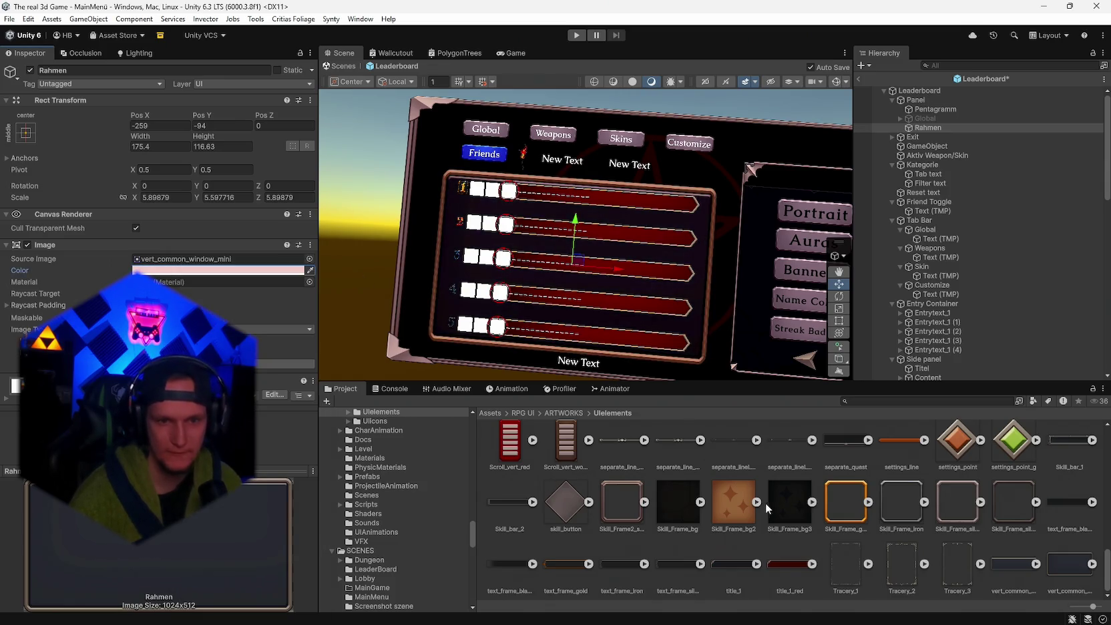
- Swap the frame sprite to popup_big_bar with a white tint
scroll(671, 530, up, 2)
scroll(742, 545, down, 1)
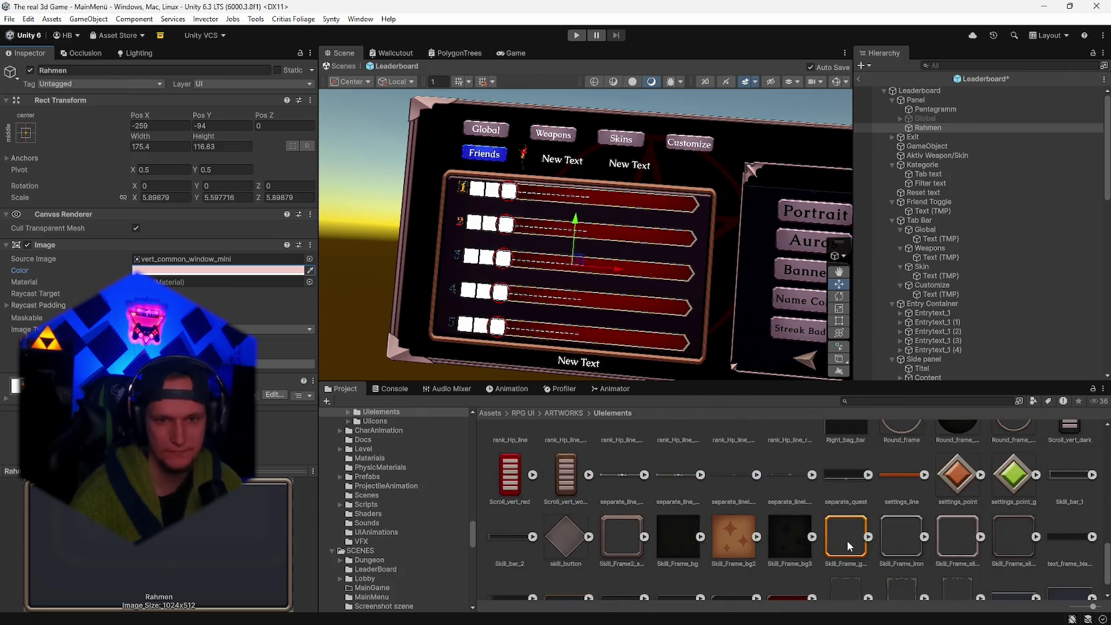
scroll(847, 540, up, 3)
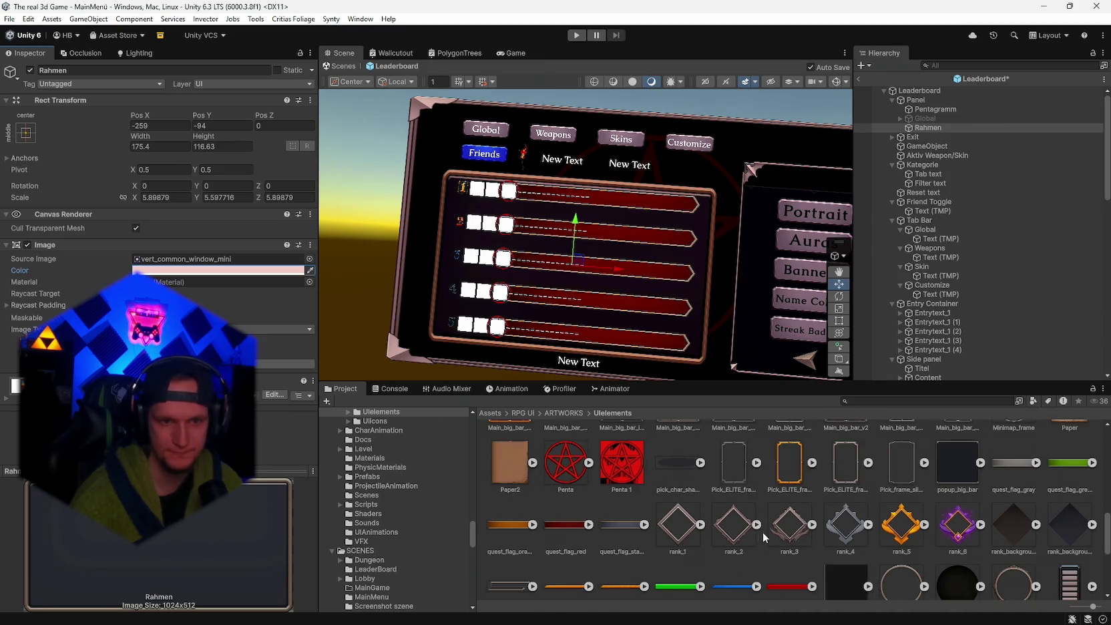
scroll(941, 513, up, 1)
mouse_move(942, 513)
mouse_down()
mouse_move(180, 295)
mouse_move(159, 256)
mouse_up()
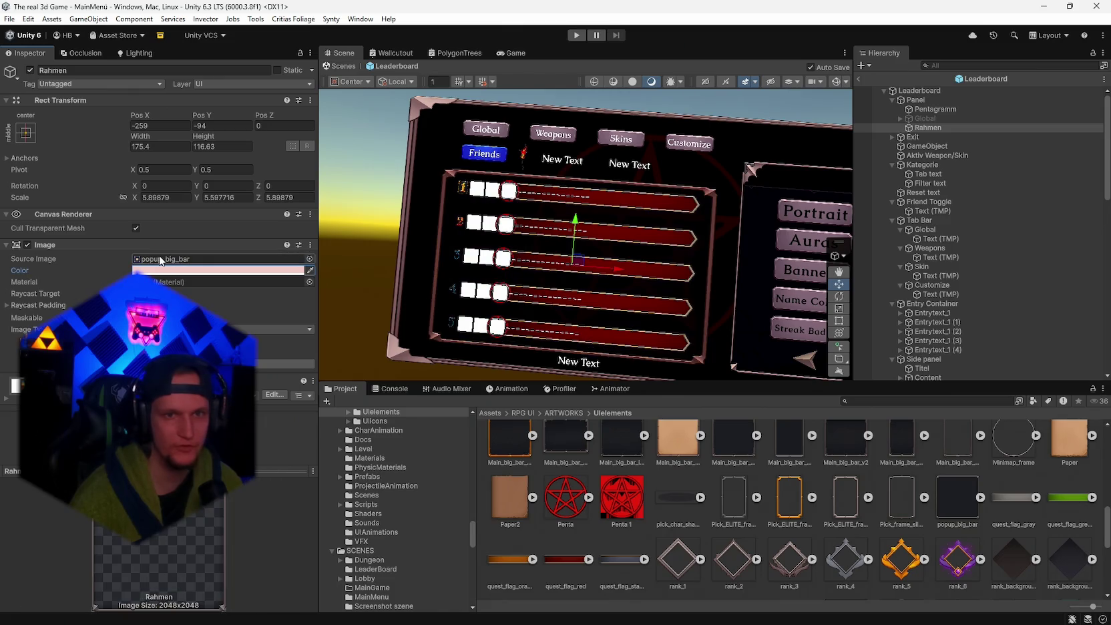
click(136, 269)
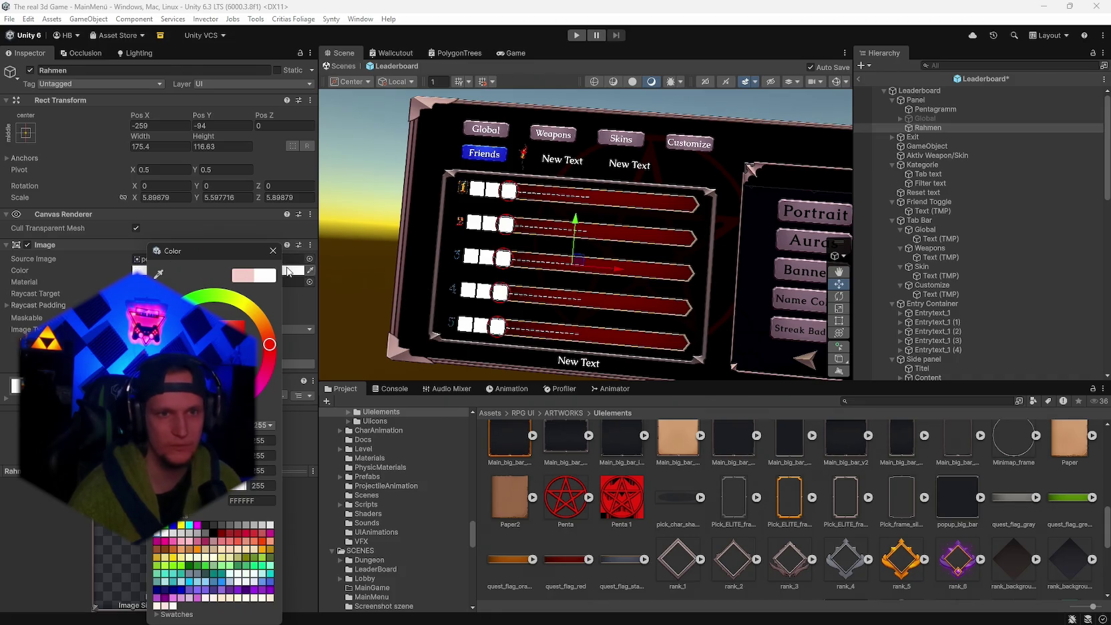
click(273, 251)
mouse_move(534, 262)
mouse_down()
mouse_move(570, 265)
mouse_move(566, 256)
mouse_move(553, 271)
mouse_up()
scroll(891, 524, up, 2)
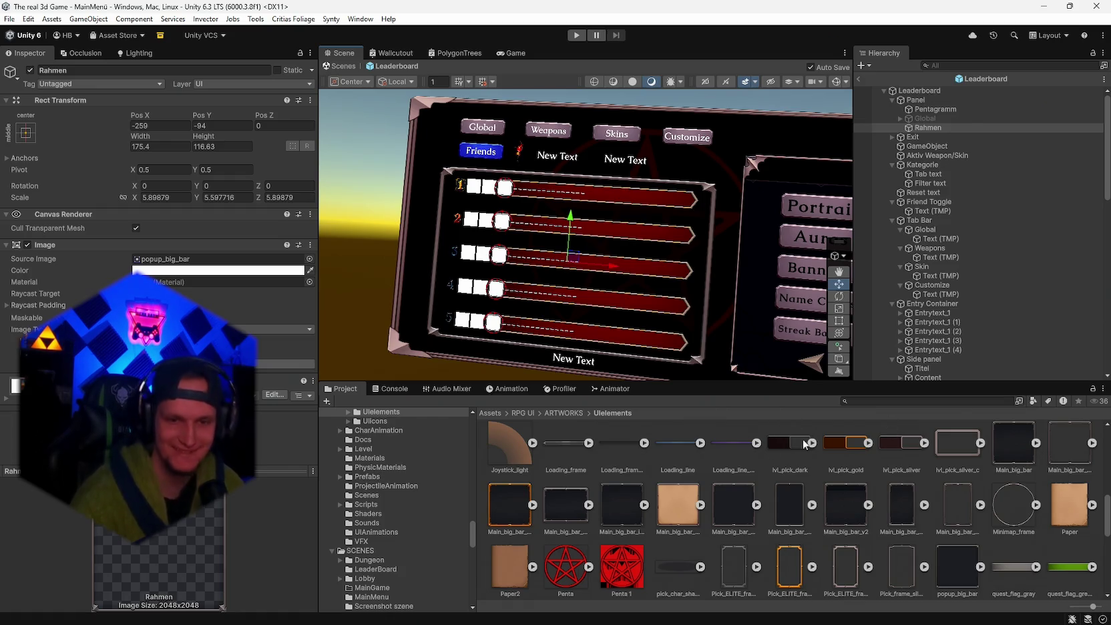
- Try Main_big_bar_paper, then Main_big_bar_transparent as the Rahmen frame sprite
scroll(713, 538, up, 1)
drag(683, 558, 155, 259)
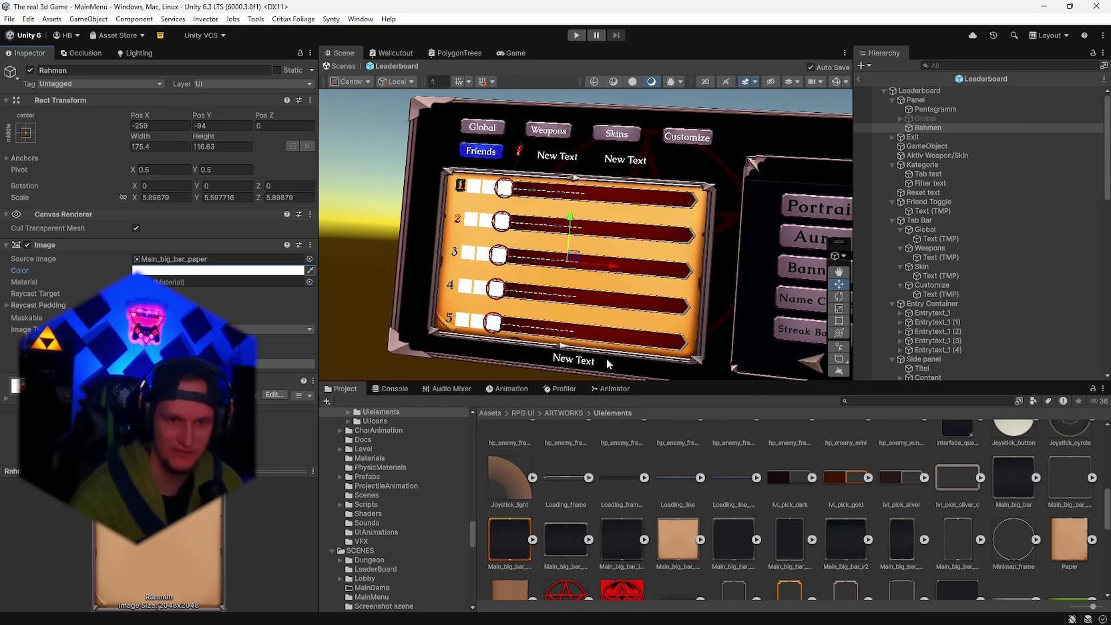
mouse_move(731, 554)
mouse_down()
mouse_move(414, 422)
mouse_move(148, 261)
mouse_up()
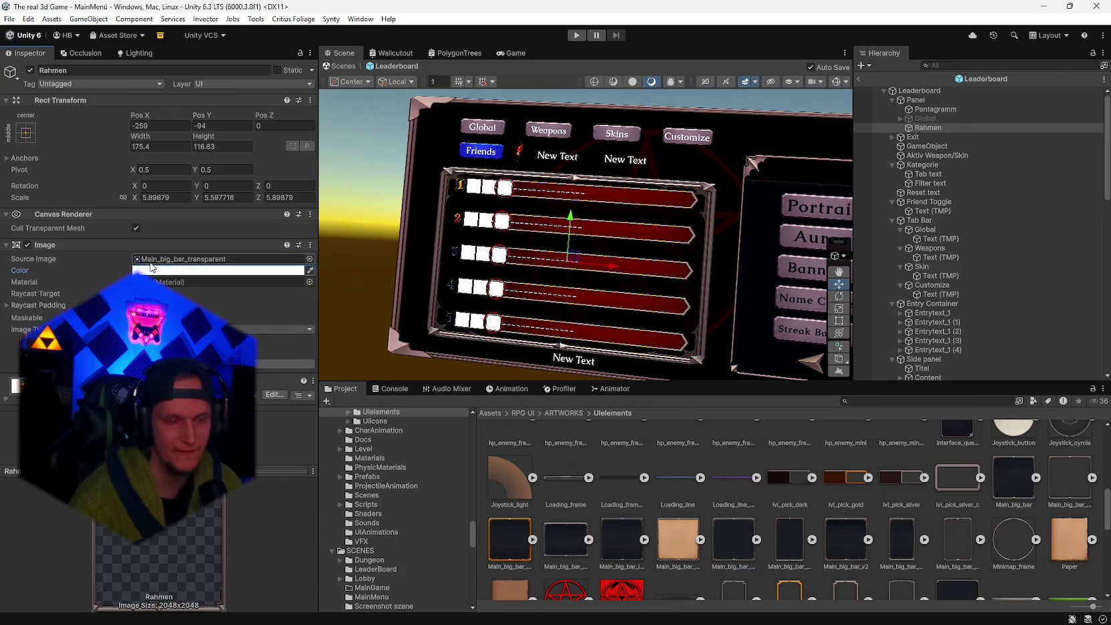
alt+drag(643, 298, 667, 294)
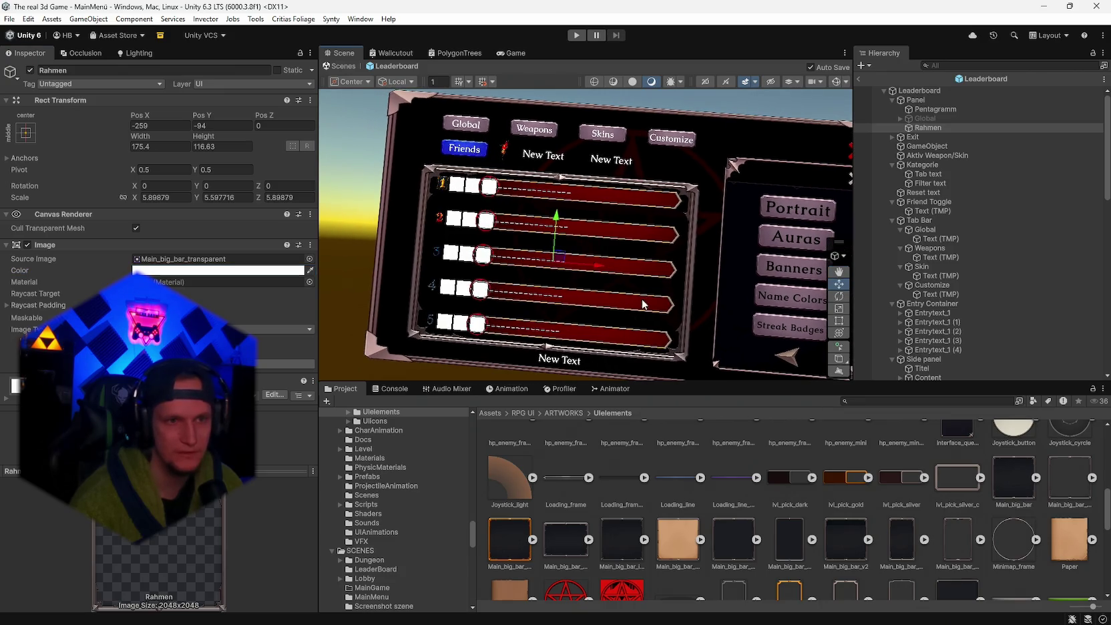
scroll(819, 514, up, 2)
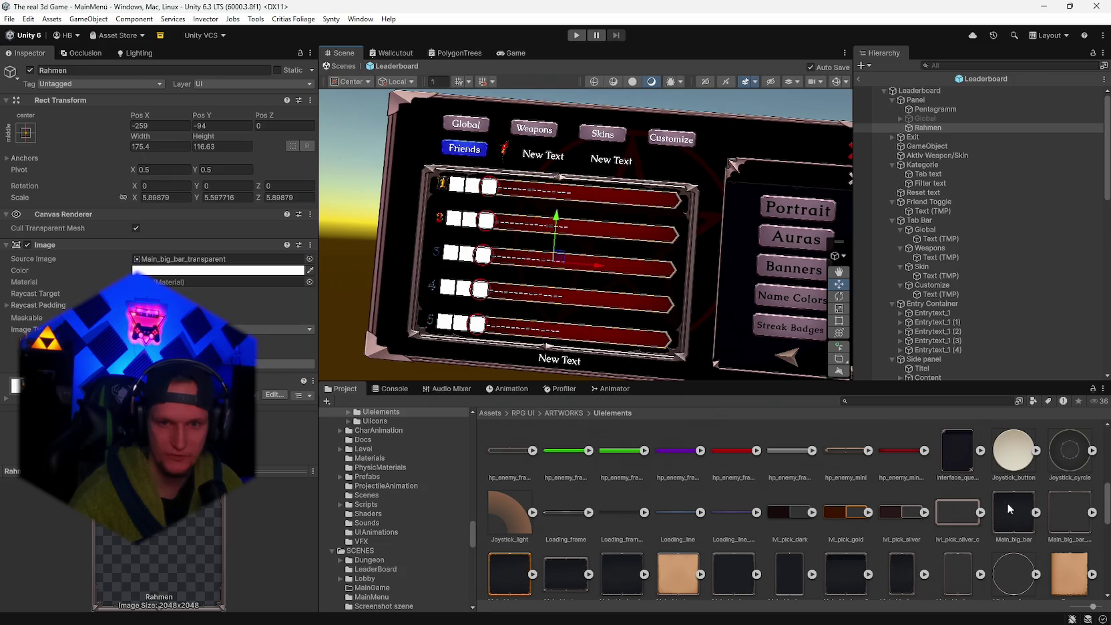
scroll(981, 502, up, 2)
- Try Interface_quest_panel_bar, then Basic_window as the frame image
drag(957, 488, 150, 263)
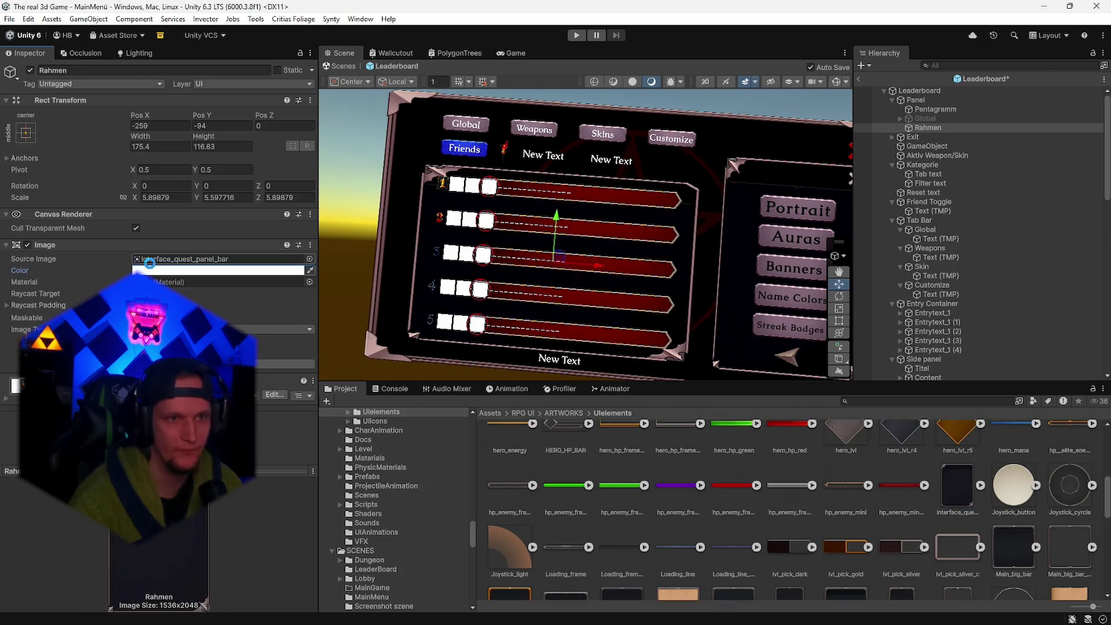
scroll(846, 499, up, 8)
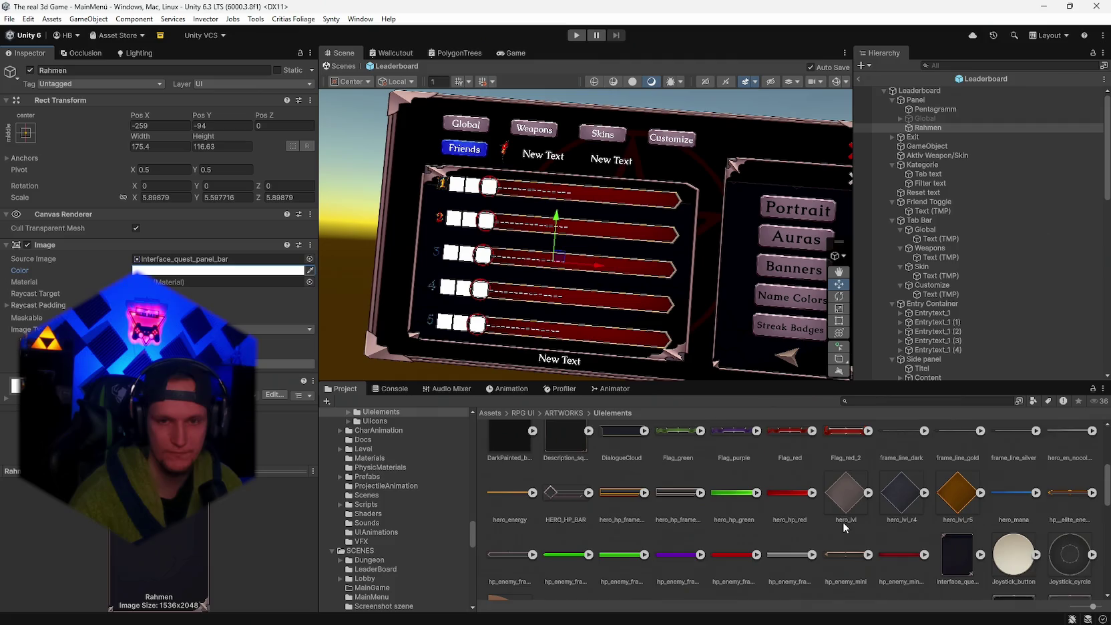
scroll(692, 504, up, 2)
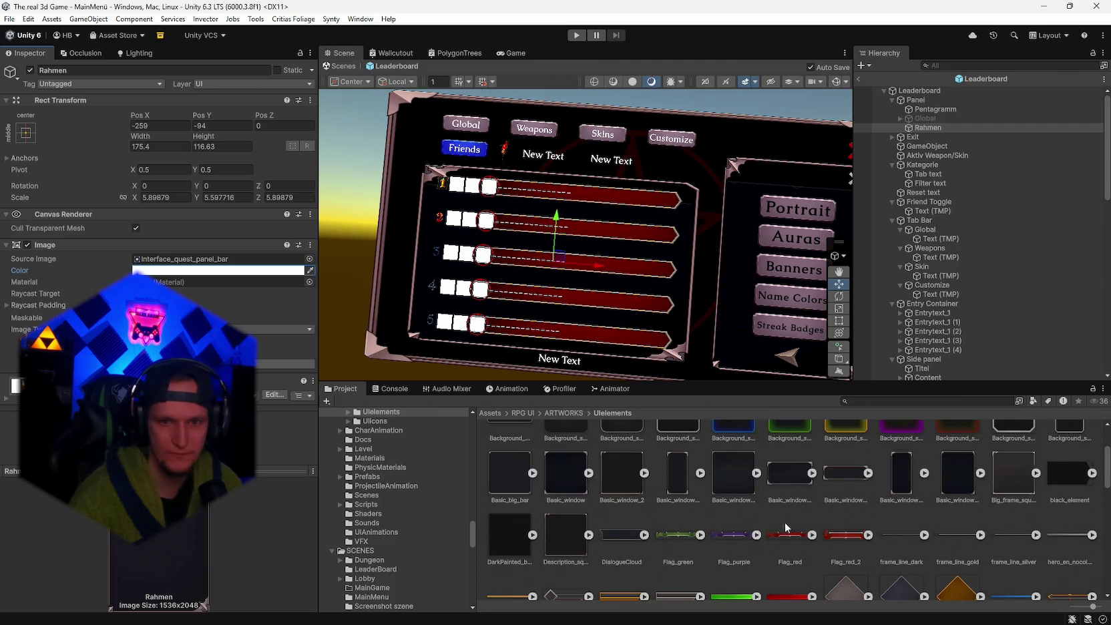
mouse_move(567, 475)
mouse_down()
mouse_move(153, 268)
mouse_move(152, 242)
mouse_move(153, 258)
mouse_up()
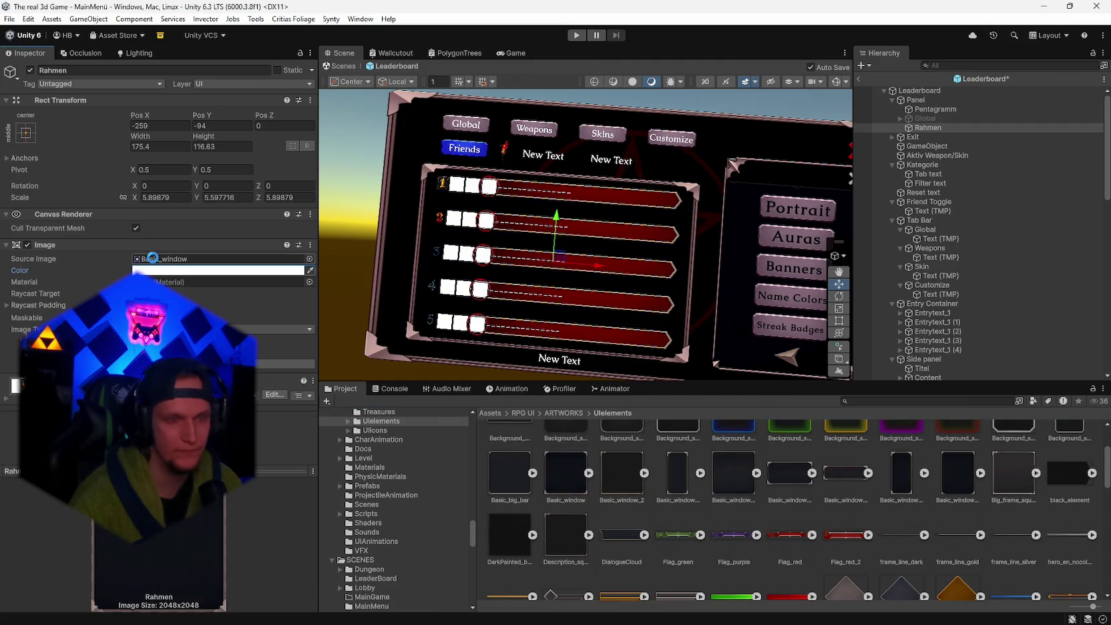
mouse_move(619, 321)
mouse_down()
mouse_move(686, 291)
mouse_move(676, 287)
mouse_up()
scroll(677, 287, up, 5)
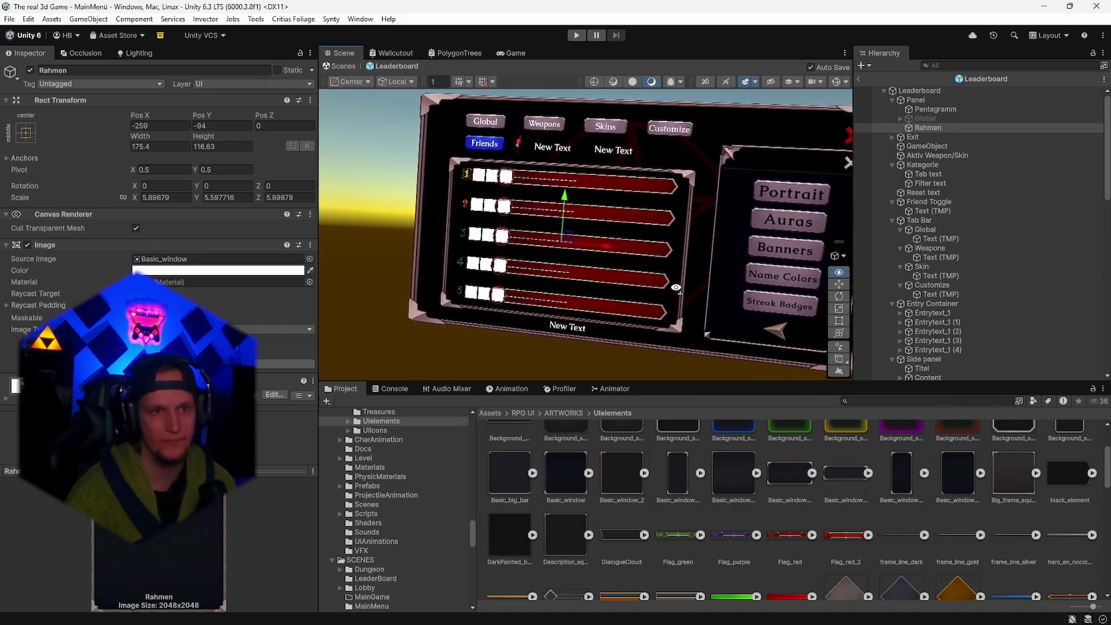
scroll(676, 287, down, 5)
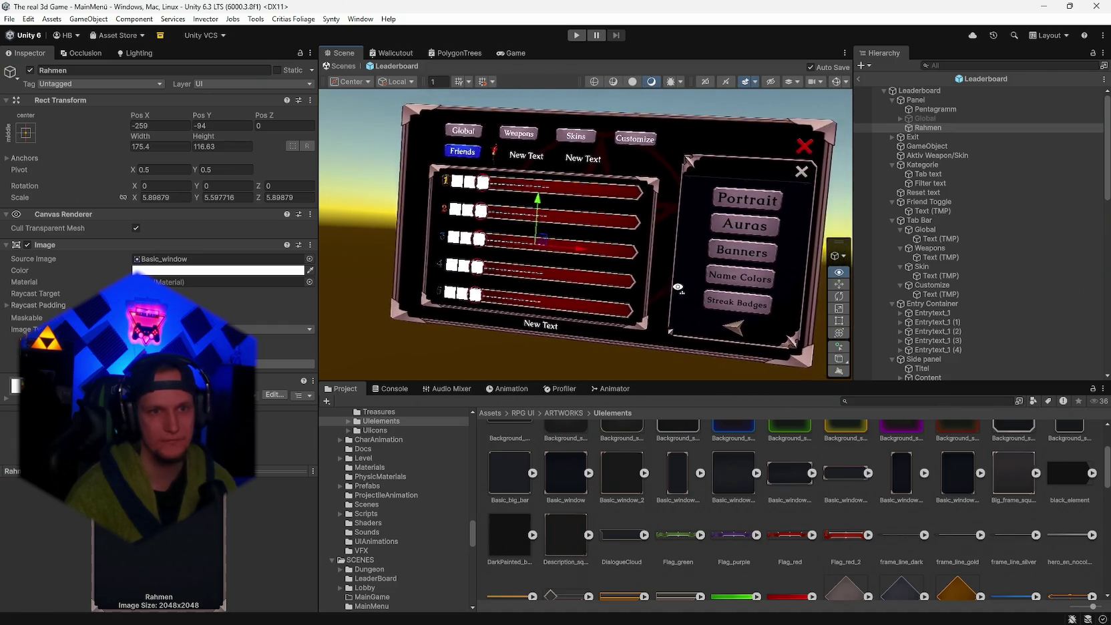
drag(678, 287, 684, 287)
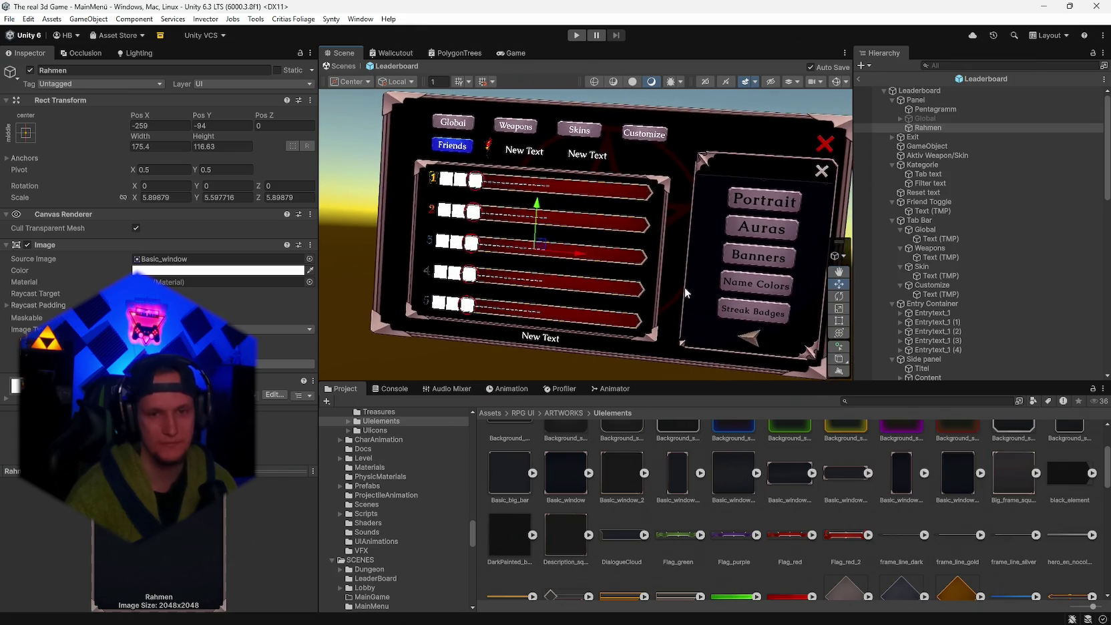
scroll(864, 510, up, 1)
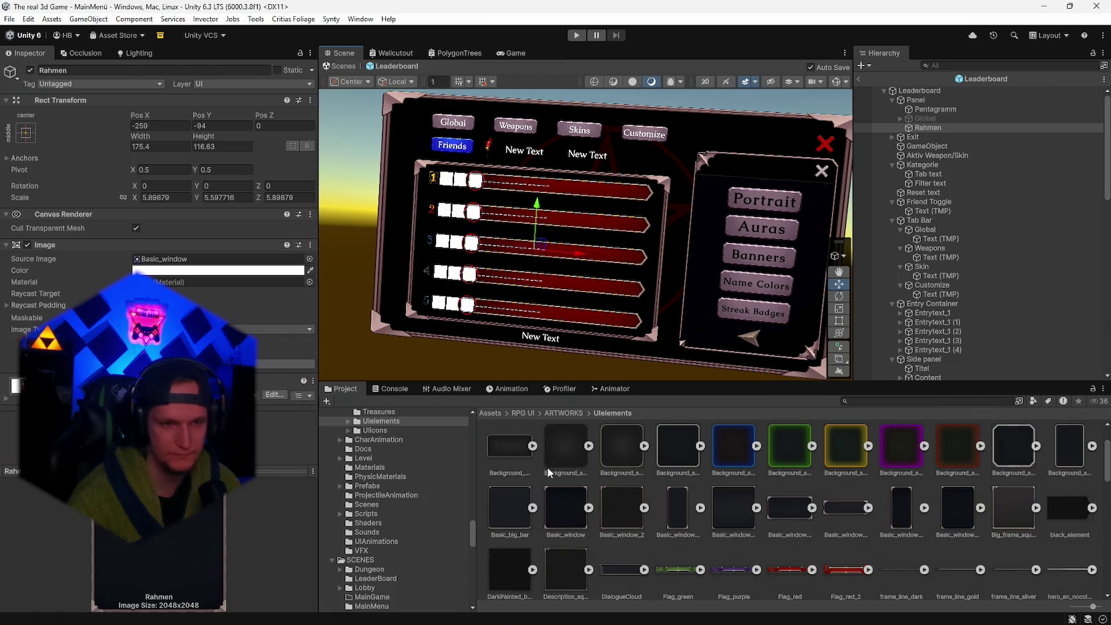
- Test Background_sq_v1 and Background_medium_v2, then settle on Basic_window
drag(580, 456, 172, 257)
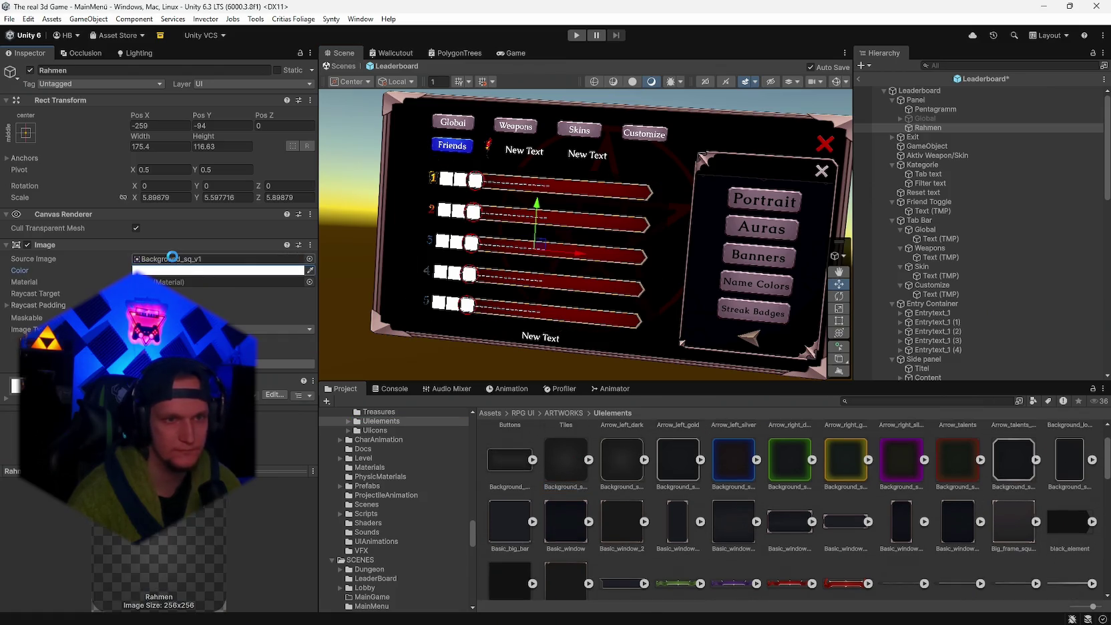
mouse_move(515, 460)
mouse_down()
mouse_move(200, 267)
mouse_move(153, 254)
mouse_up()
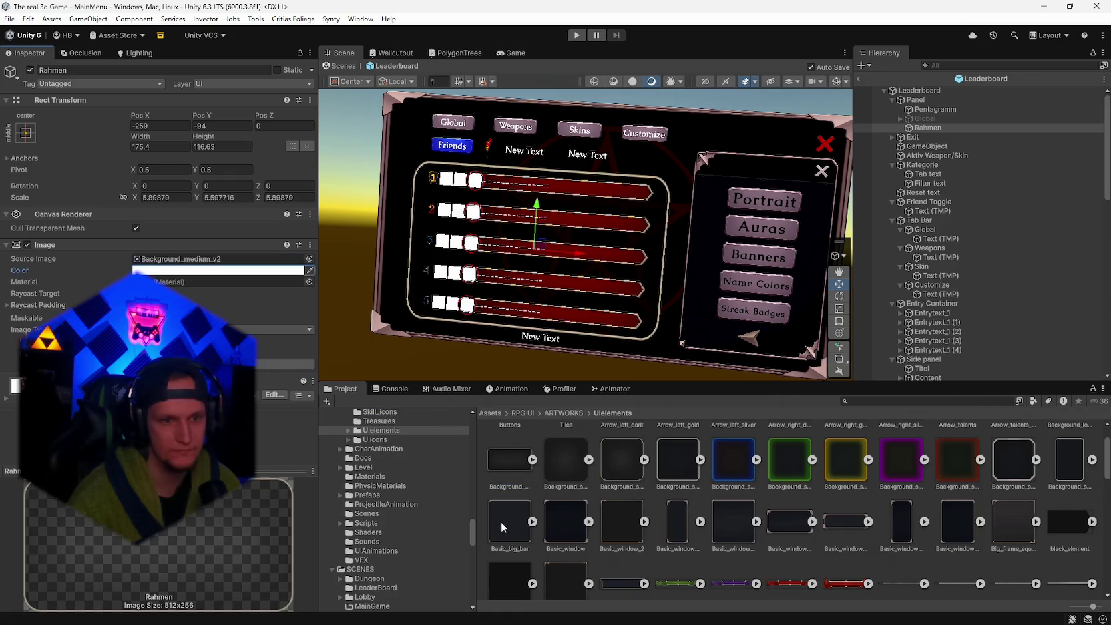
drag(228, 318, 168, 262)
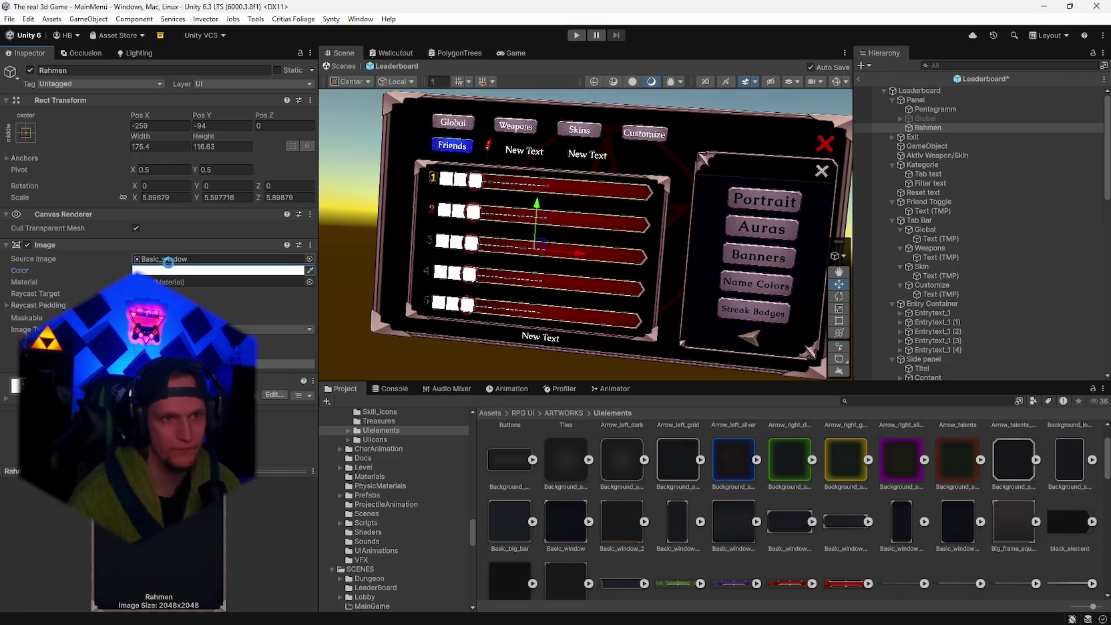
- Try Basic_window_big as the Rahmen frame's Source Image and inspect it in the Scene view
mouse_move(585, 344)
alt+mouse_down()
mouse_move(596, 315)
mouse_move(619, 334)
alt+mouse_up()
mouse_move(274, 315)
mouse_down()
mouse_move(181, 265)
mouse_move(201, 267)
mouse_up()
scroll(634, 321, down, 5)
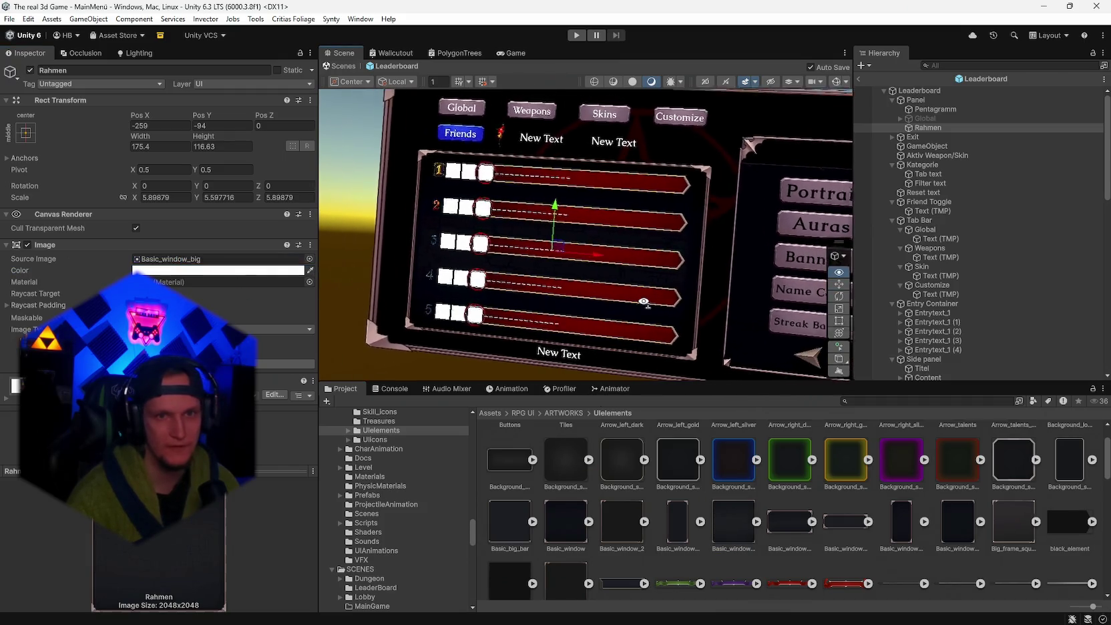
alt+drag(638, 314, 648, 302)
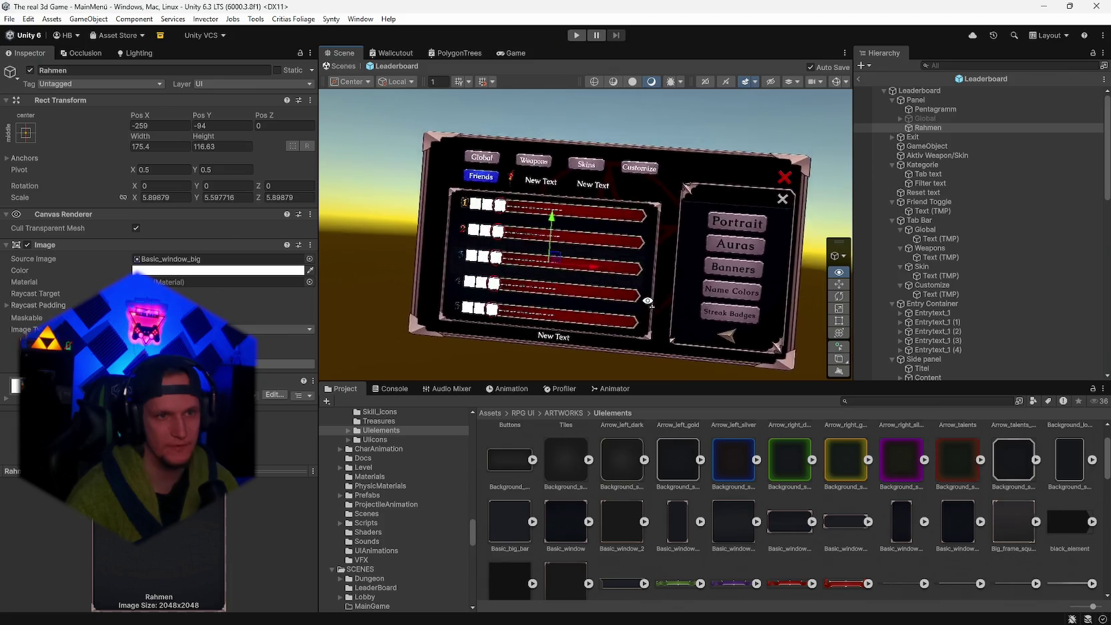
scroll(648, 301, up, 5)
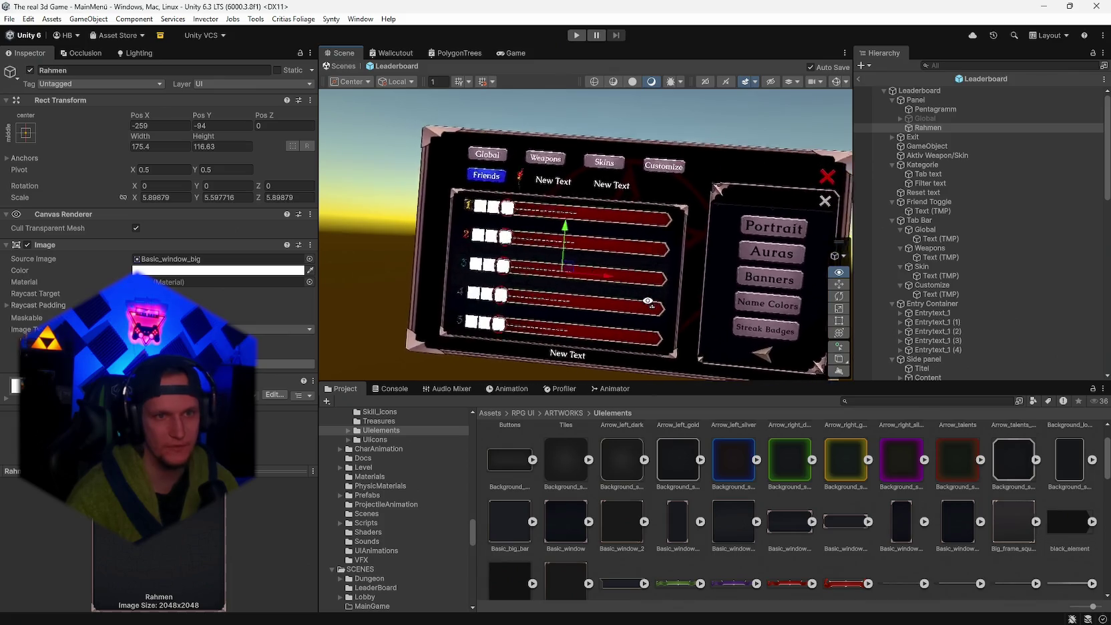
scroll(647, 300, up, 5)
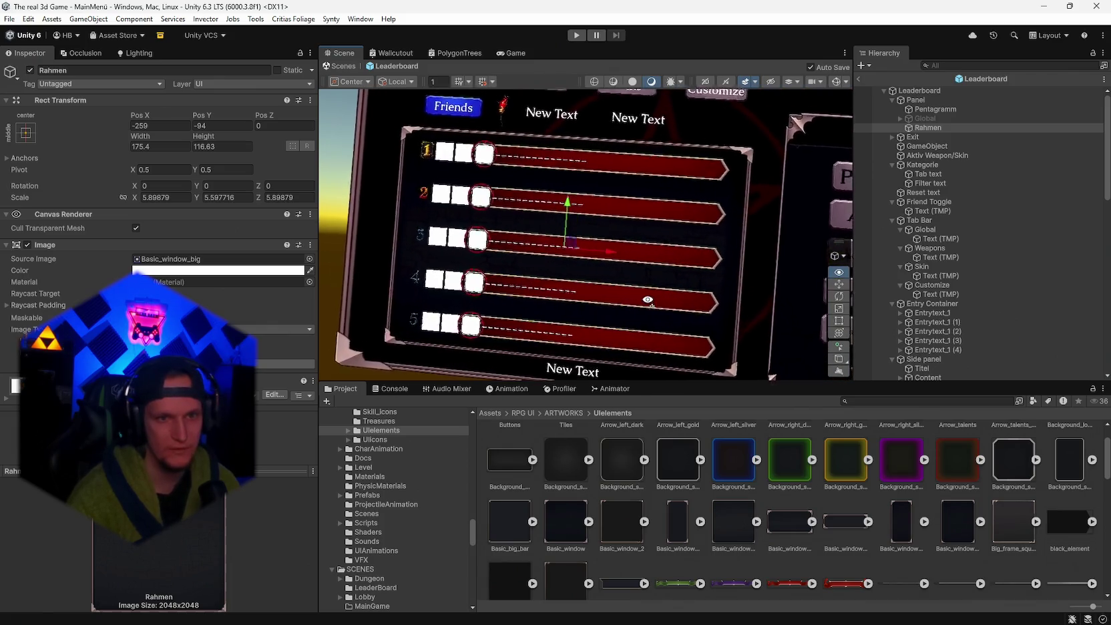
scroll(597, 298, down, 5)
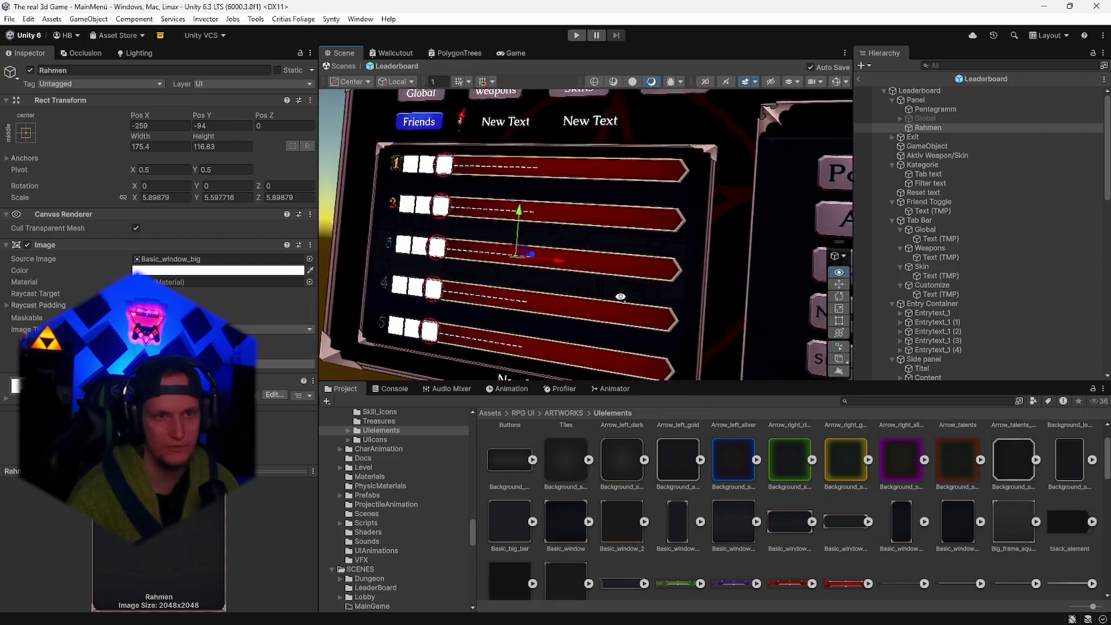
scroll(649, 299, down, 2)
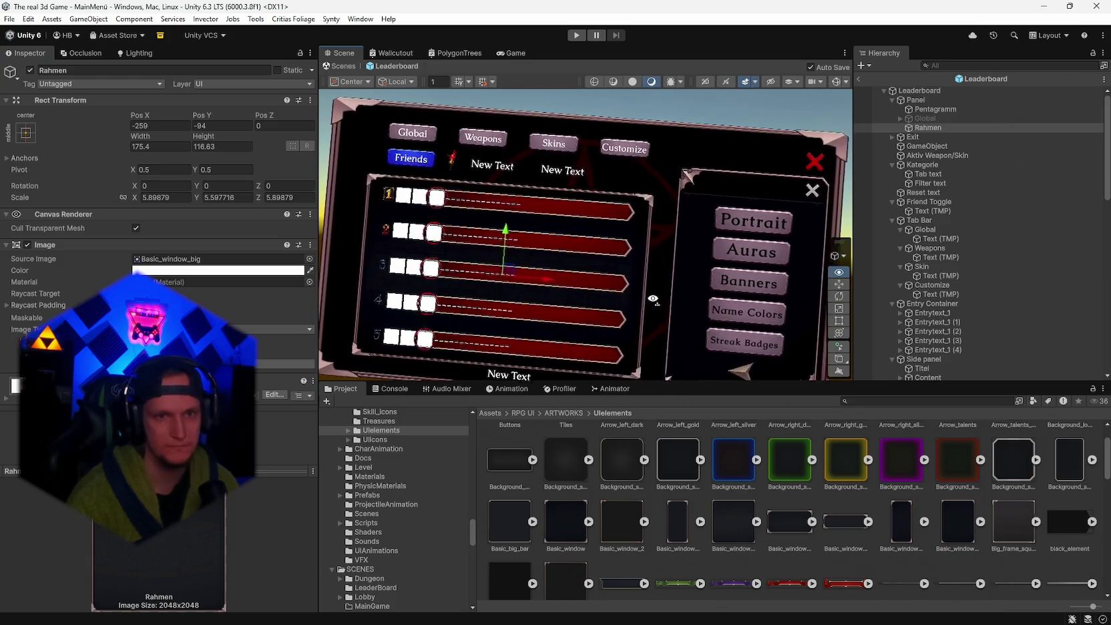
scroll(653, 299, up, 2)
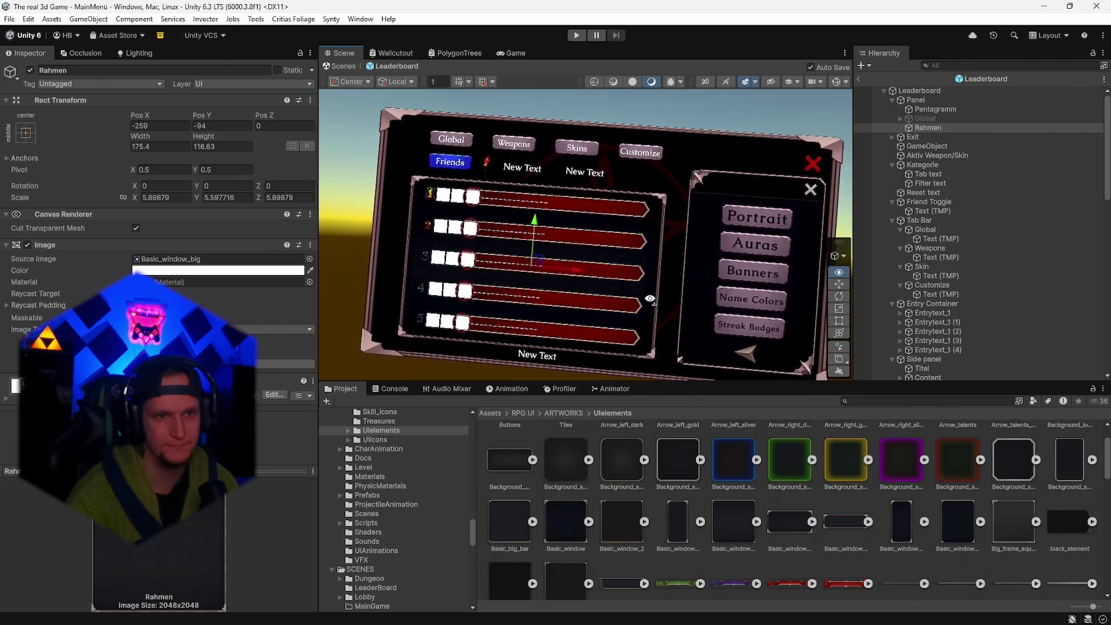
scroll(649, 300, up, 10)
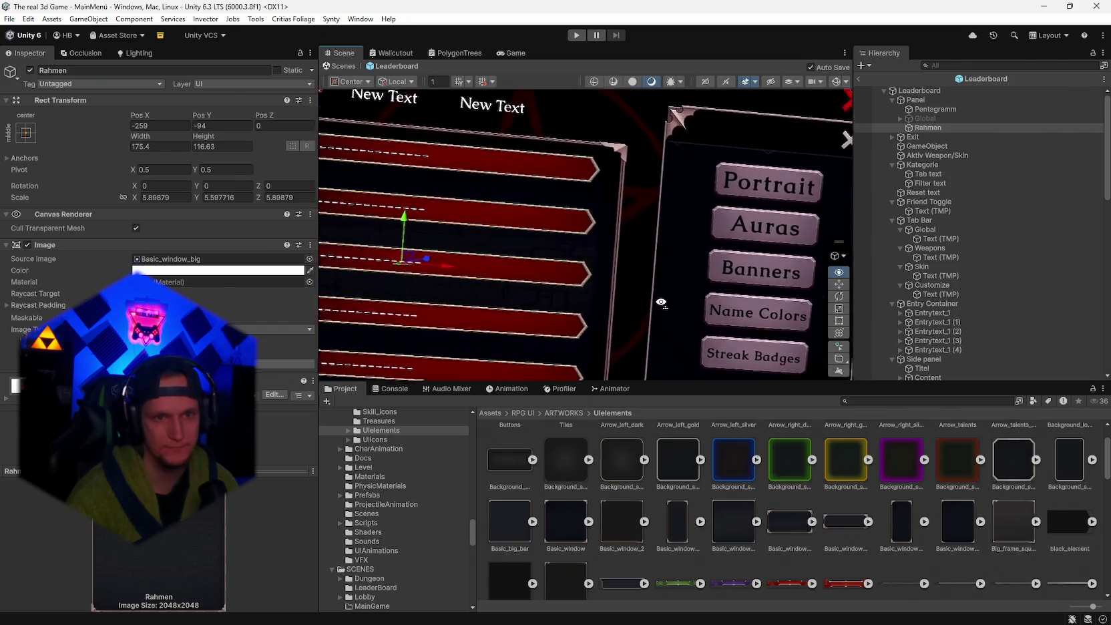
scroll(634, 301, down, 10)
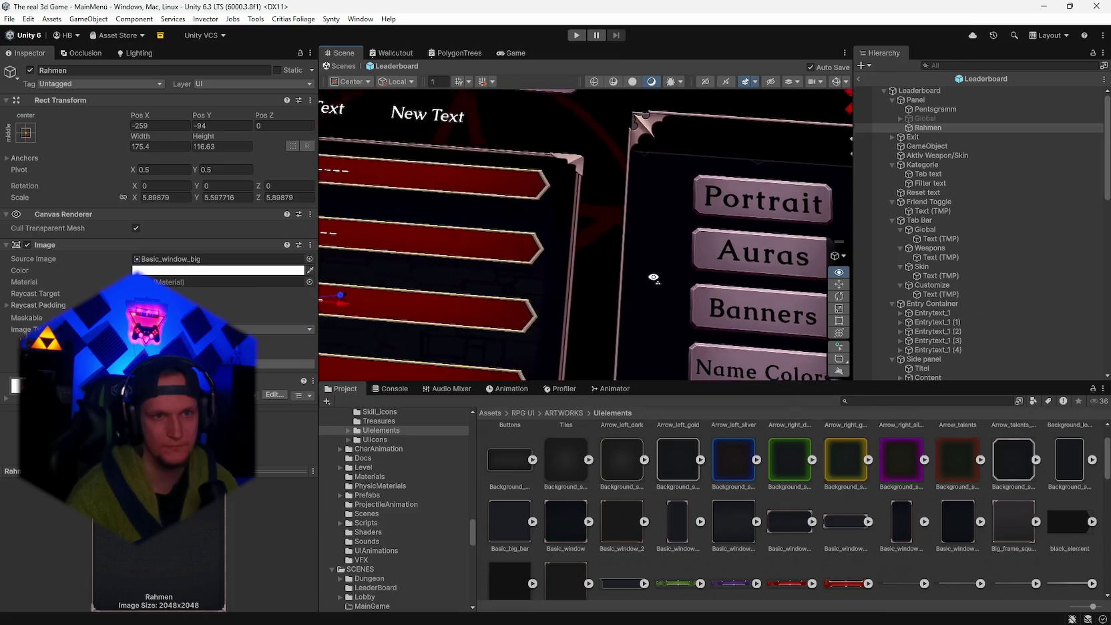
- Revert Rahmen to Basic_window, then set its Source Image to Description_square and inspect it
drag(638, 291, 671, 296)
drag(566, 525, 160, 261)
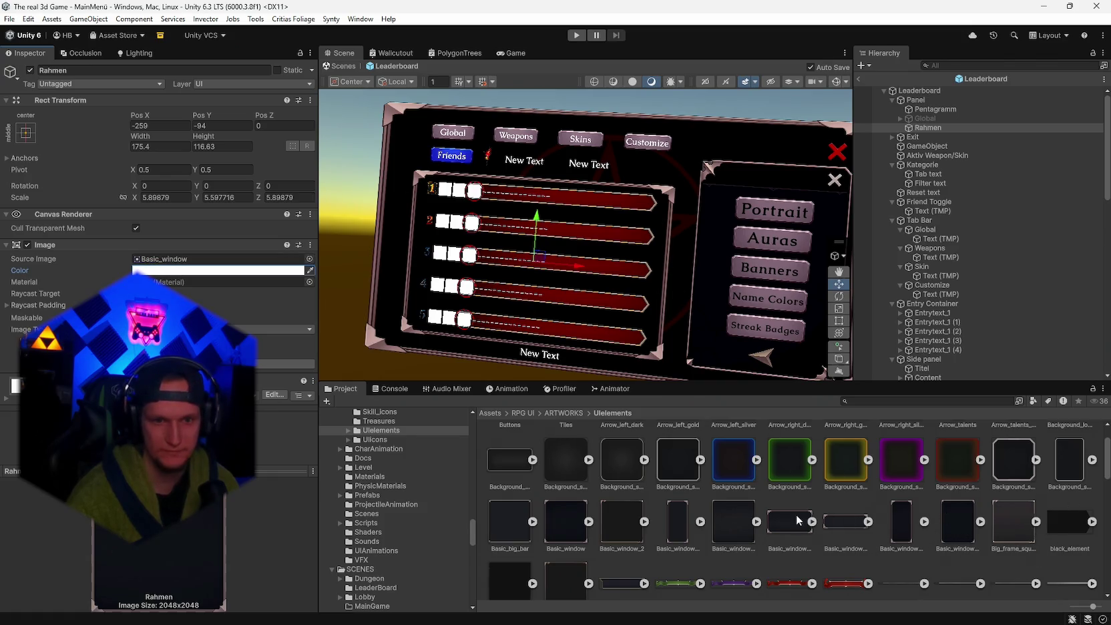
scroll(799, 515, down, 2)
drag(154, 279, 155, 262)
mouse_move(547, 289)
mouse_down()
mouse_move(554, 273)
mouse_move(573, 276)
mouse_move(436, 175)
mouse_move(699, 280)
mouse_move(662, 279)
mouse_up()
scroll(661, 279, down, 5)
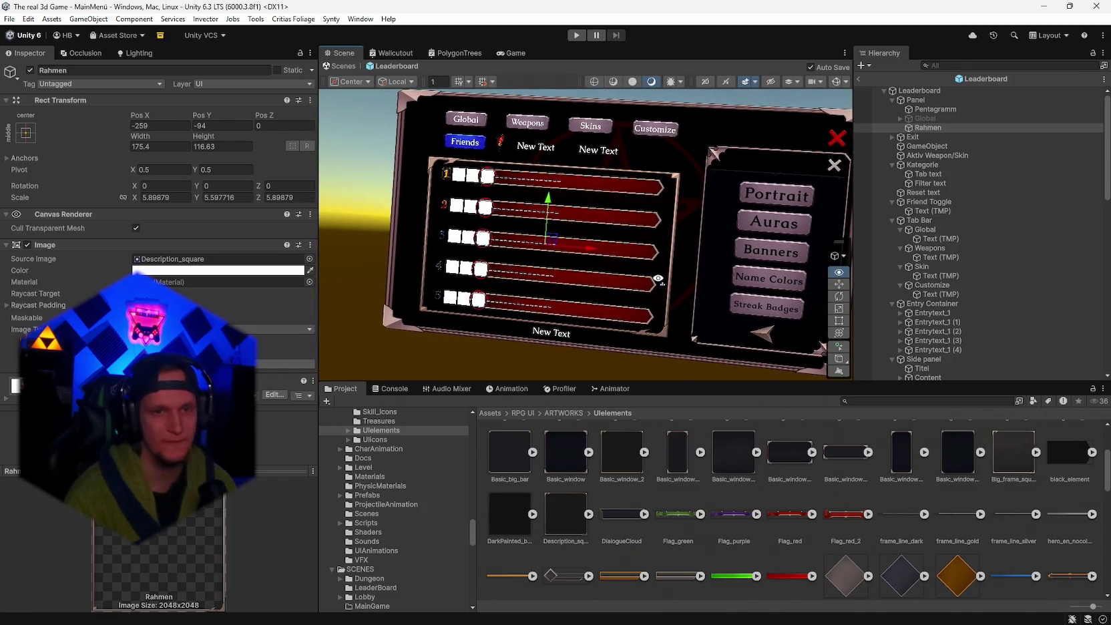
drag(659, 280, 661, 279)
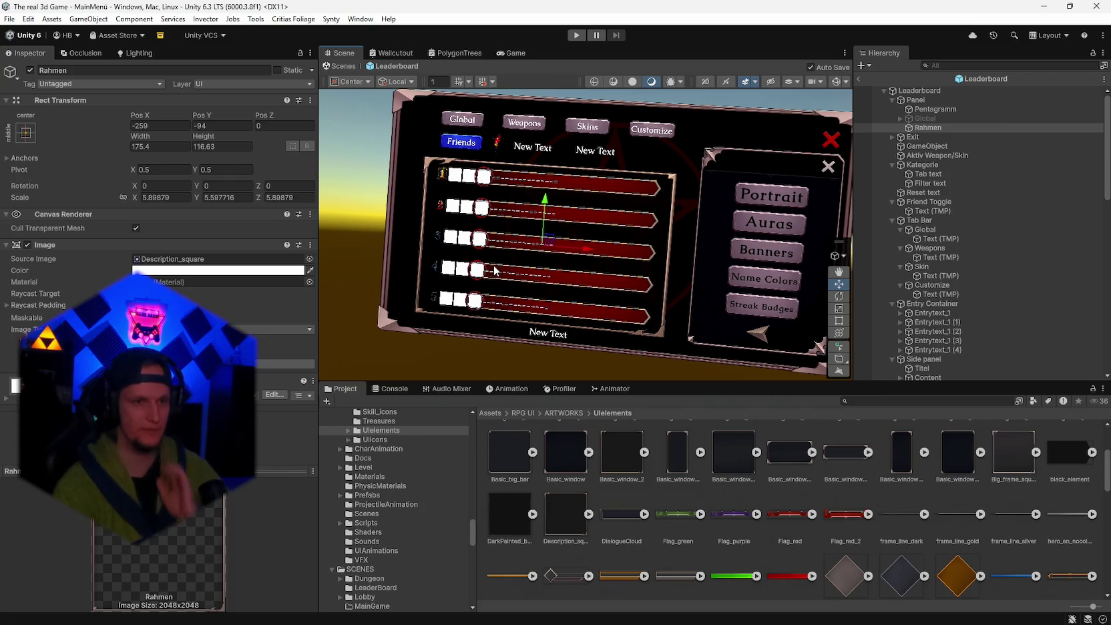
drag(577, 310, 580, 307)
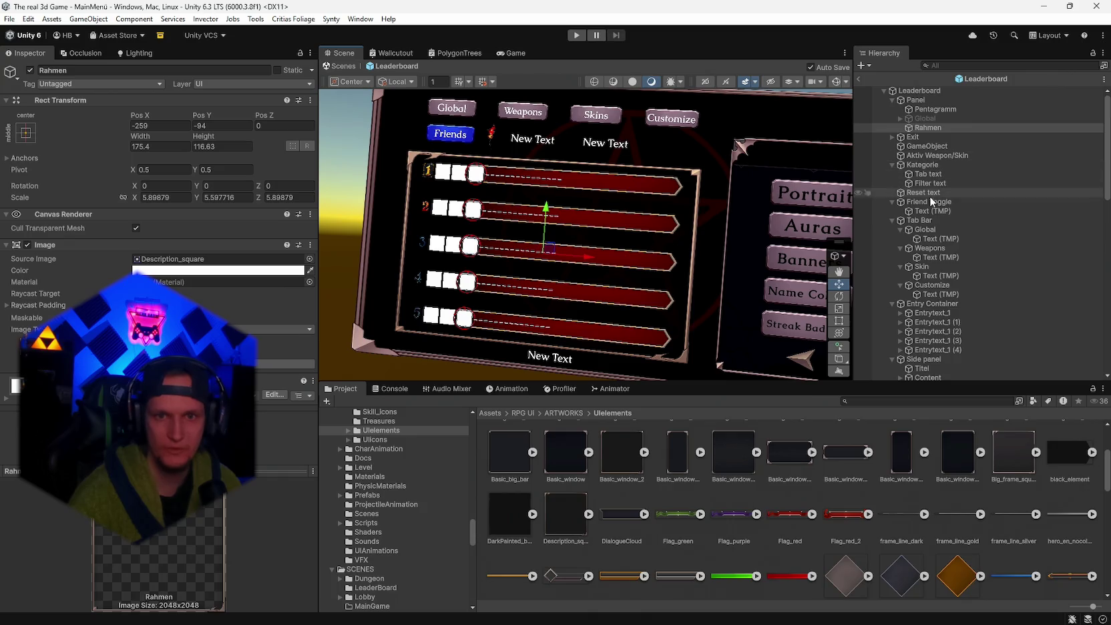
- Select the Entry Container, switch to the combined transform gizmo, and expand the first entry's Streak image
click(922, 305)
click(840, 332)
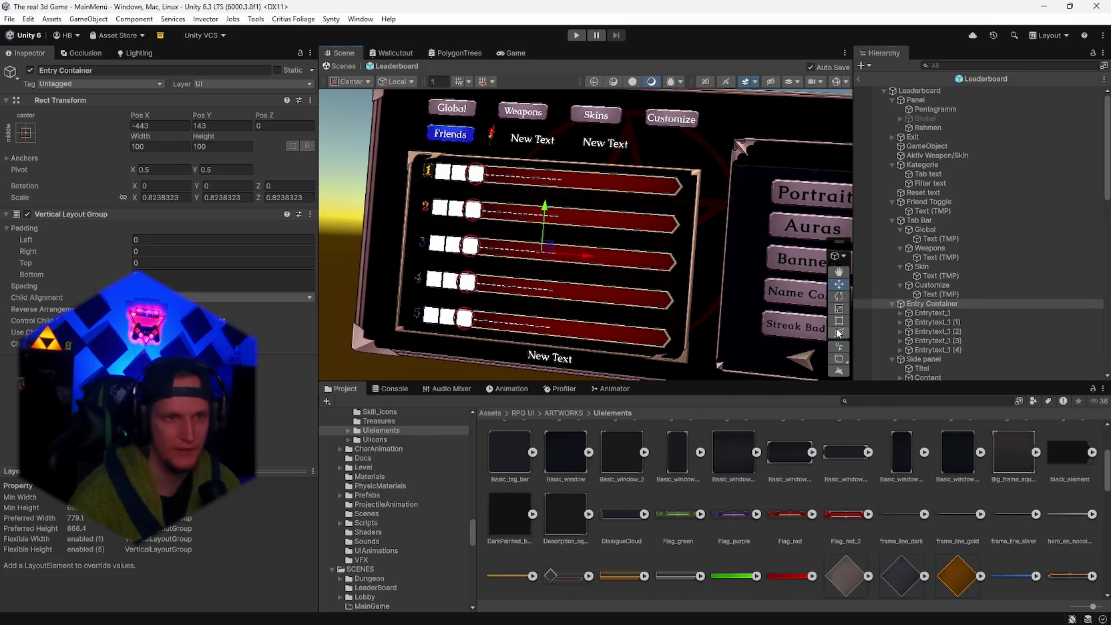
click(900, 312)
click(934, 318)
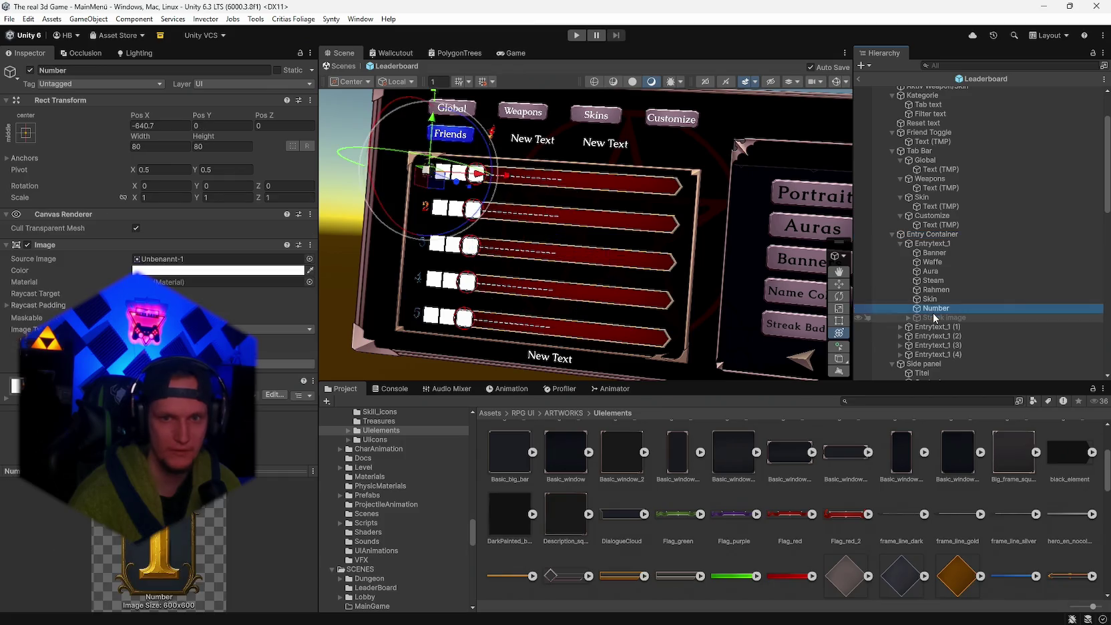
- Zoom out to see the whole leaderboard and select the Rahmen frame under Panel
scroll(680, 201, up, 5)
scroll(680, 201, up, 10)
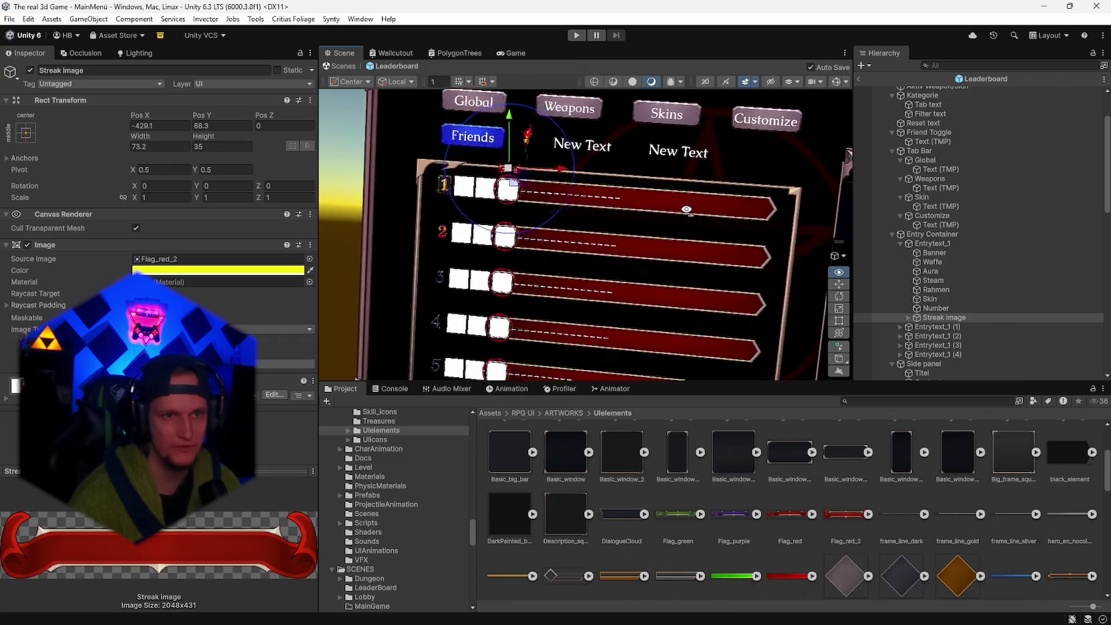
scroll(687, 210, down, 10)
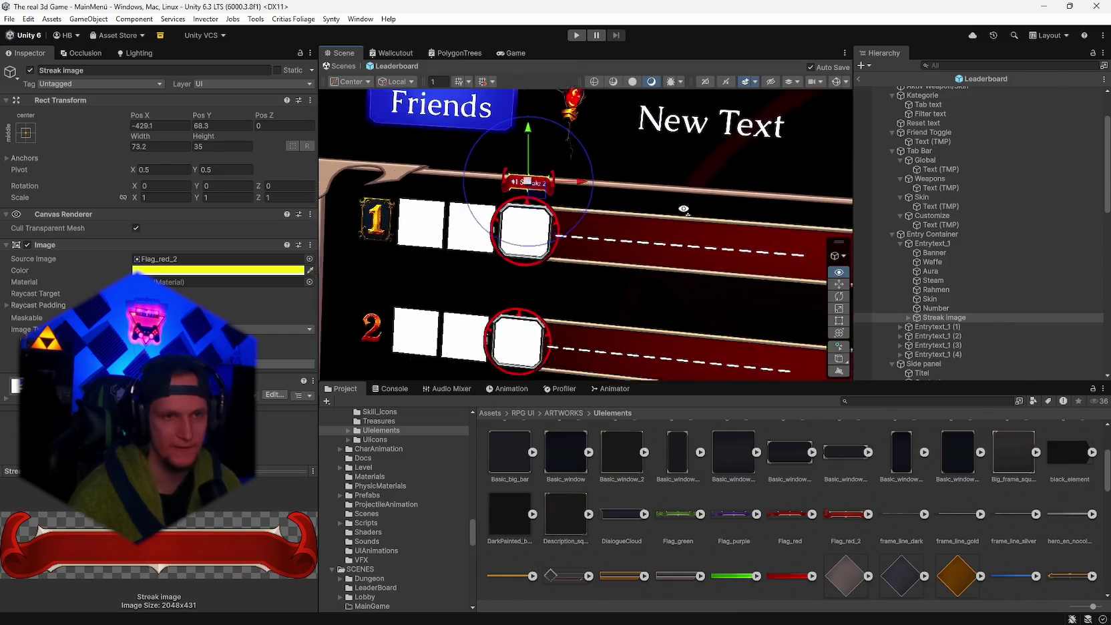
scroll(673, 208, down, 2)
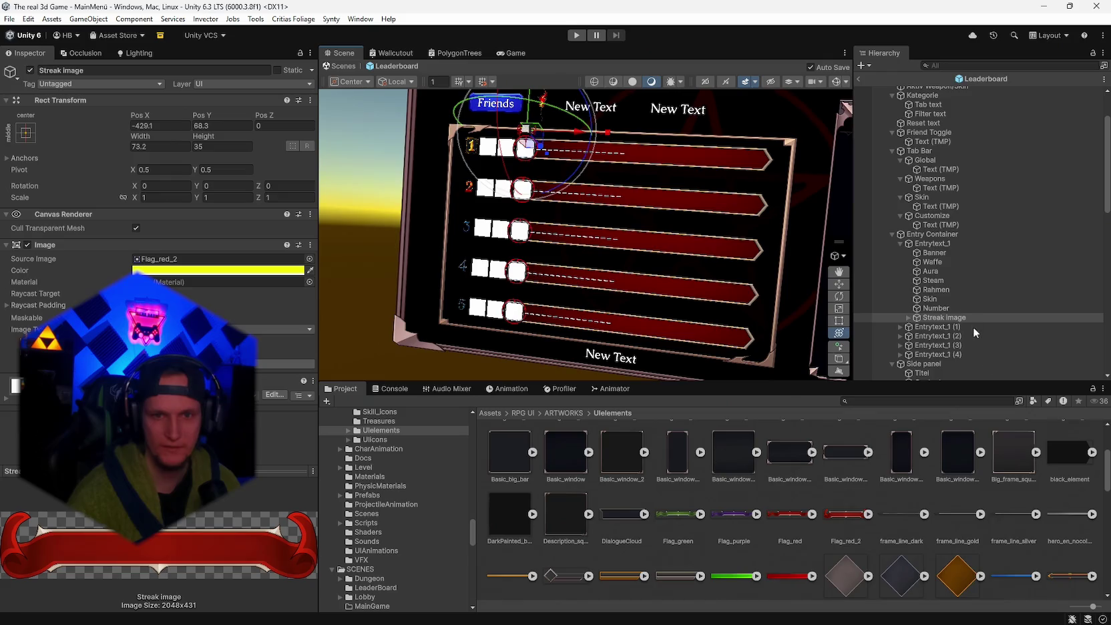
scroll(769, 307, down, 5)
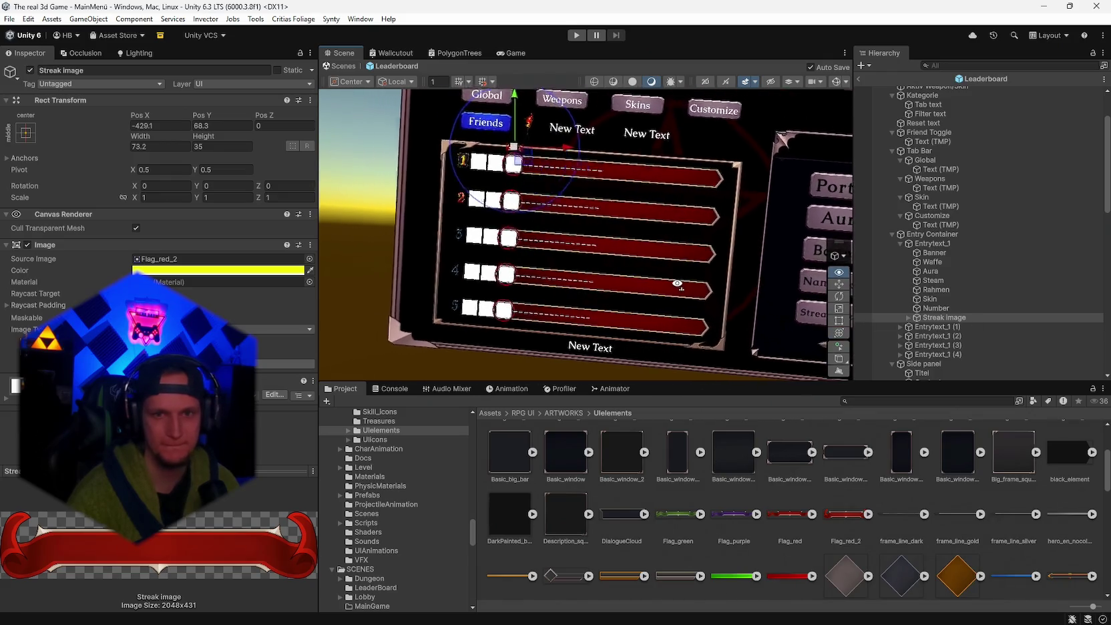
scroll(944, 163, up, 3)
click(936, 128)
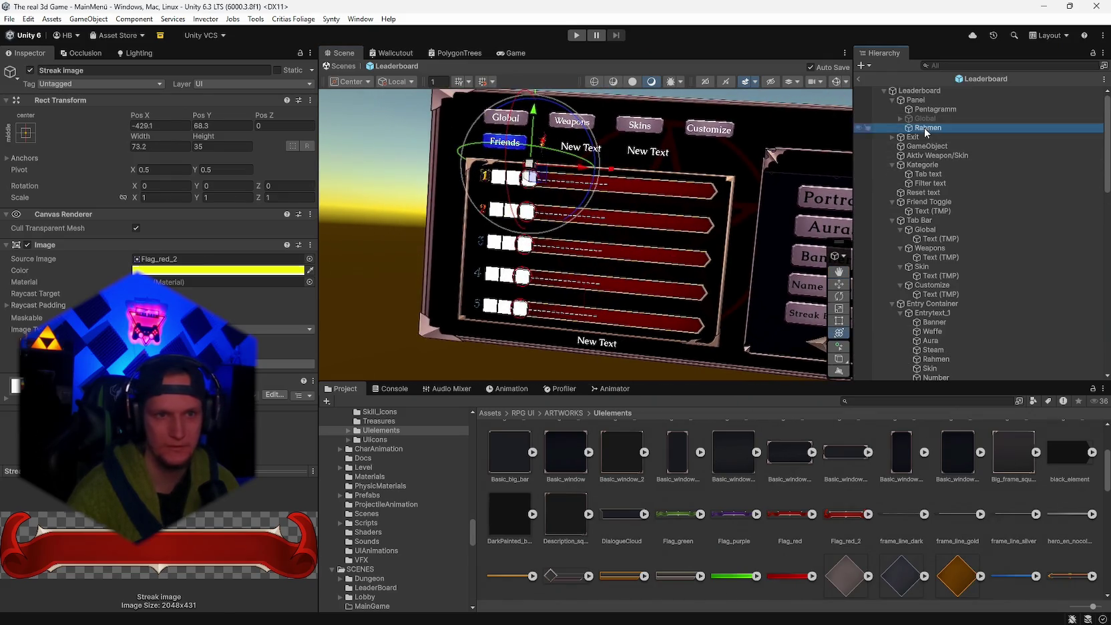
- Set the Rahmen frame's height to 125 and reposition it around the rows
drag(597, 201, 592, 213)
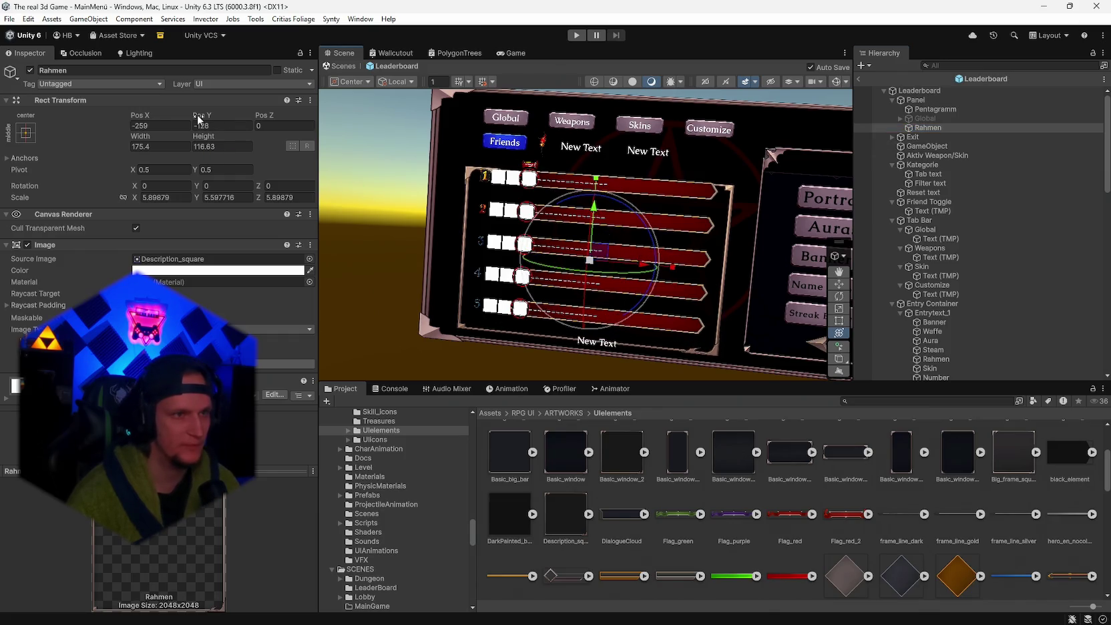
double_click(221, 146)
text(125)
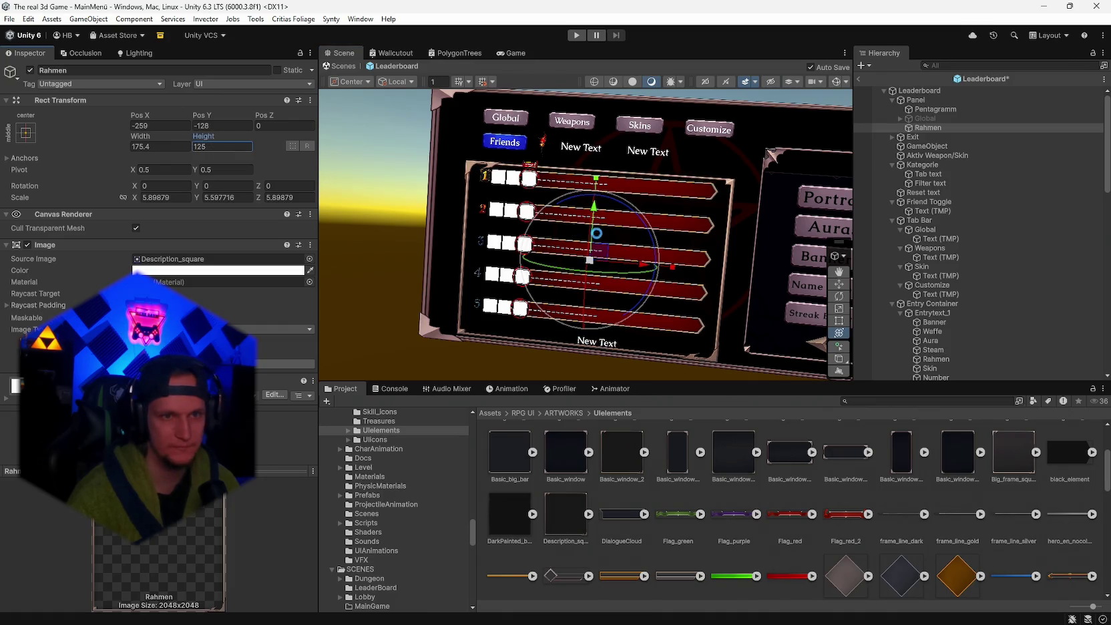
drag(597, 210, 596, 203)
scroll(728, 321, up, 5)
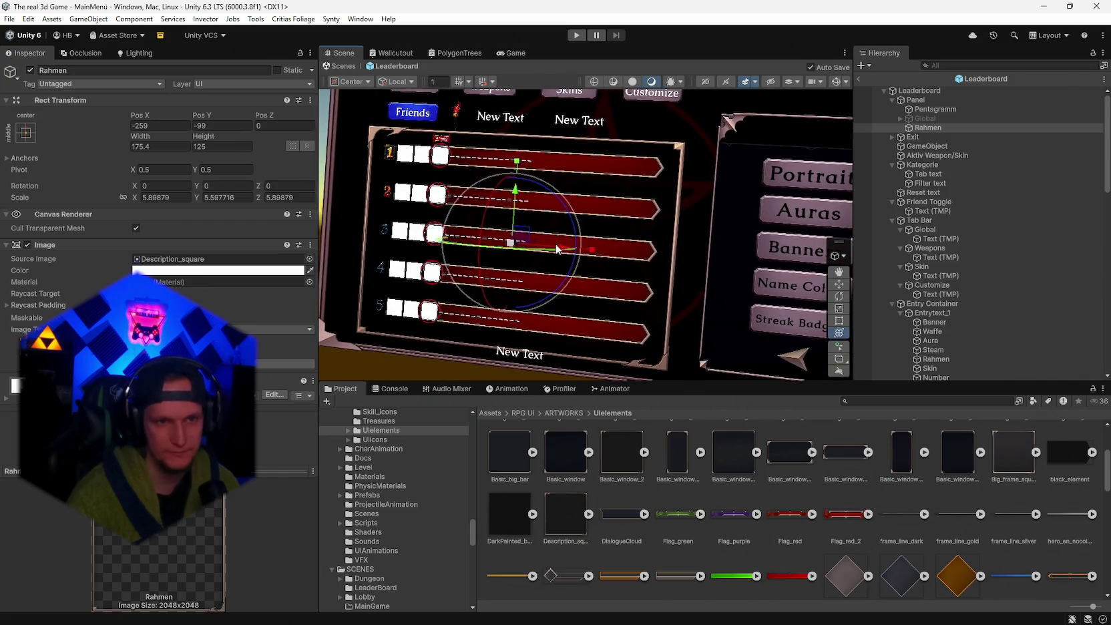
drag(564, 249, 596, 250)
drag(549, 196, 548, 193)
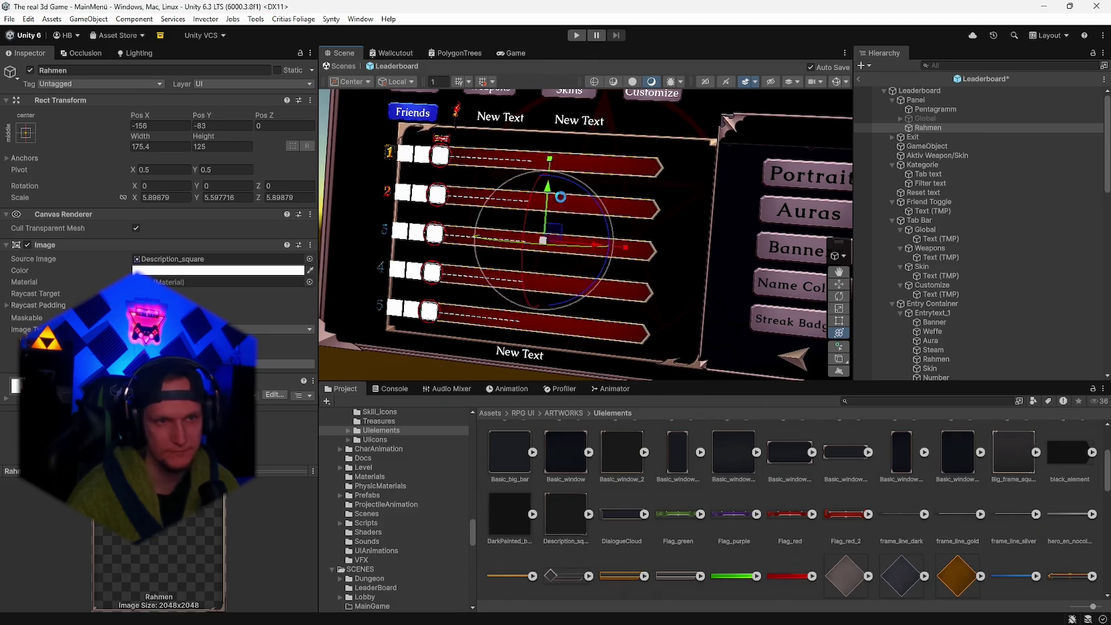
drag(593, 245, 554, 243)
- Fine-tune the Rahmen frame's position from a frontal view and save the scene
drag(594, 186, 638, 204)
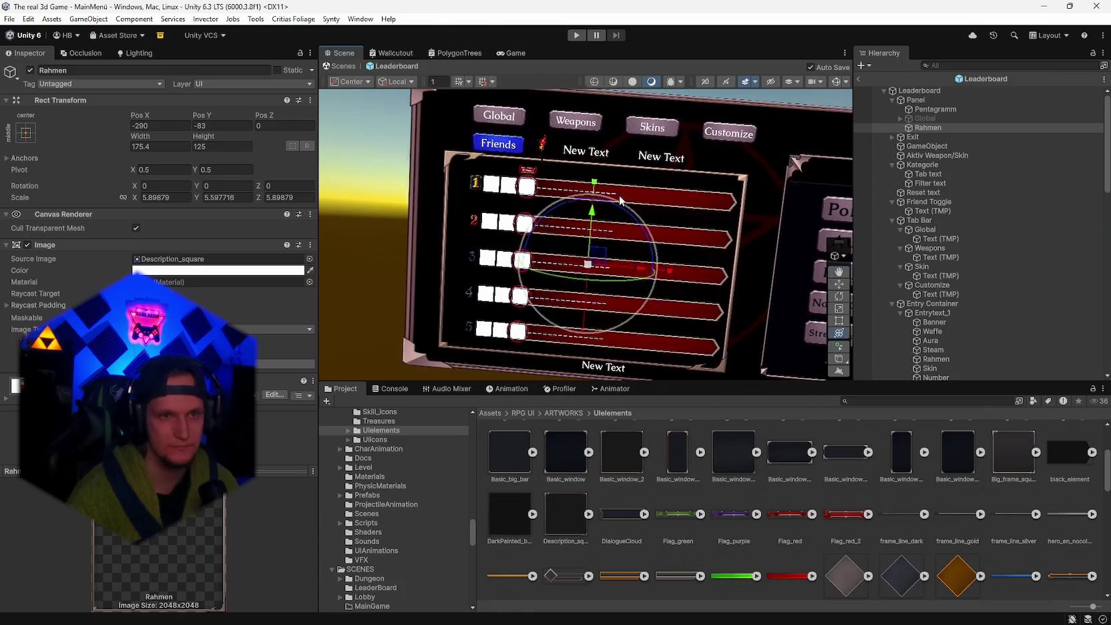
mouse_move(643, 274)
mouse_down()
mouse_move(632, 274)
mouse_move(647, 274)
mouse_up()
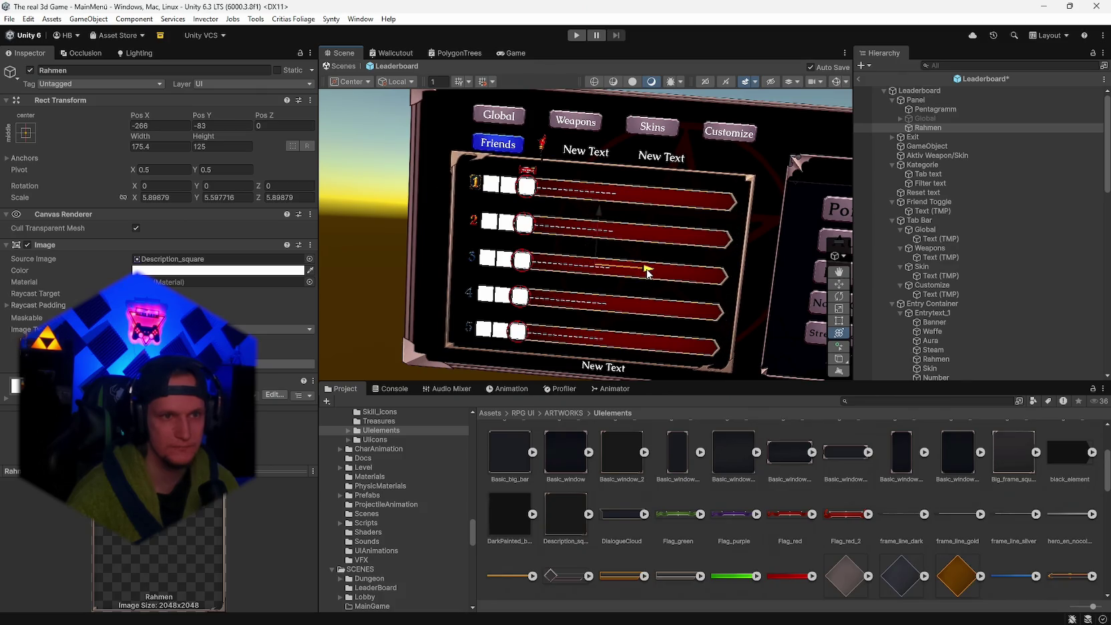
drag(647, 273, 649, 273)
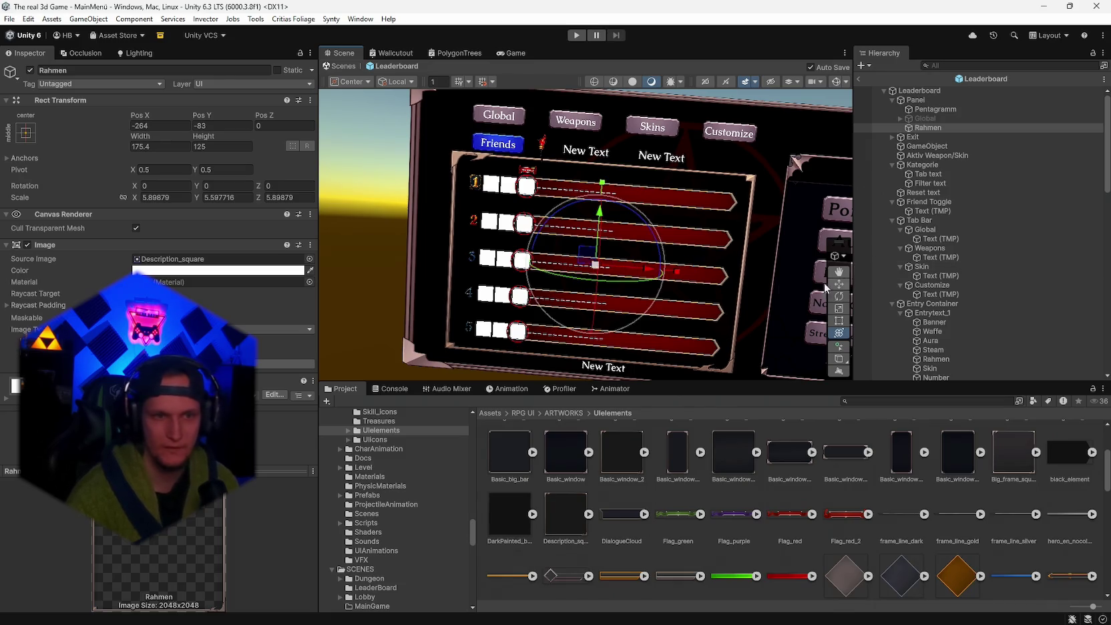
mouse_move(741, 194)
mouse_down()
mouse_move(634, 204)
mouse_move(588, 214)
mouse_move(593, 222)
mouse_up()
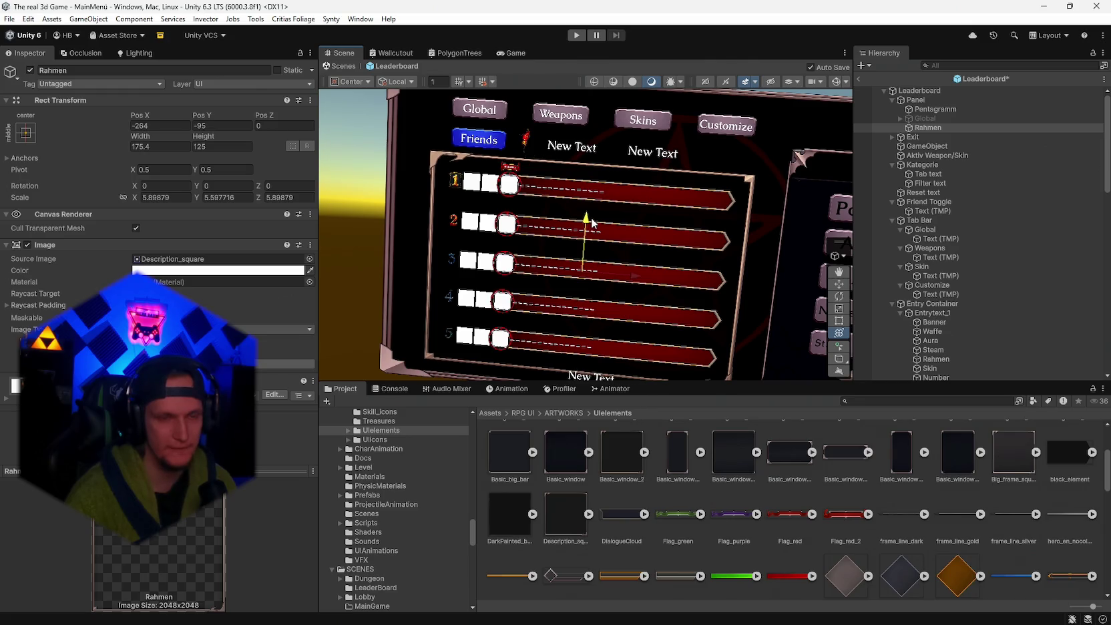
drag(593, 222, 592, 224)
key(ctrl+s)
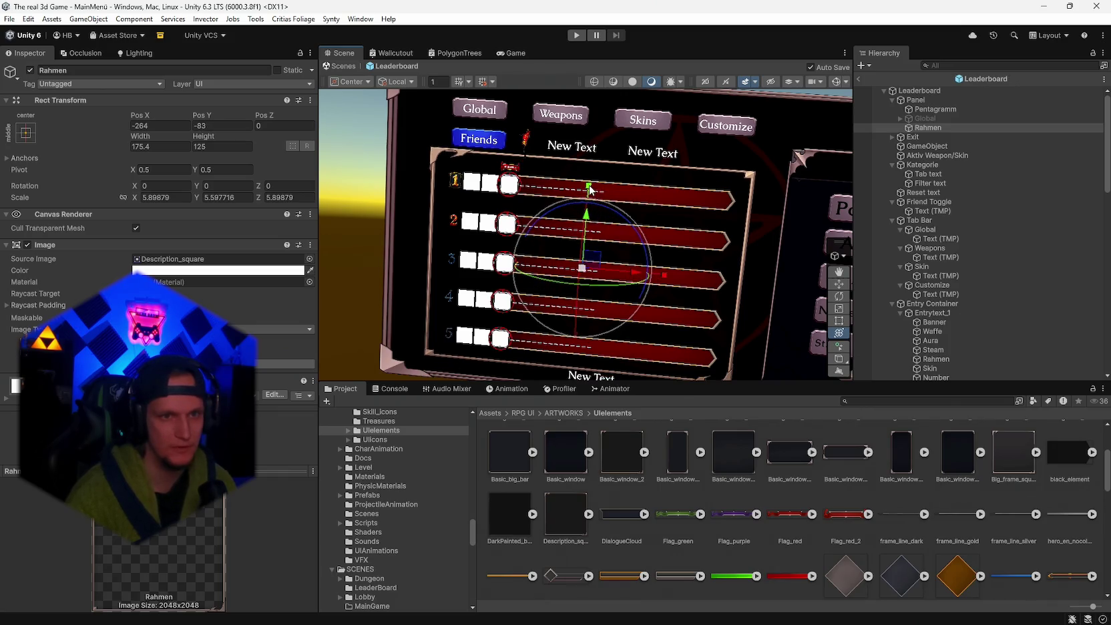
- Reduce the Rahmen height to about 120.5 and realign the frame, ending at X -252
drag(209, 139, 199, 140)
scroll(647, 229, up, 3)
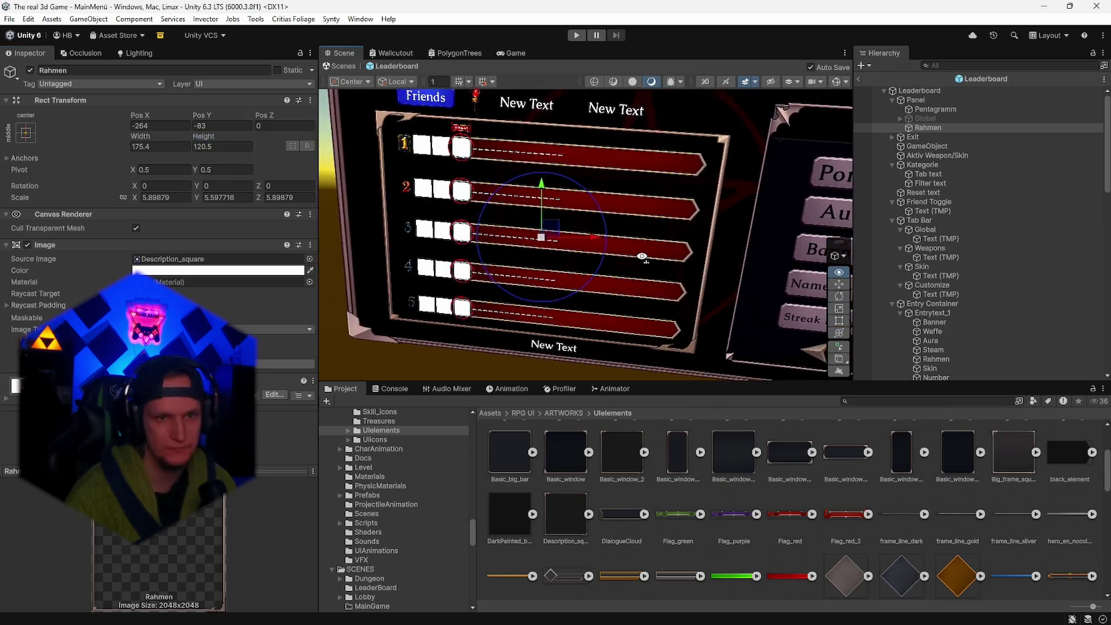
drag(574, 245, 583, 243)
drag(610, 242, 617, 243)
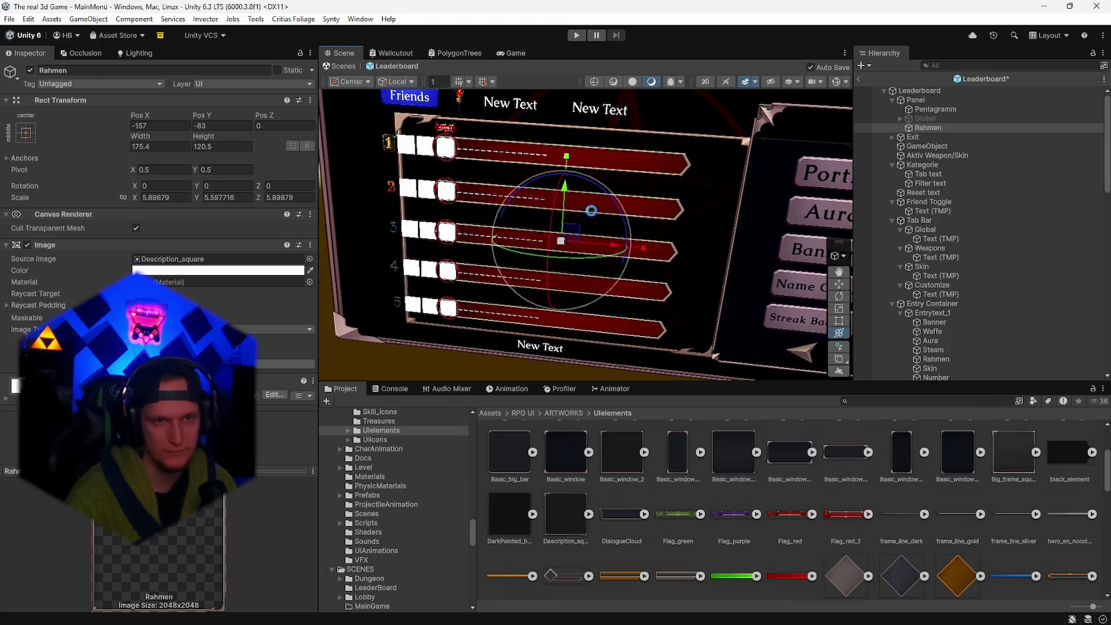
drag(566, 175, 565, 197)
drag(612, 248, 580, 250)
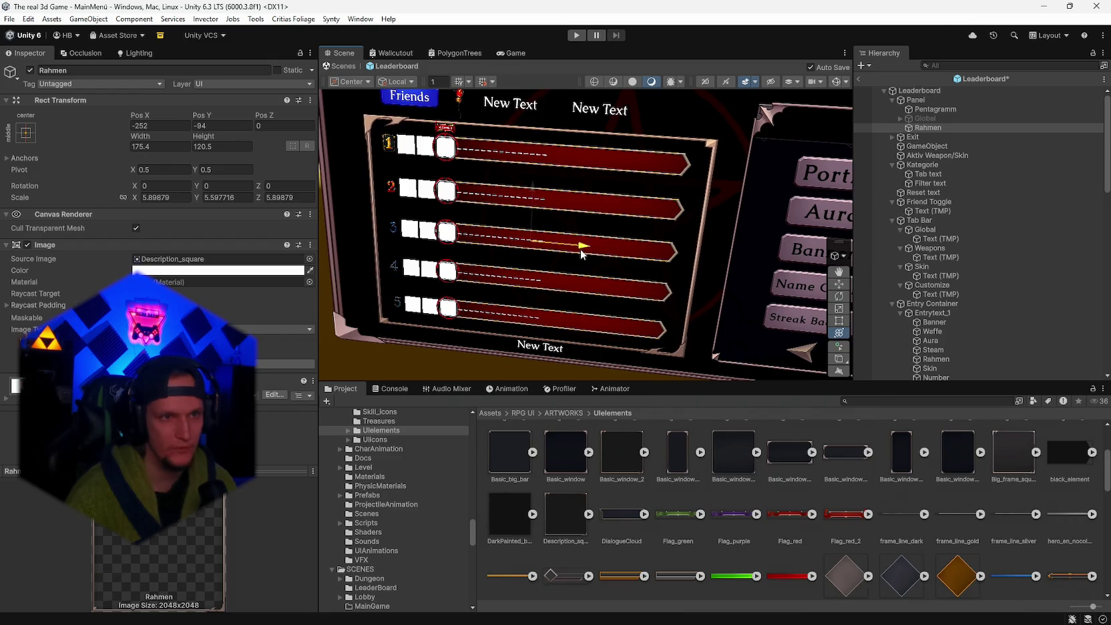
- Scale the Entry Container rows down to about 0.79
click(580, 249)
mouse_move(646, 182)
mouse_down()
mouse_move(611, 181)
mouse_move(627, 175)
mouse_up()
drag(589, 266, 594, 188)
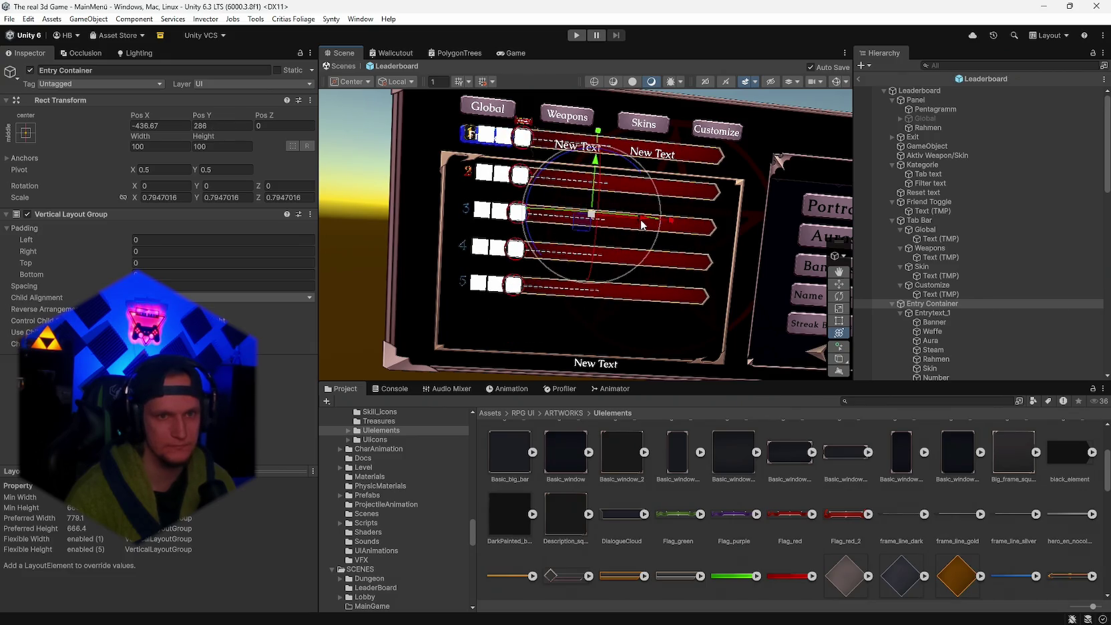
- Move the rows down beneath the Friends tab, hide the first entry's Streak Image, and save
drag(641, 219, 640, 225)
drag(590, 169, 589, 216)
scroll(974, 282, down, 3)
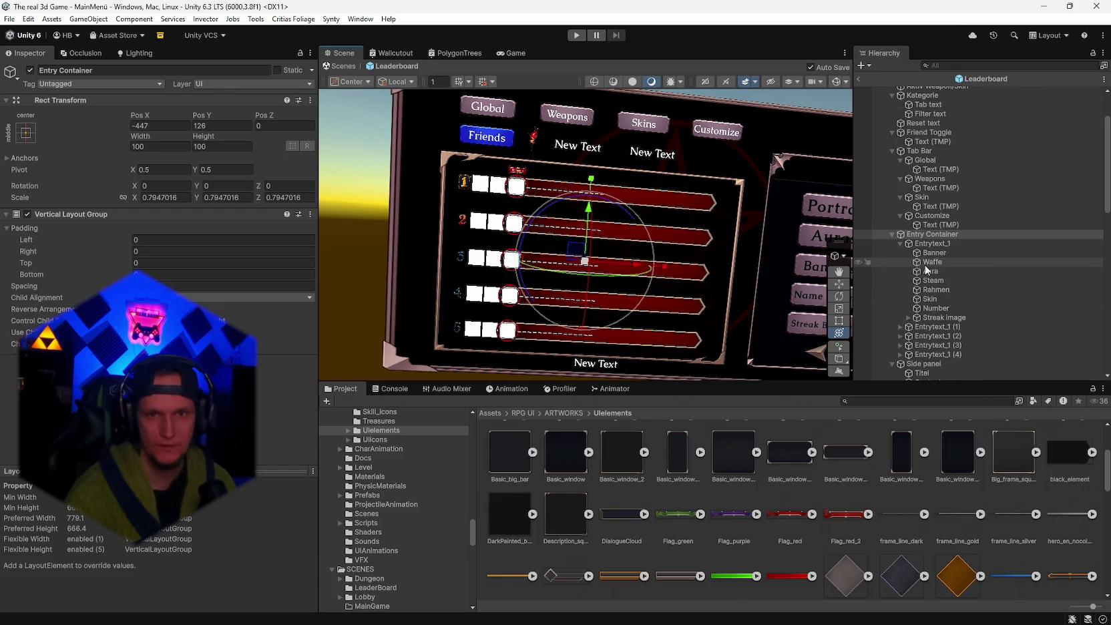
click(927, 318)
click(30, 70)
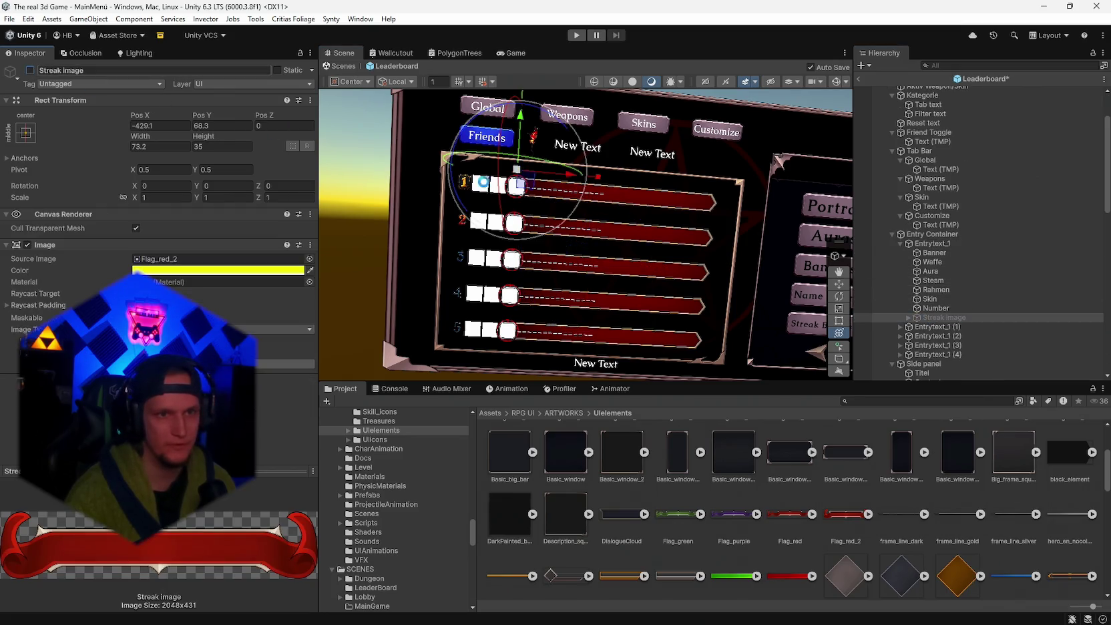
key(ctrl+s)
- Nudge the Entry Container rows up slightly and recheck the Streak Image from closer views
click(409, 194)
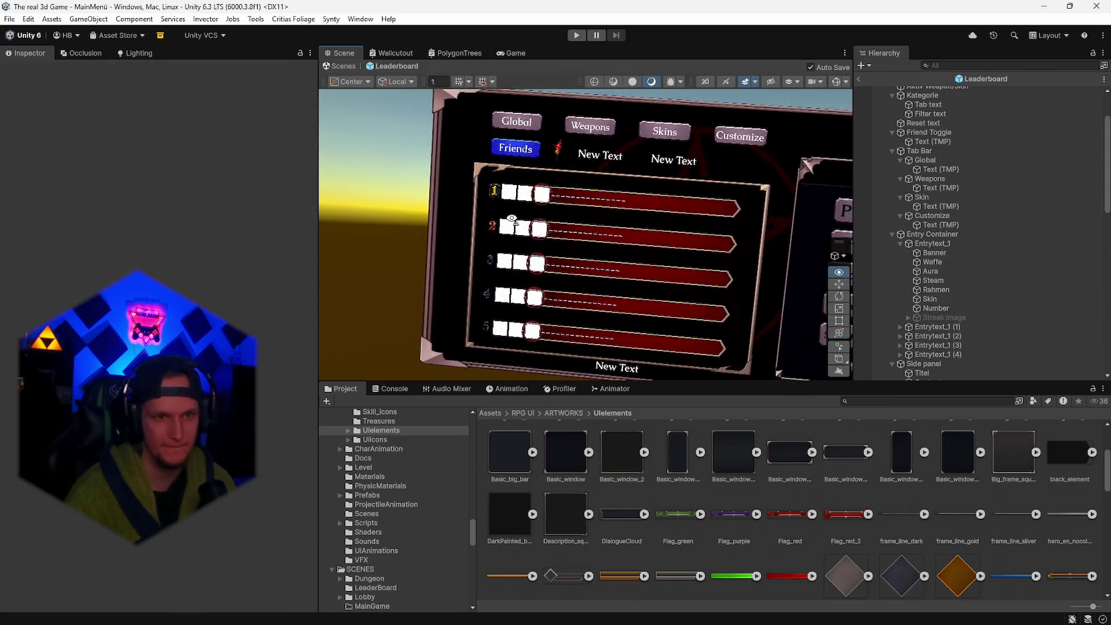
drag(643, 250, 633, 246)
scroll(672, 300, up, 4)
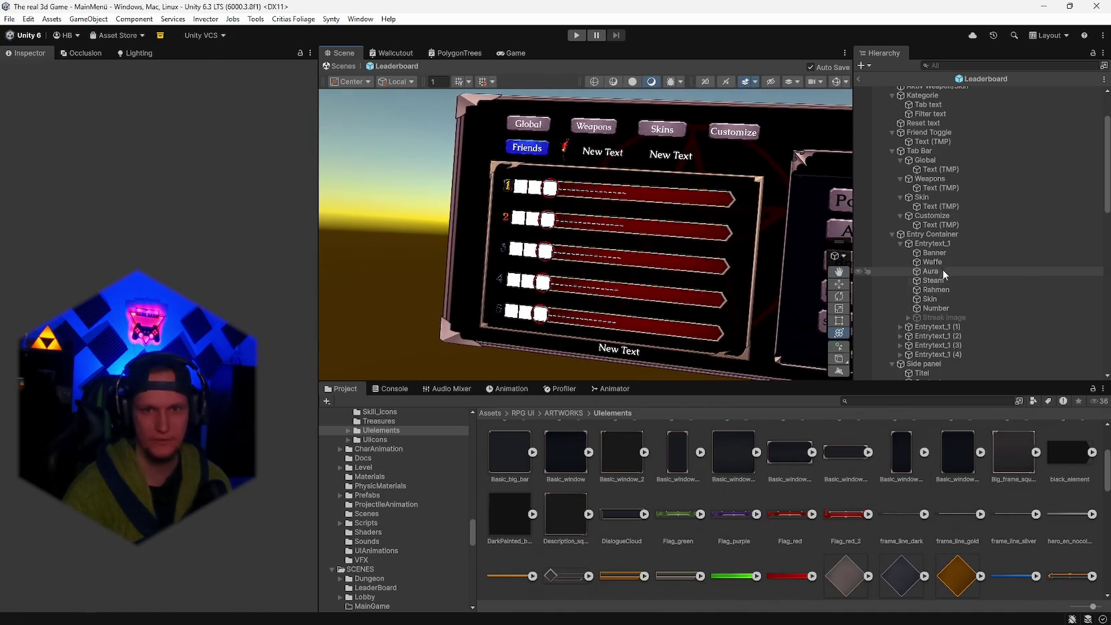
click(932, 235)
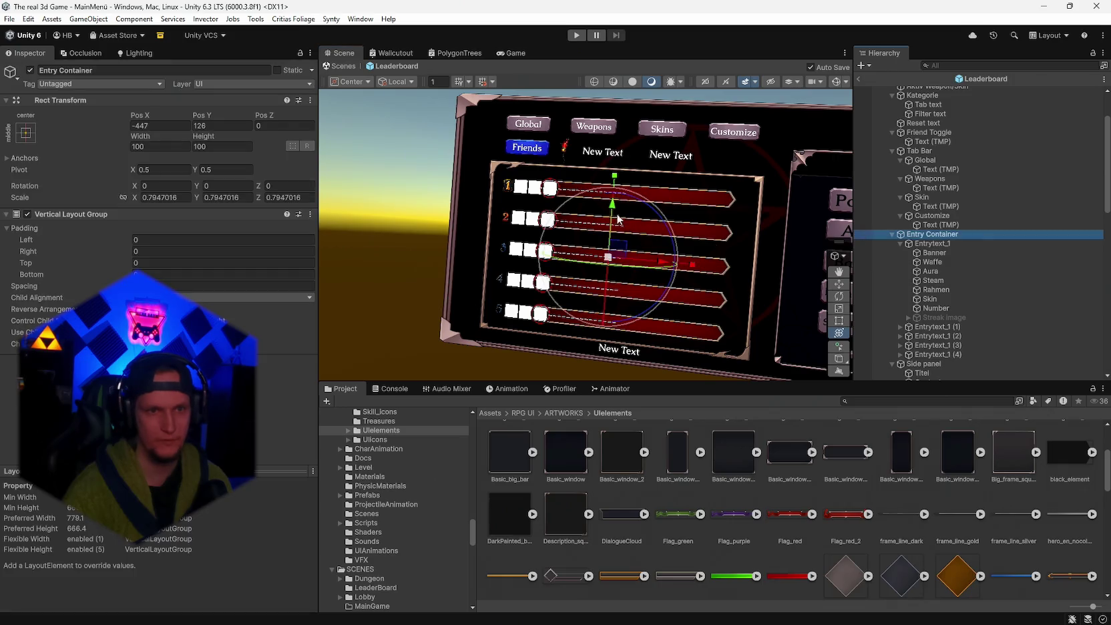
drag(614, 204, 616, 204)
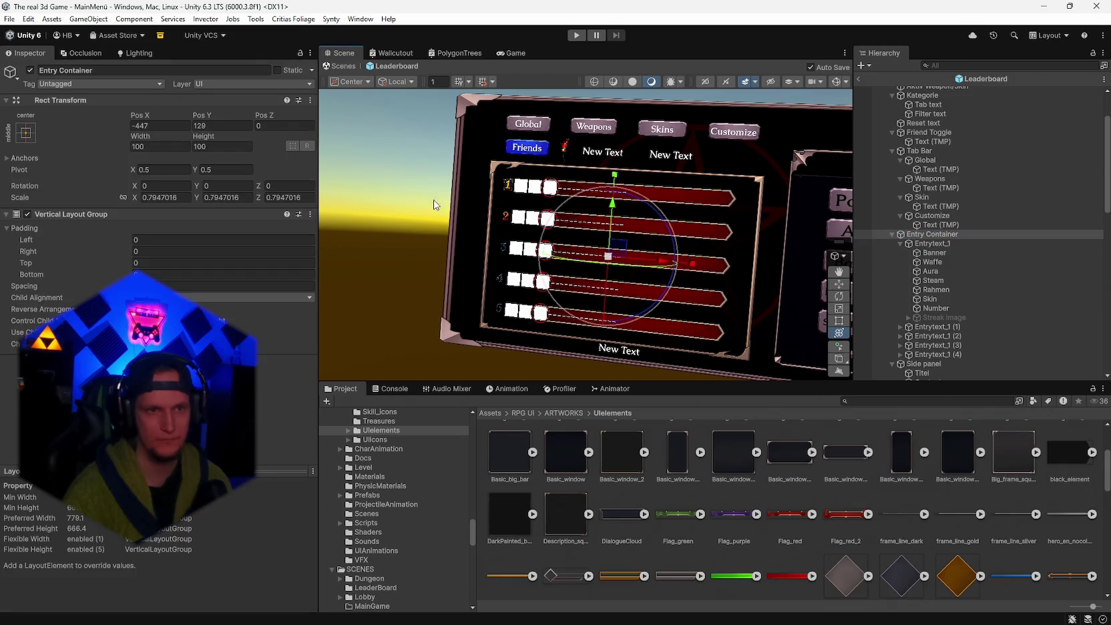
click(968, 318)
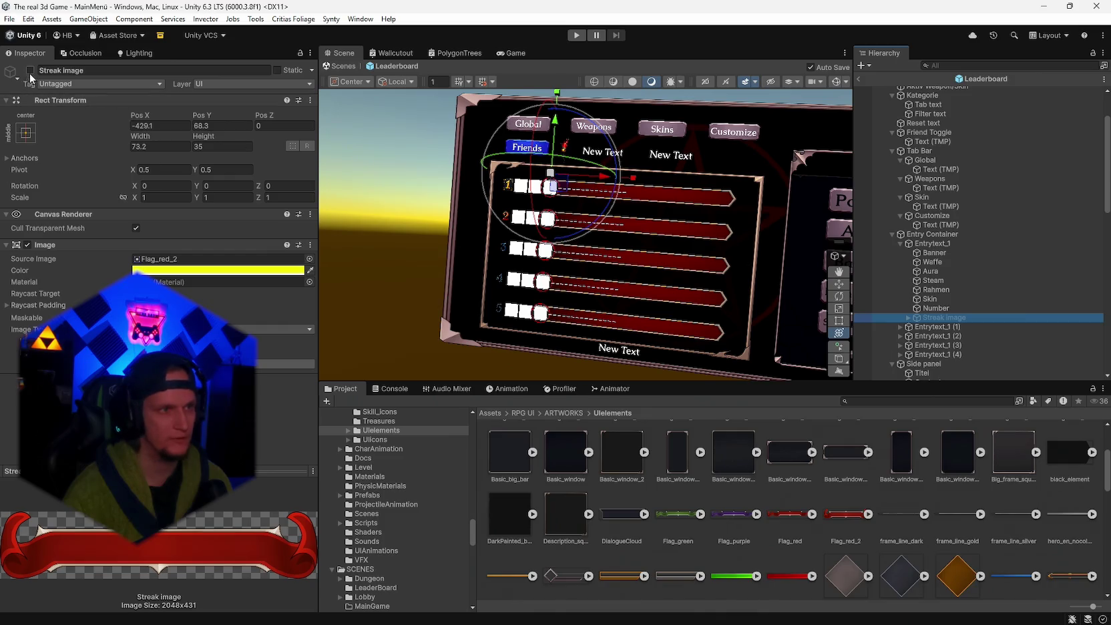
click(351, 187)
mouse_move(494, 238)
mouse_down()
mouse_move(506, 246)
mouse_move(625, 139)
mouse_up()
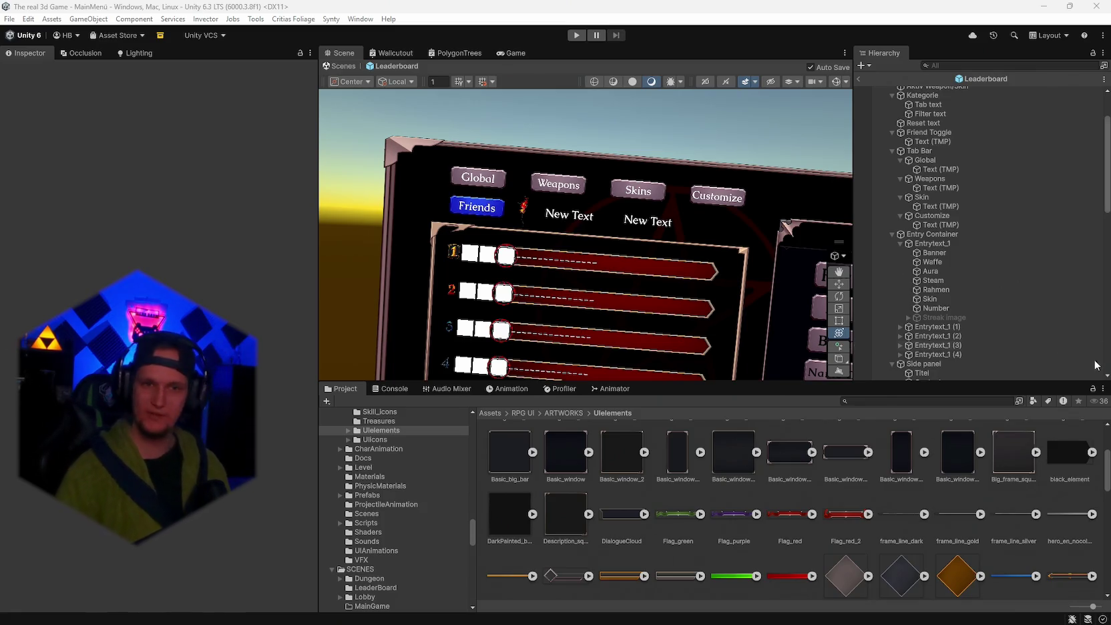
mouse_move(720, 234)
mouse_down()
mouse_move(713, 255)
mouse_move(770, 231)
mouse_up()
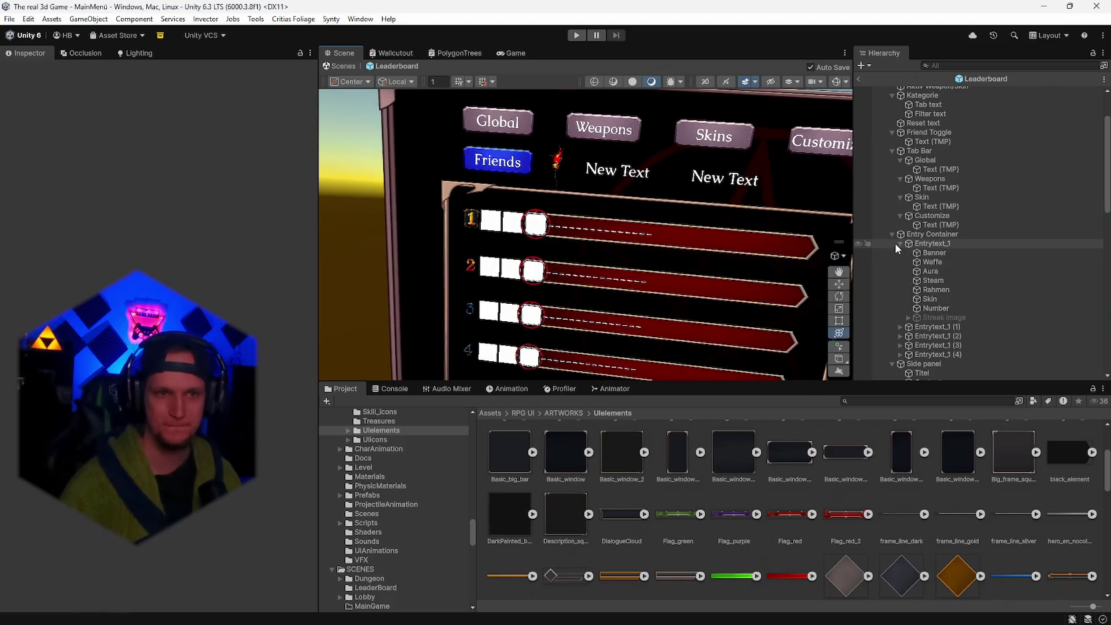
- Collapse the Side panel and Entry Container hierarchies and select the Aktiv Weapon/Skin icon
scroll(956, 222, up, 3)
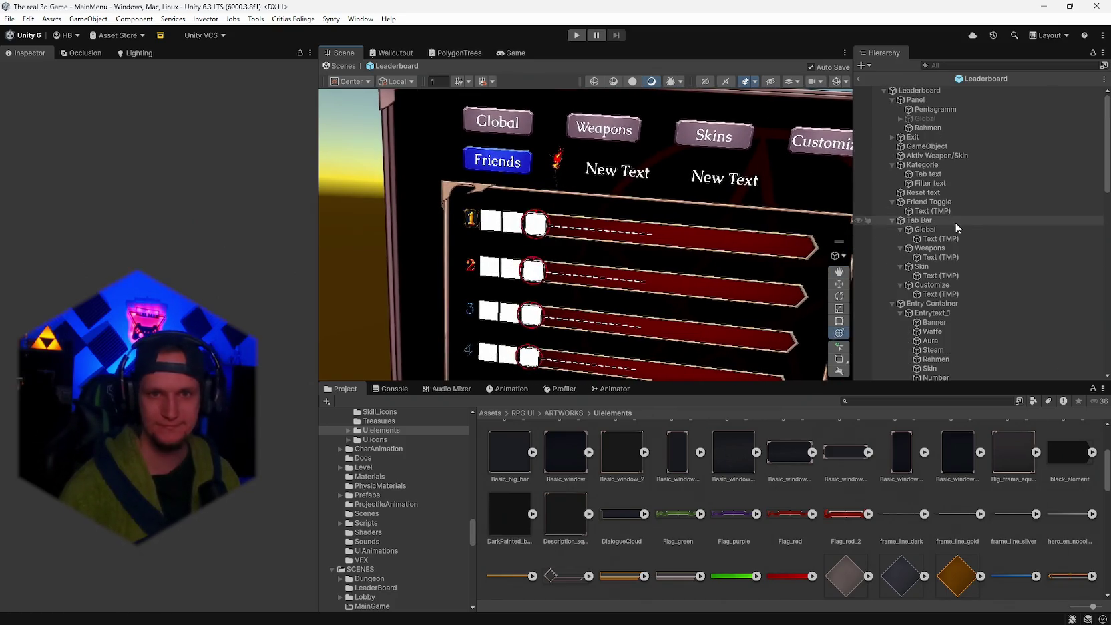
scroll(957, 220, down, 10)
scroll(966, 250, up, 5)
click(889, 189)
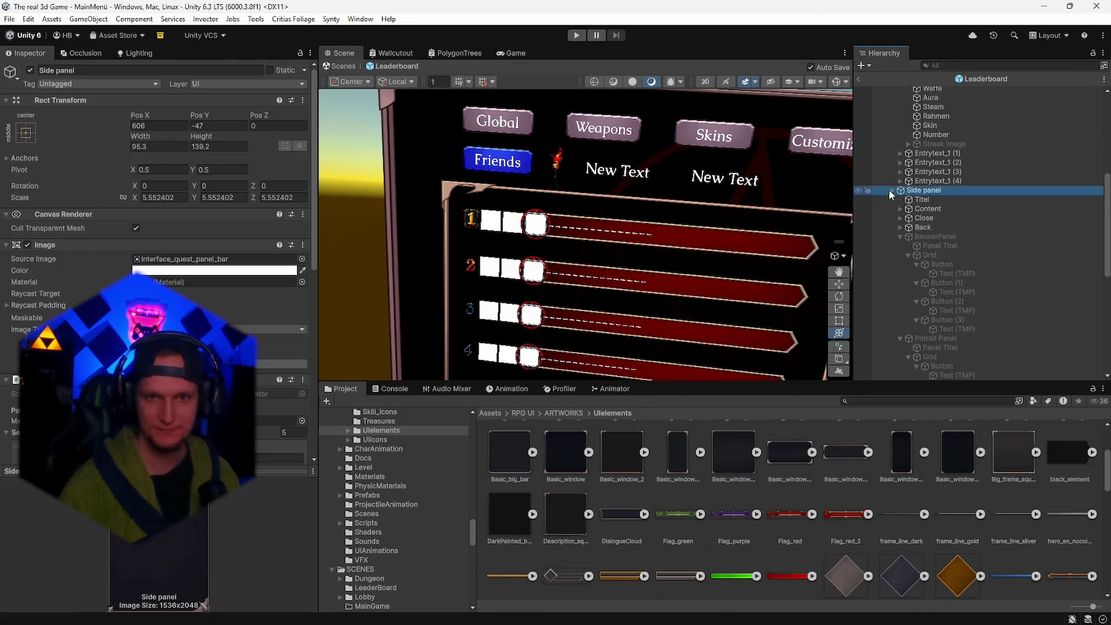
click(891, 190)
scroll(892, 244, up, 8)
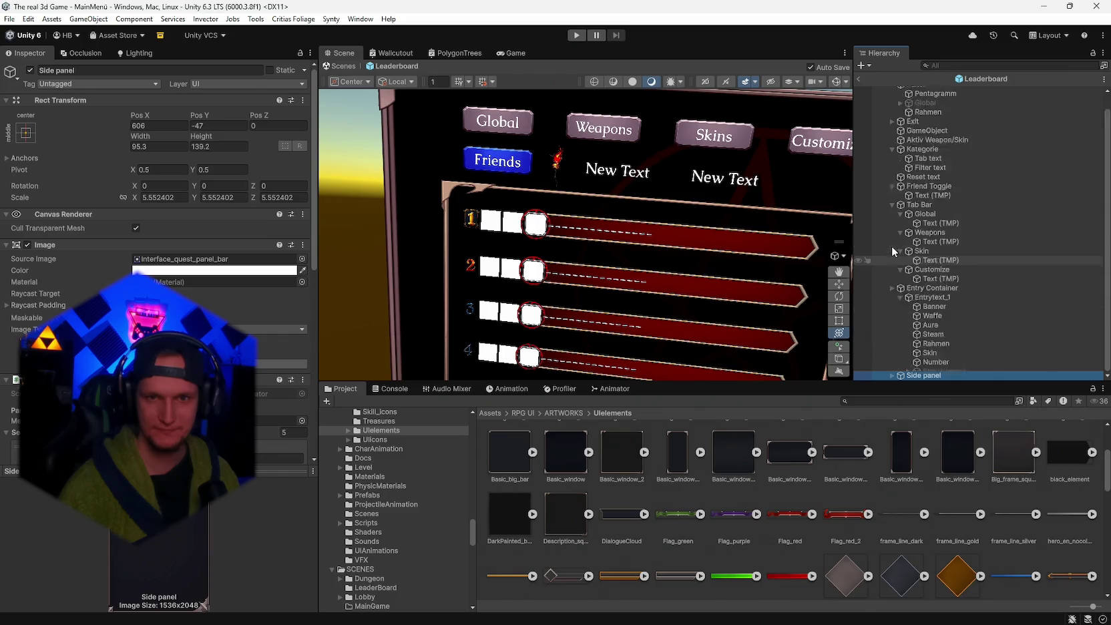
click(892, 261)
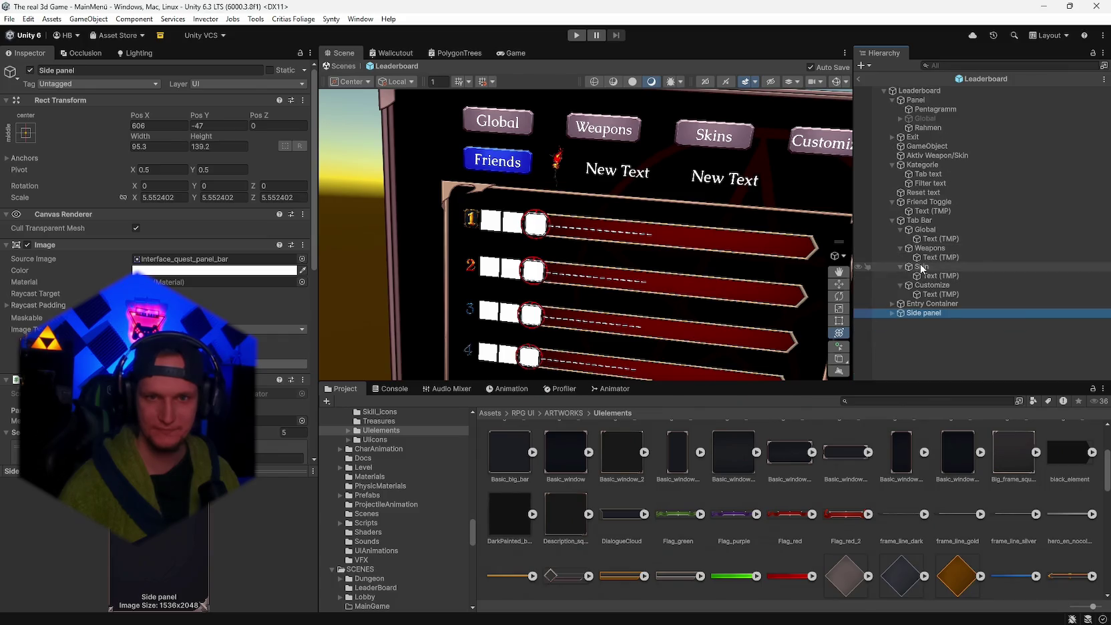
click(936, 153)
- Shrink the active weapon icon slightly, save the Leaderboard prefab, and zoom out to the whole panel
drag(792, 170, 602, 167)
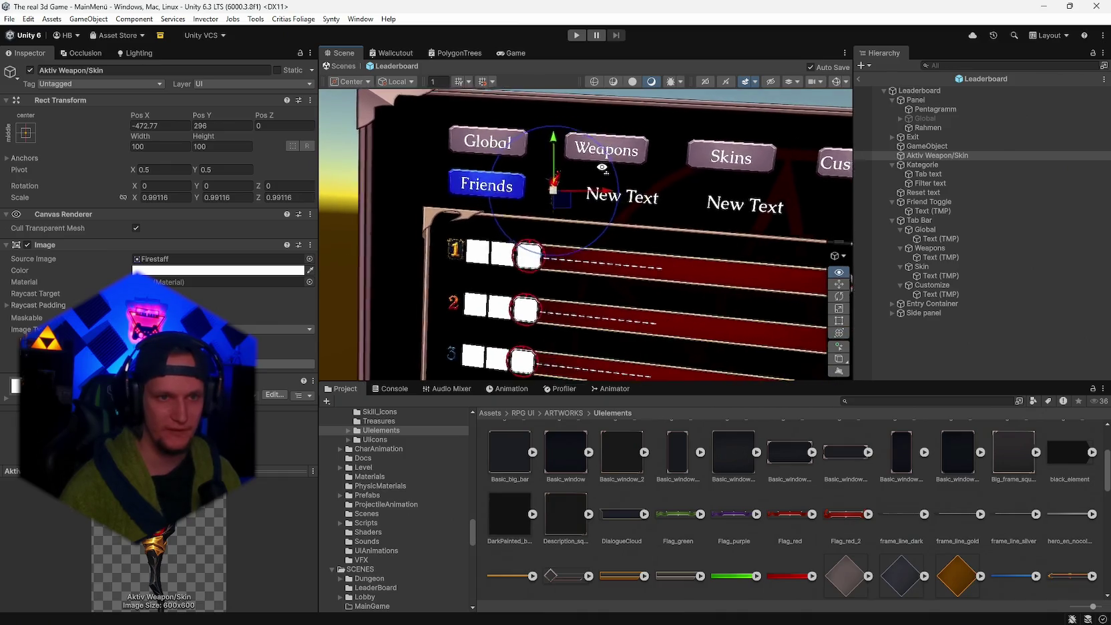
scroll(588, 168, up, 6)
drag(519, 200, 526, 155)
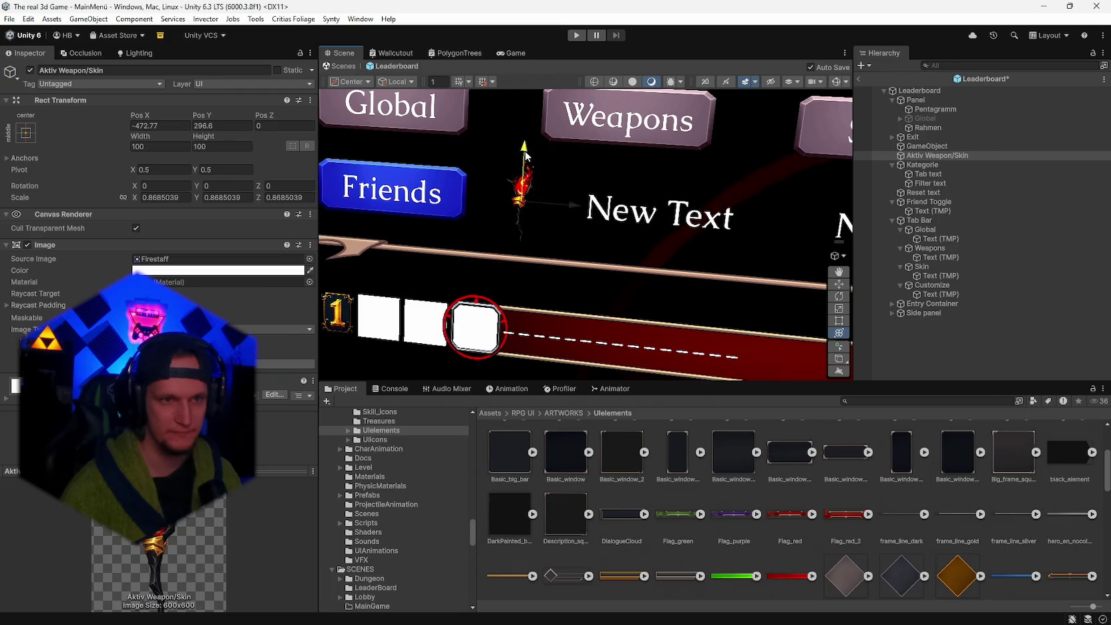
key(ctrl+s)
scroll(642, 241, down, 5)
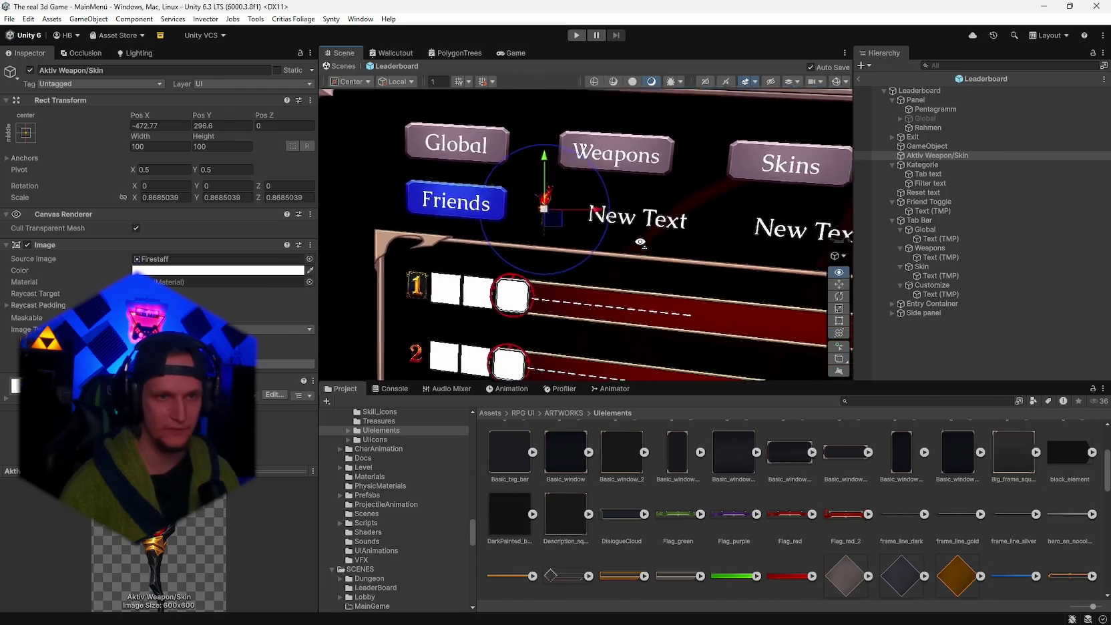
scroll(643, 242, down, 2)
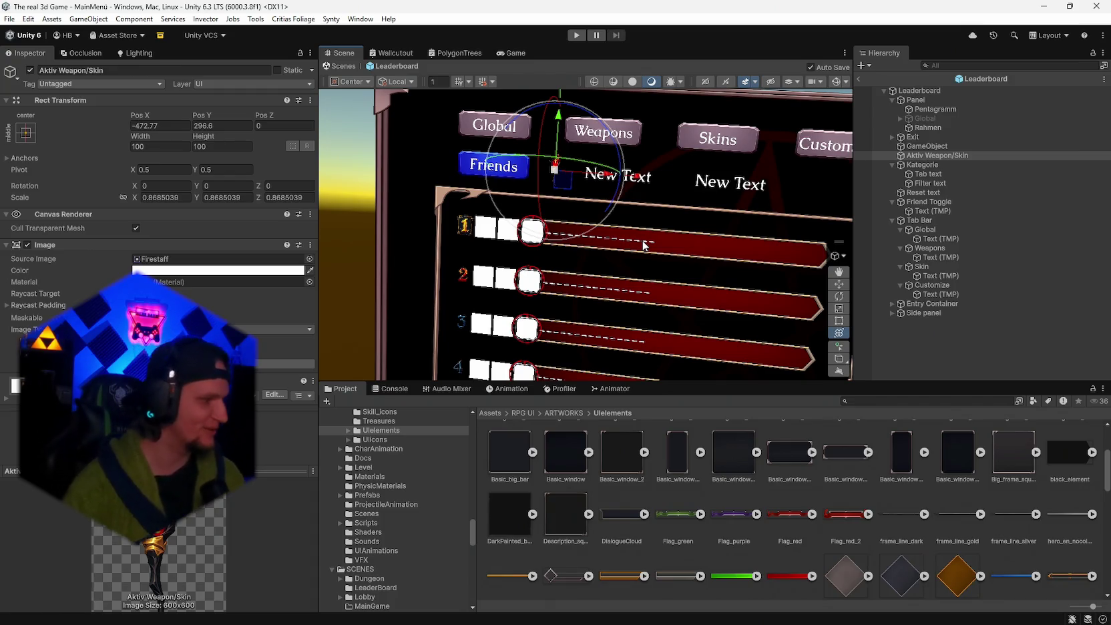
scroll(689, 215, up, 6)
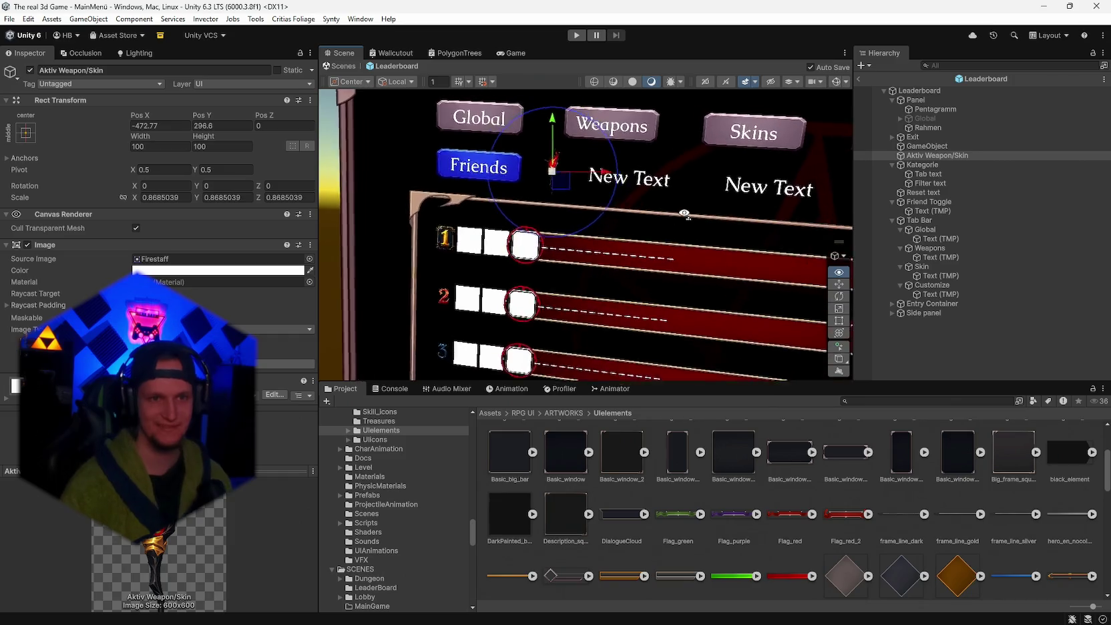
scroll(676, 237, down, 5)
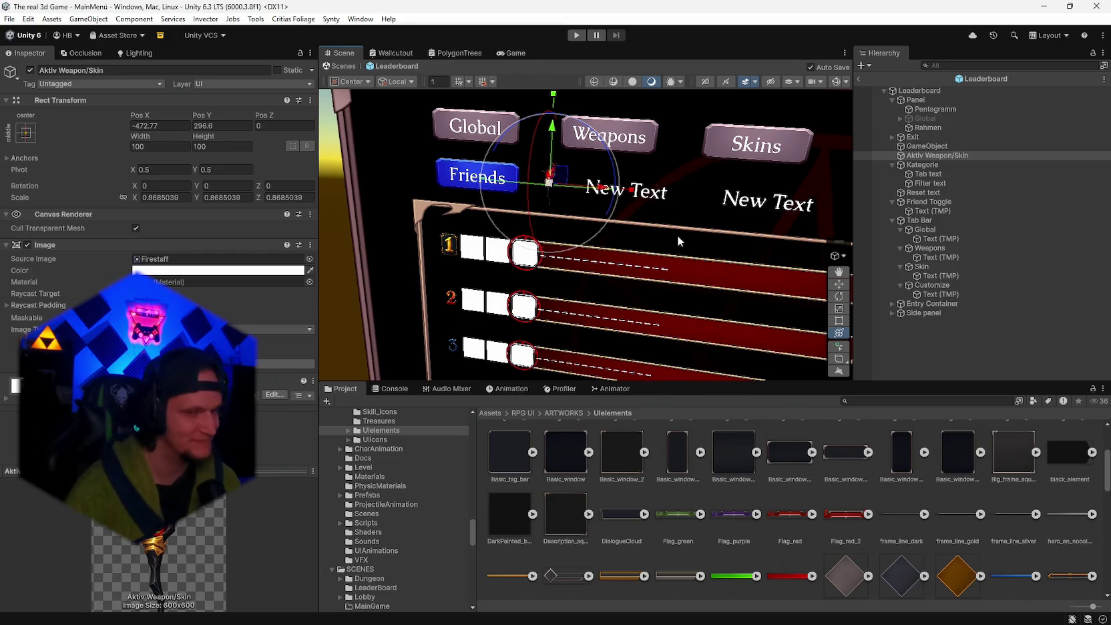
mouse_move(660, 249)
mouse_down()
mouse_move(680, 240)
mouse_move(657, 216)
mouse_move(666, 205)
mouse_move(622, 229)
mouse_move(641, 237)
mouse_up()
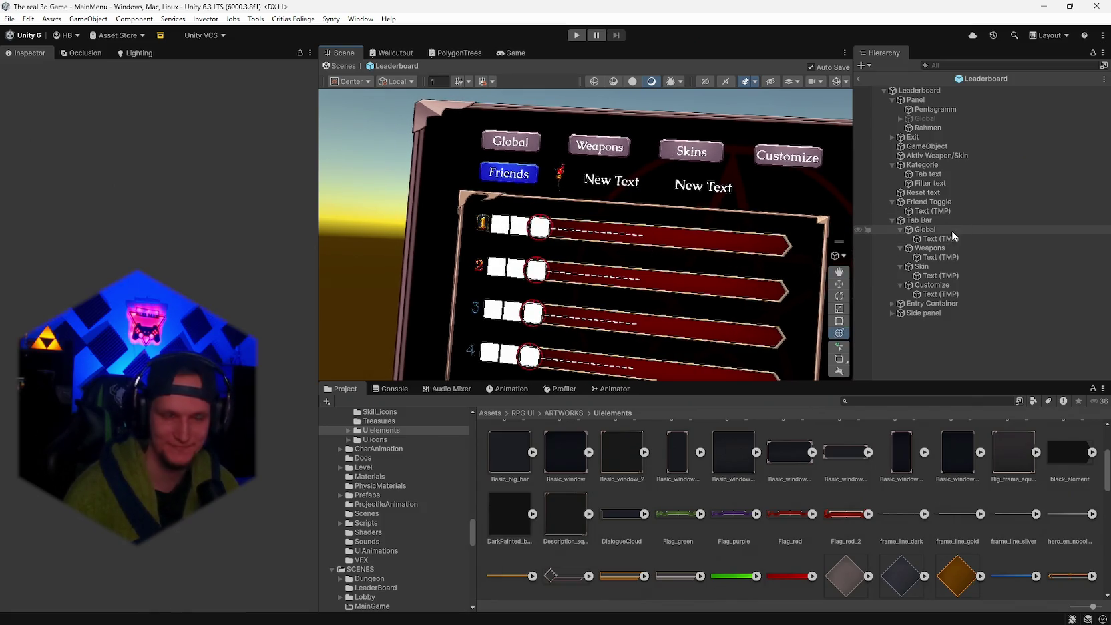
- Inspect the Customize tab's Text (TMP) label around the panel, then select Friend Toggle
click(949, 294)
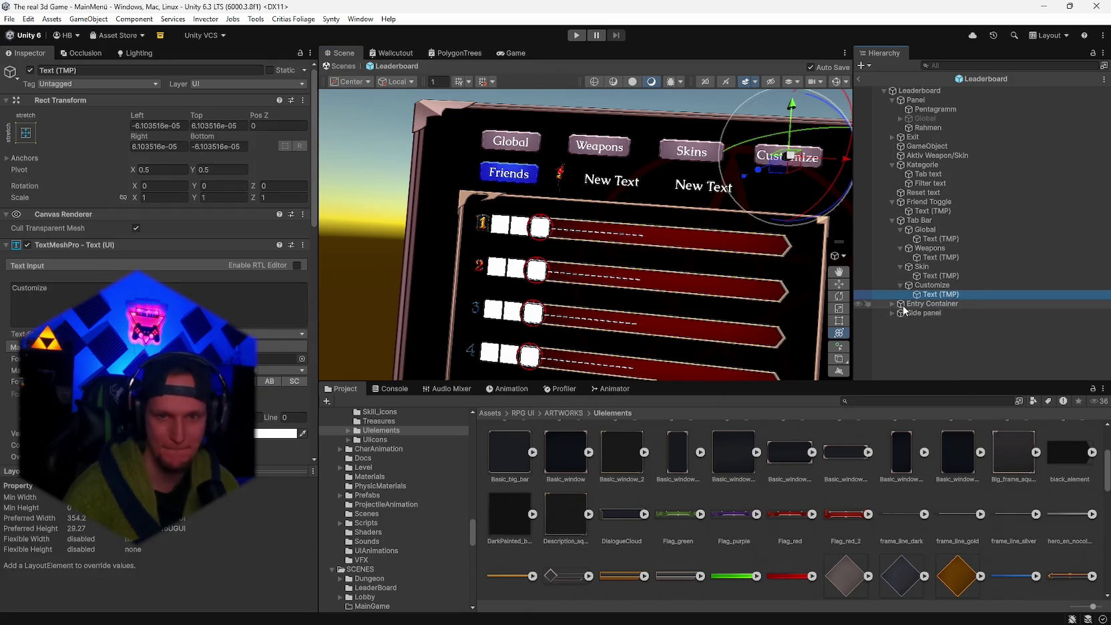
drag(728, 270, 725, 268)
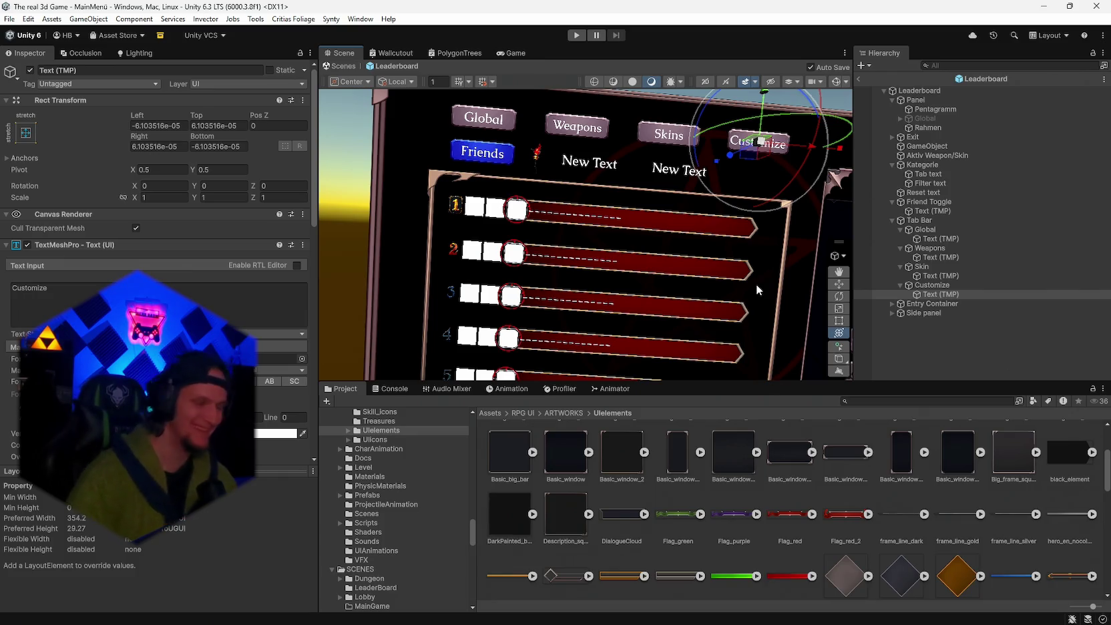
mouse_move(757, 285)
mouse_down()
mouse_move(604, 302)
mouse_move(605, 285)
mouse_move(636, 269)
mouse_move(638, 286)
mouse_up()
drag(768, 214, 508, 343)
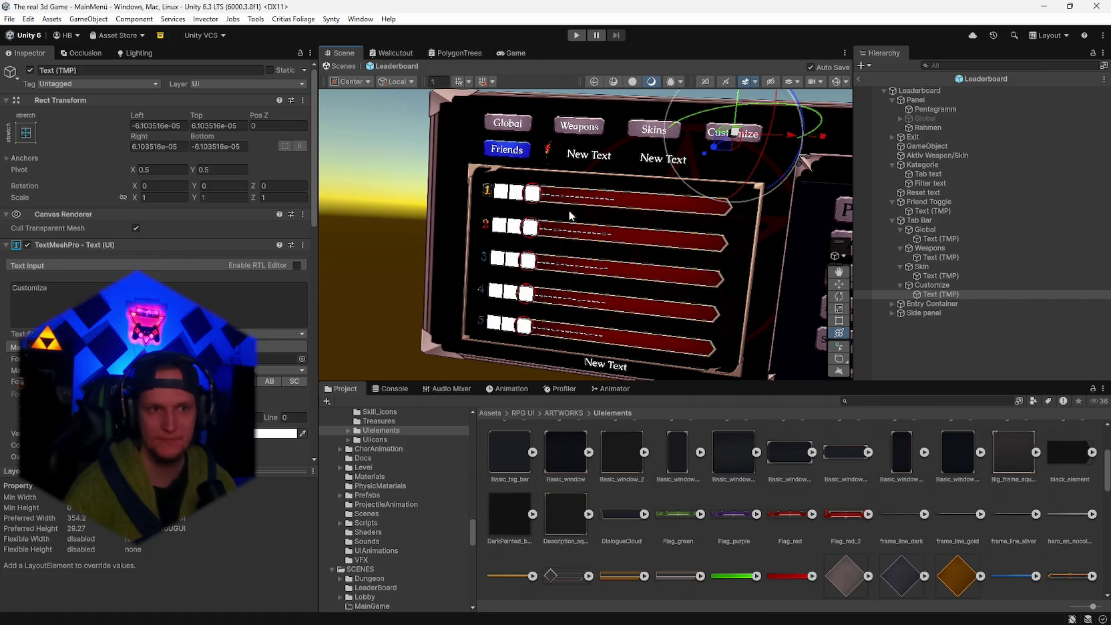
mouse_move(499, 158)
mouse_down()
mouse_move(597, 186)
mouse_move(571, 183)
mouse_up()
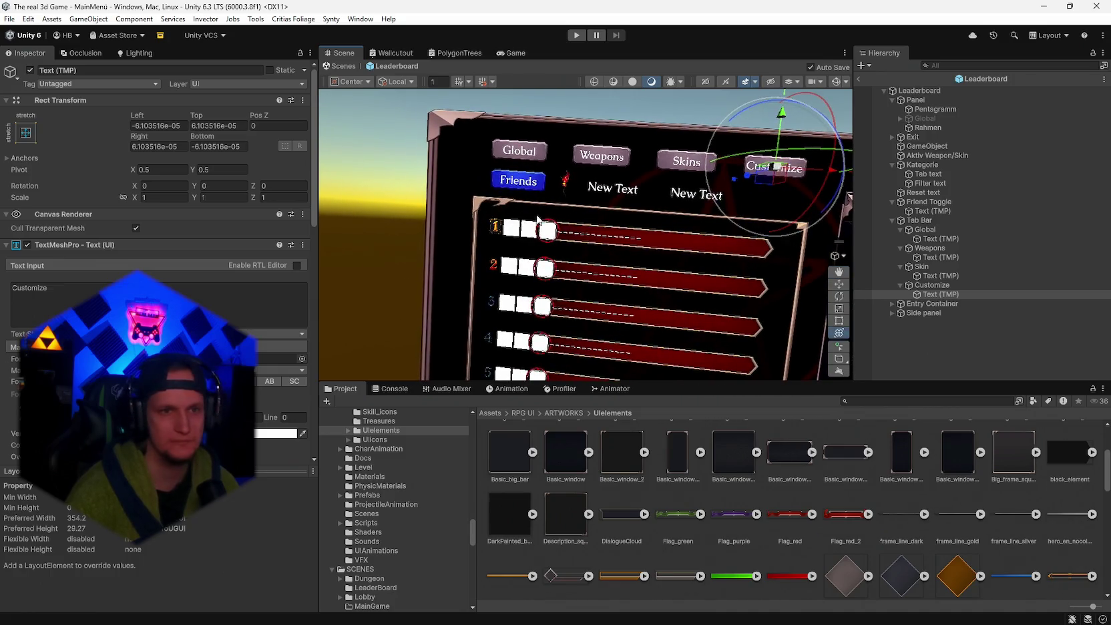
click(934, 203)
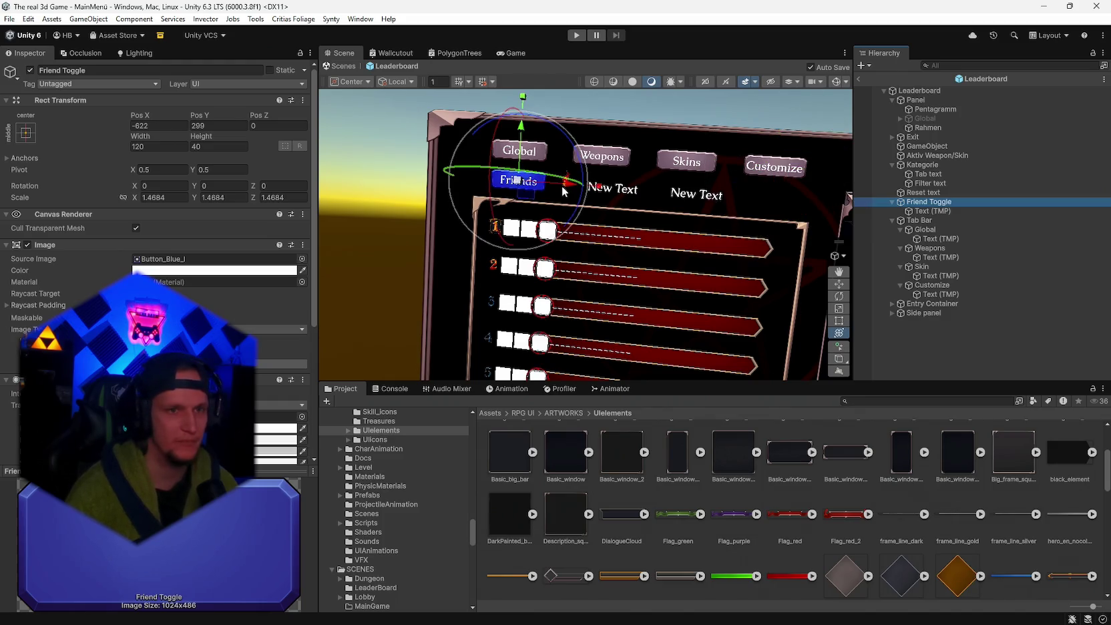
scroll(764, 223, up, 3)
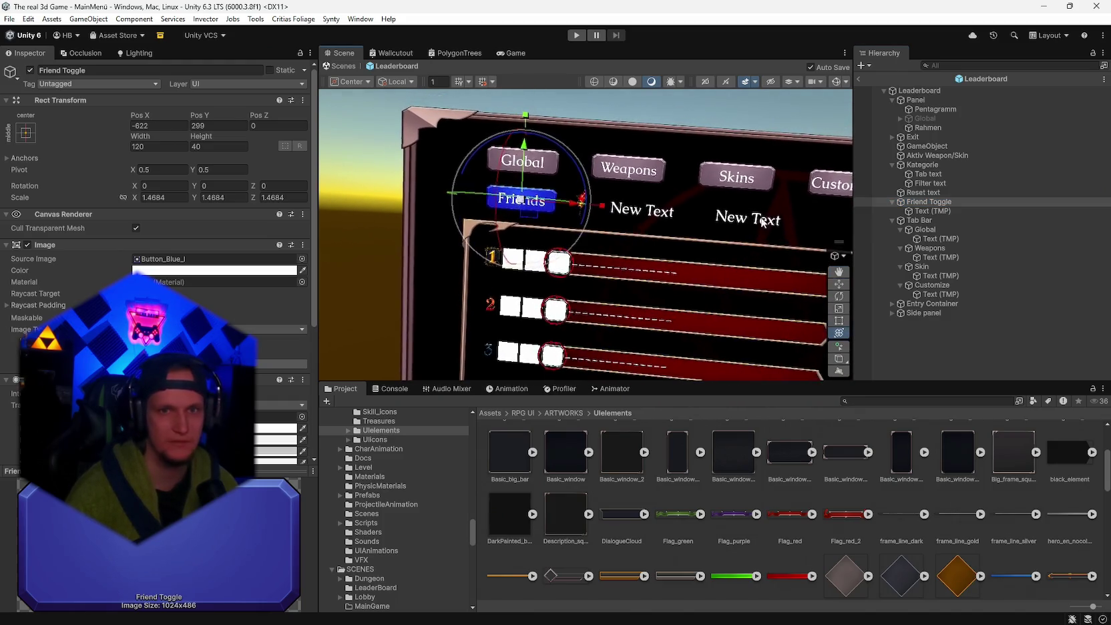
- Assign Friend Toggle to the Leaderboard script's Friends field and select the Friends label text
click(962, 93)
scroll(161, 267, down, 10)
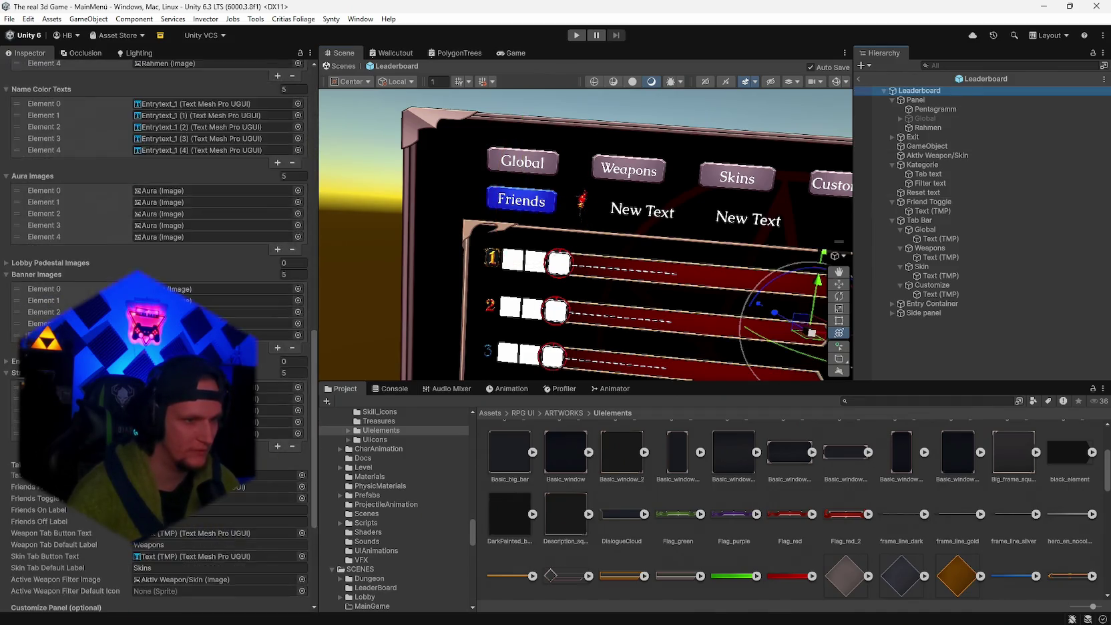
scroll(161, 334, down, 4)
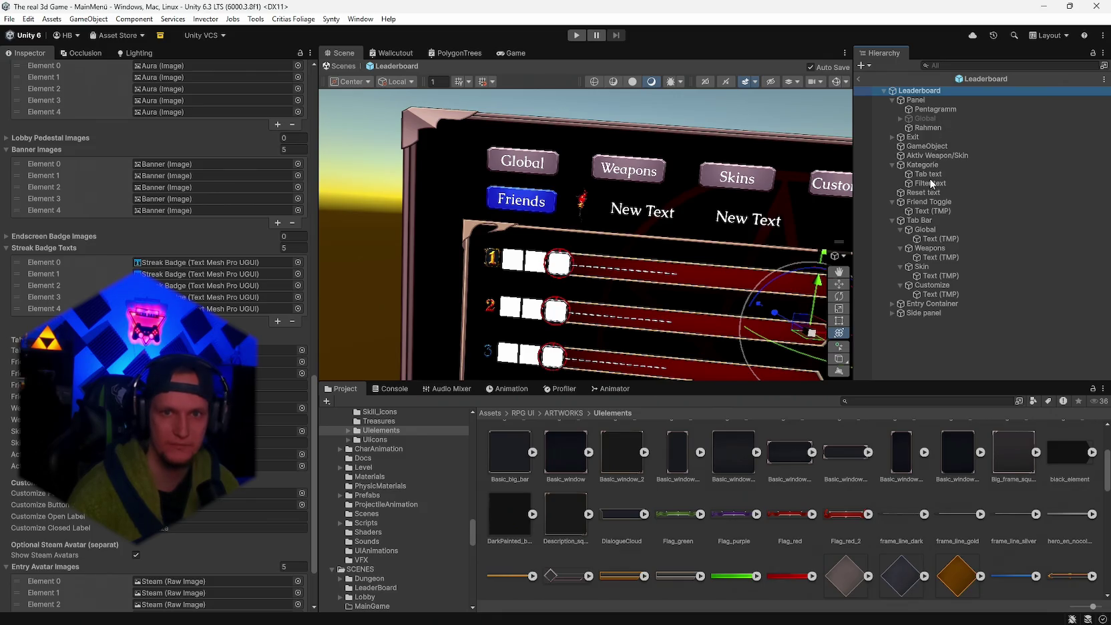
drag(927, 182, 348, 316)
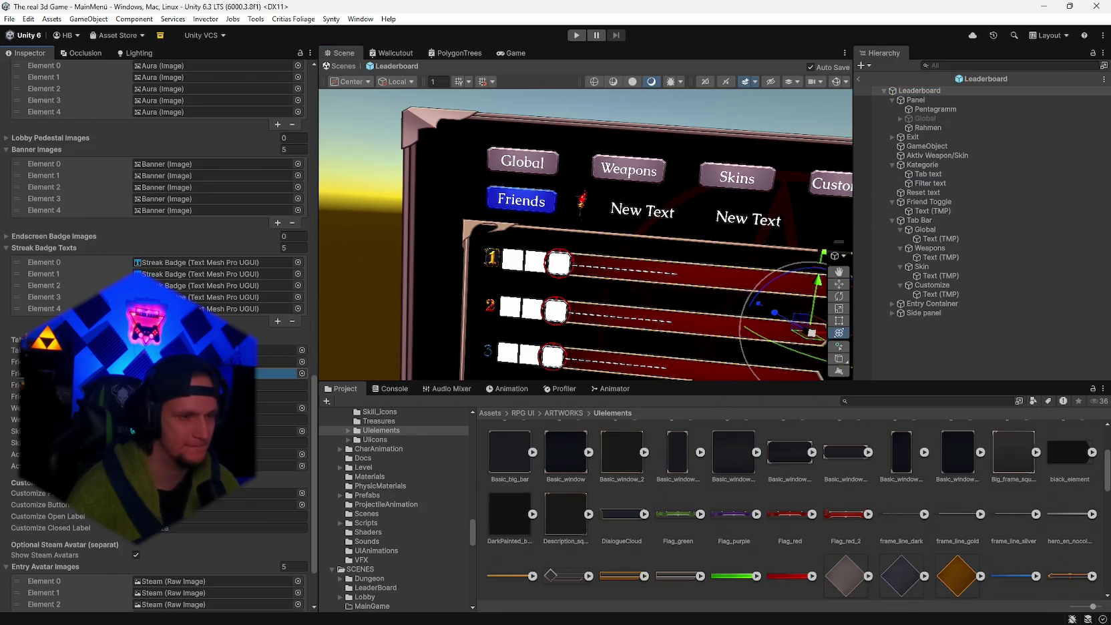
mouse_move(925, 202)
mouse_down()
mouse_move(862, 208)
mouse_move(281, 373)
mouse_up()
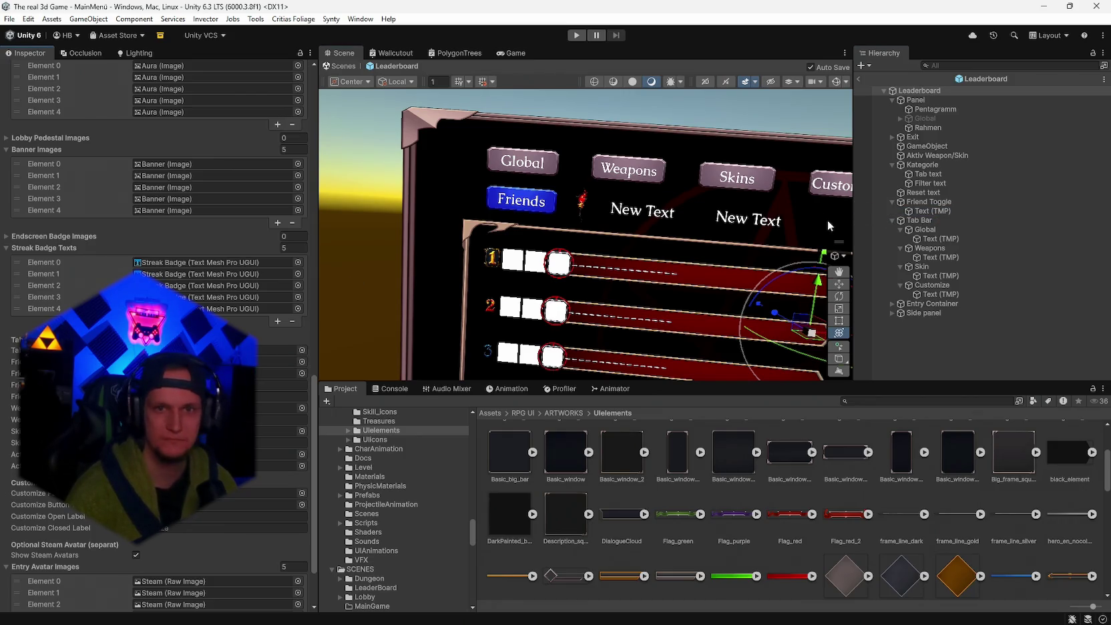
click(927, 212)
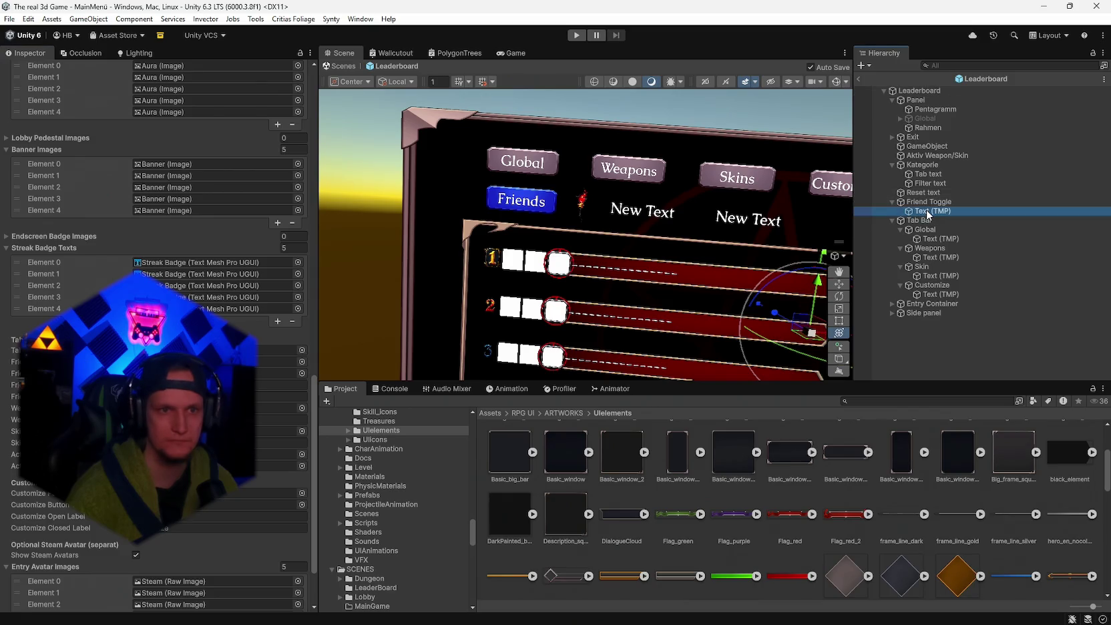
- Enable Auto Size on the Friends label with a minimum font size of 1
drag(768, 200, 656, 254)
key(f)
scroll(157, 201, up, 10)
scroll(147, 245, up, 3)
click(136, 245)
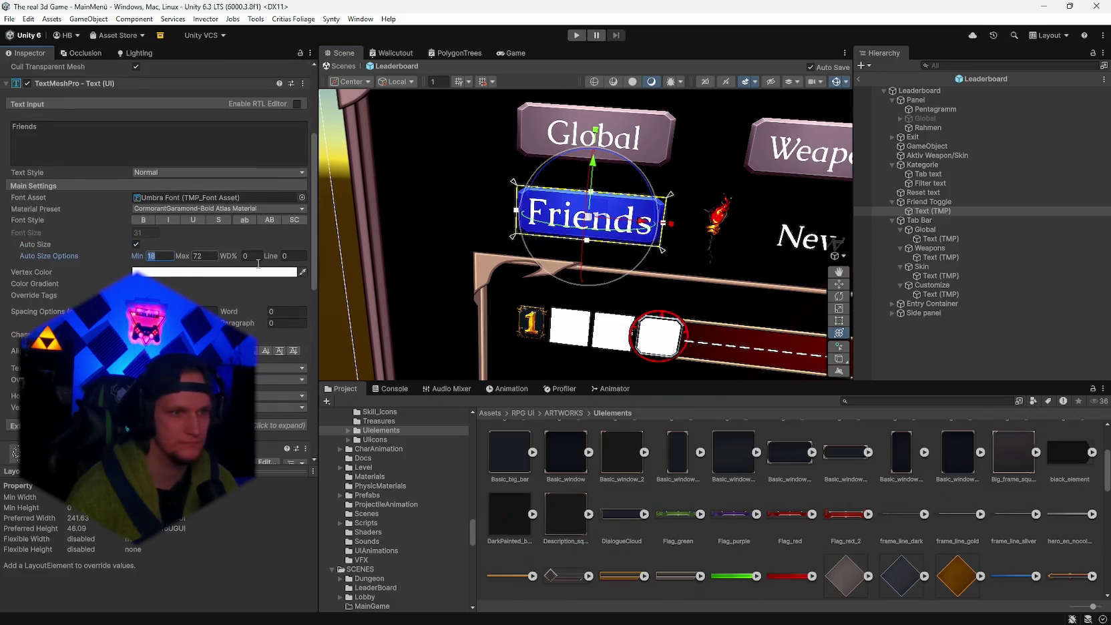
text(1)
- Pull all four edges of the Friends text box inward to fit the blue button
drag(665, 225, 654, 224)
drag(517, 213, 527, 213)
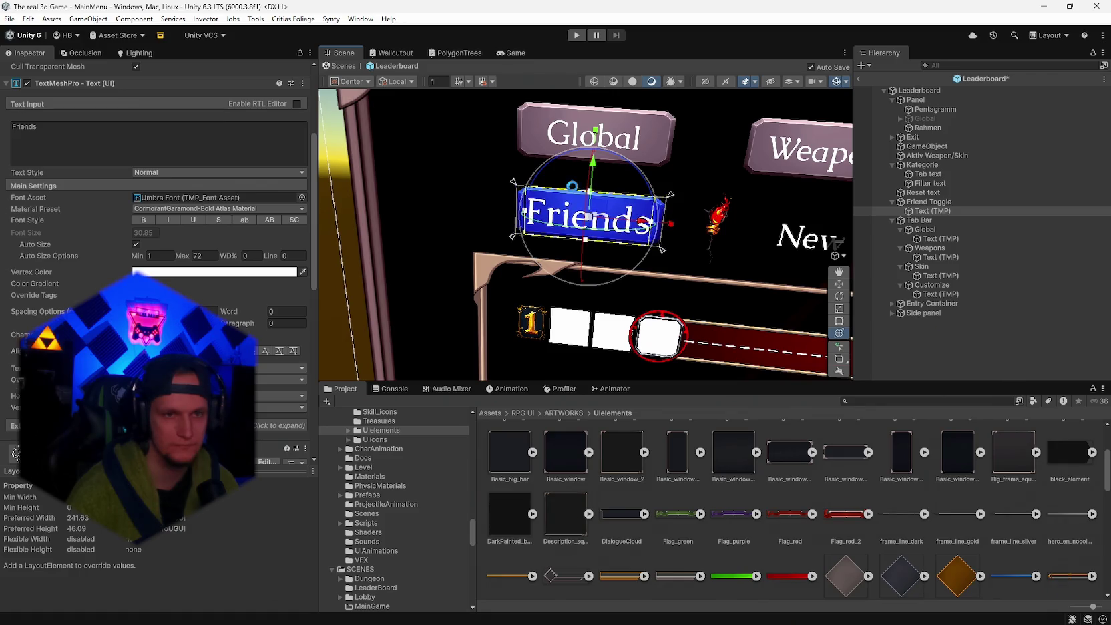
drag(589, 192, 589, 198)
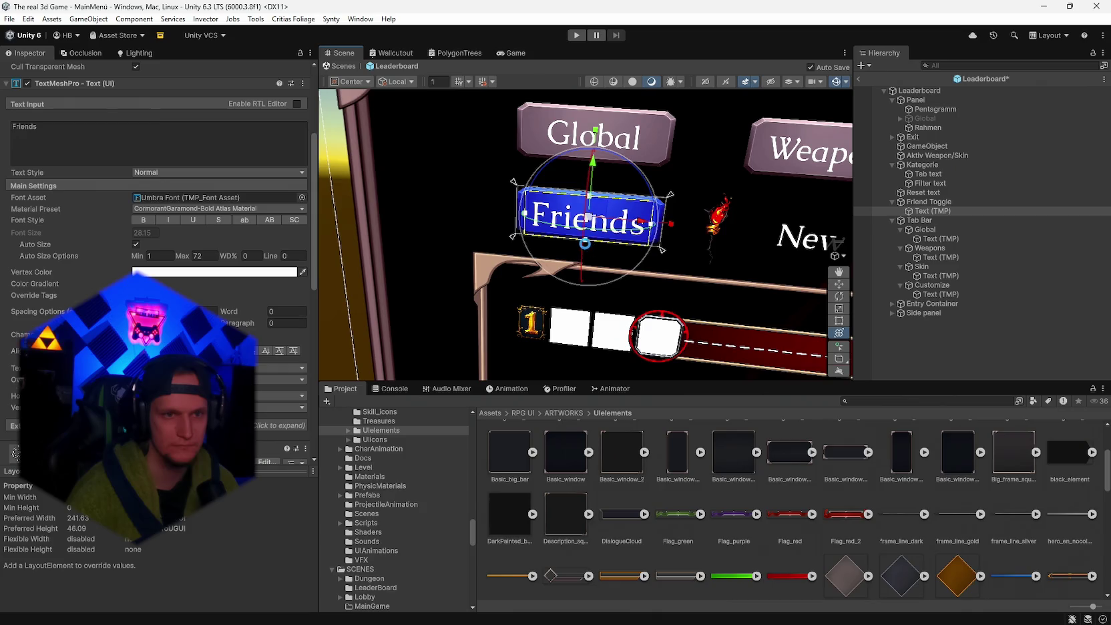
mouse_move(587, 240)
mouse_down()
mouse_move(625, 271)
mouse_move(664, 241)
mouse_move(768, 247)
mouse_up()
click(929, 295)
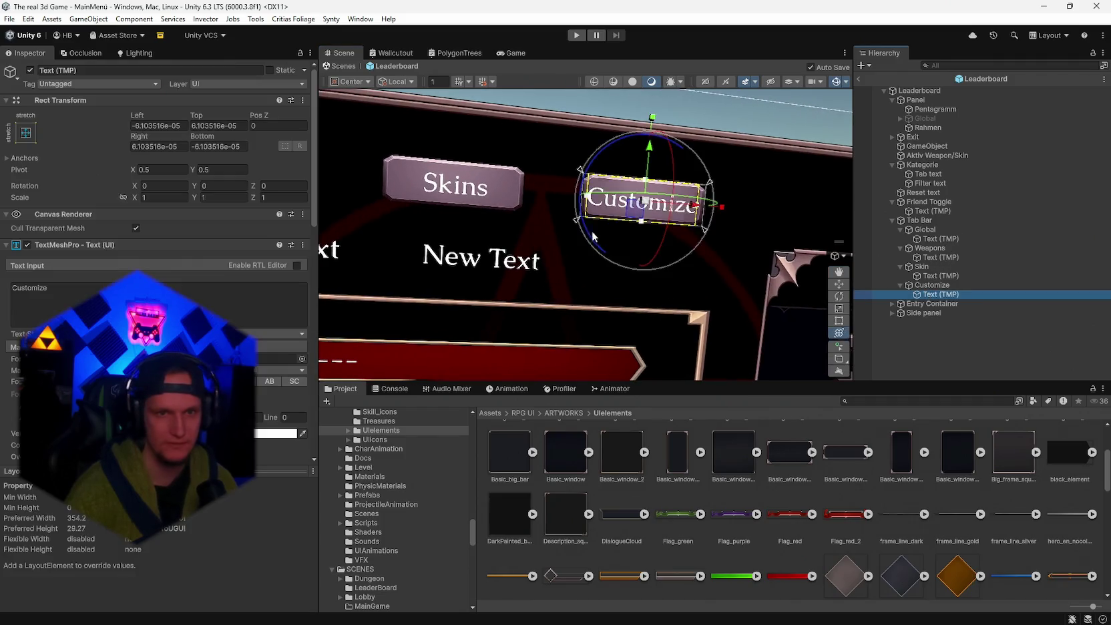
- Pull the Customize text box's left, top, bottom and right edges inward, saving the prefab
scroll(543, 187, up, 4)
drag(539, 185, 542, 187)
key(ctrl+s)
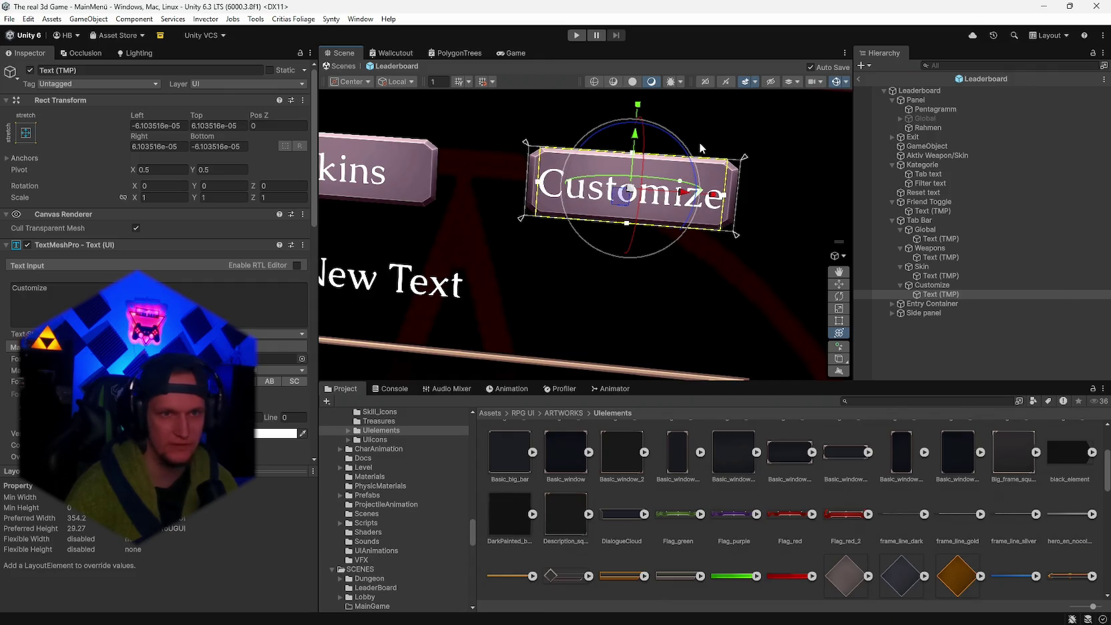
drag(633, 155, 634, 158)
key(ctrl+s)
drag(626, 226, 628, 221)
key(ctrl+s)
drag(727, 195, 723, 196)
- Reselect the Customize label, view the Global and Friends tabs, and select the Leaderboard root
scroll(739, 274, down, 2)
mouse_move(715, 281)
mouse_down()
mouse_move(508, 266)
mouse_move(718, 267)
mouse_move(735, 261)
mouse_move(723, 252)
mouse_move(755, 246)
mouse_up()
scroll(756, 246, up, 1)
scroll(756, 246, up, 3)
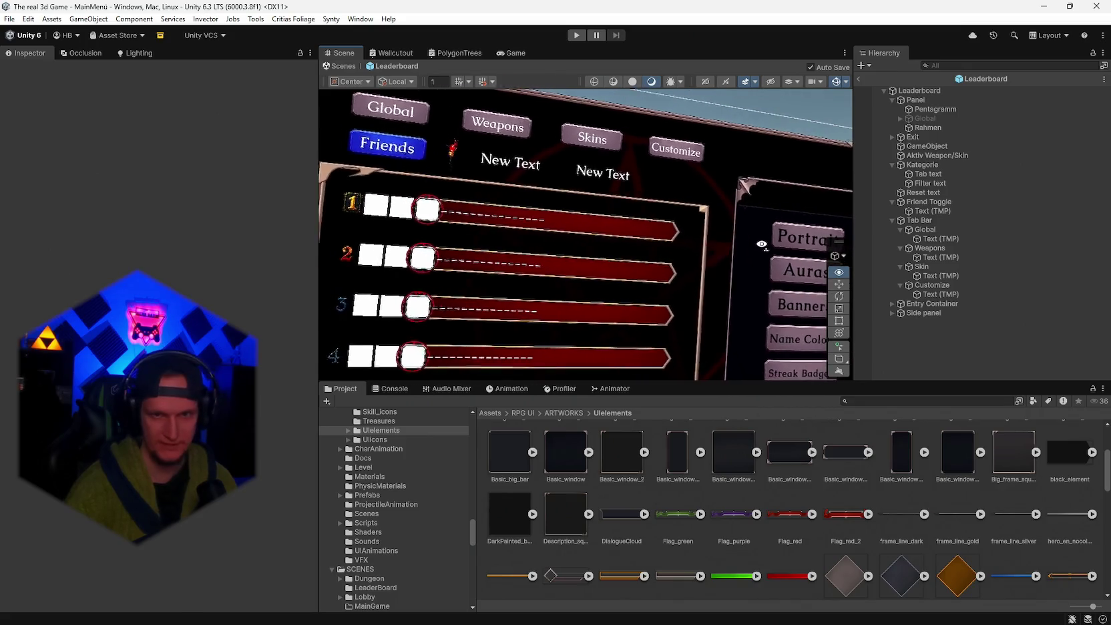
click(695, 142)
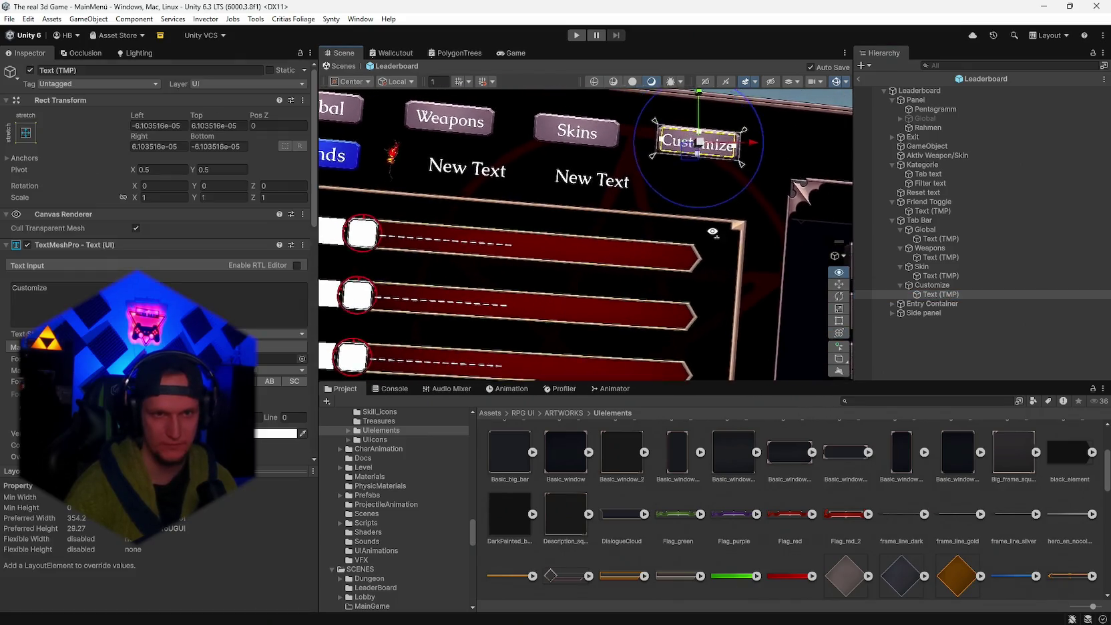
scroll(671, 137, up, 2)
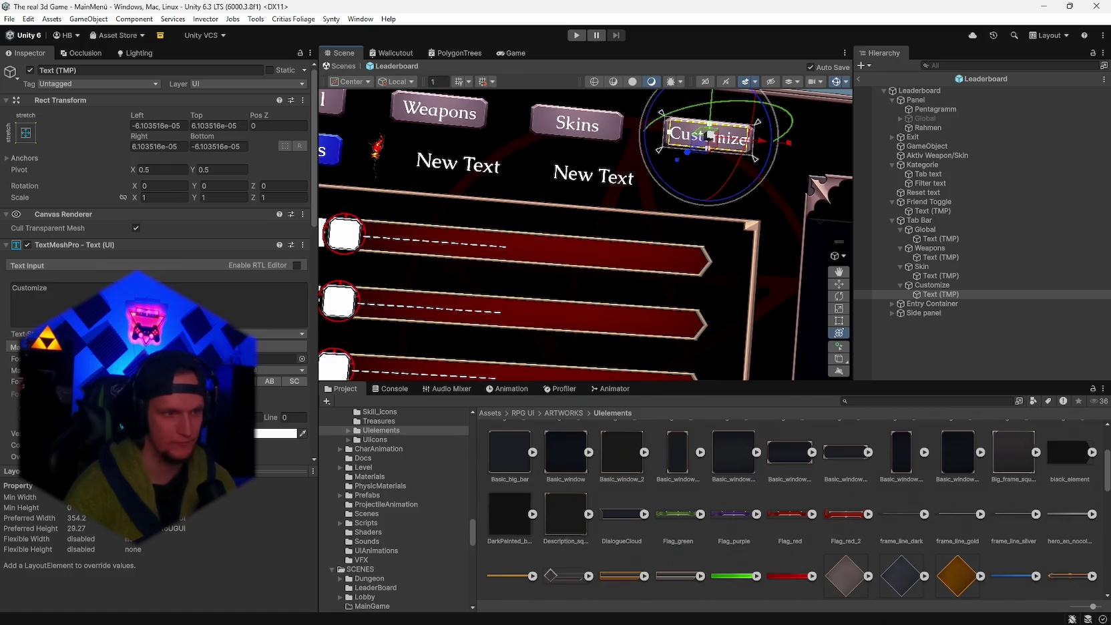
mouse_move(695, 268)
mouse_down()
mouse_move(575, 123)
mouse_move(578, 207)
mouse_move(595, 220)
mouse_move(600, 211)
mouse_move(583, 158)
mouse_up()
click(571, 105)
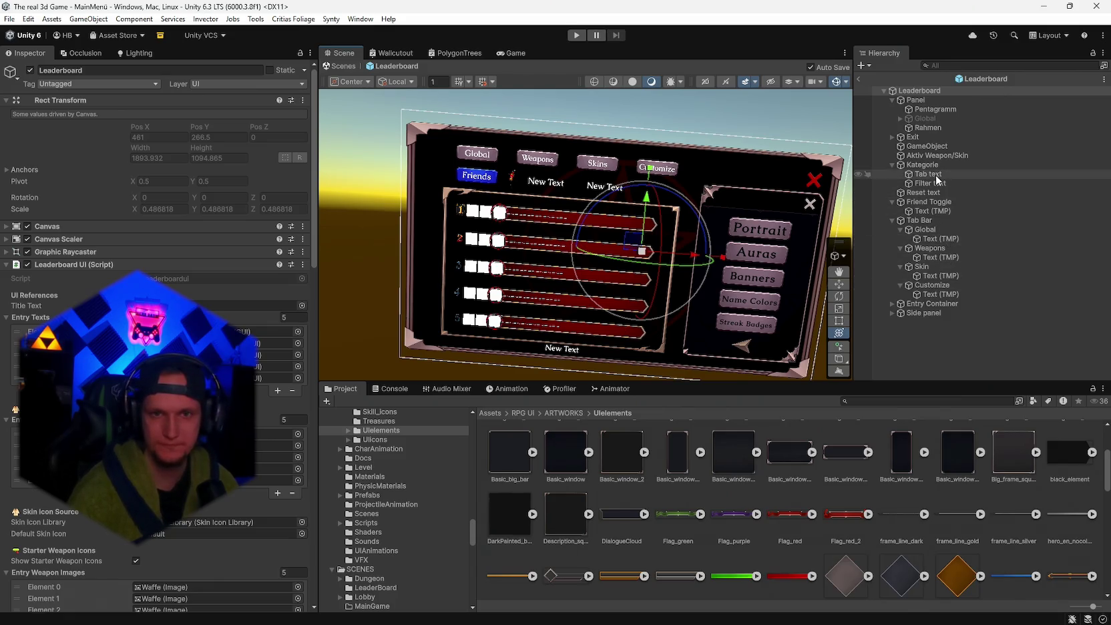
- Select the Global, Weapons and Skin tabs and tint them bright red
click(927, 234)
ctrl+click(930, 248)
ctrl+click(922, 267)
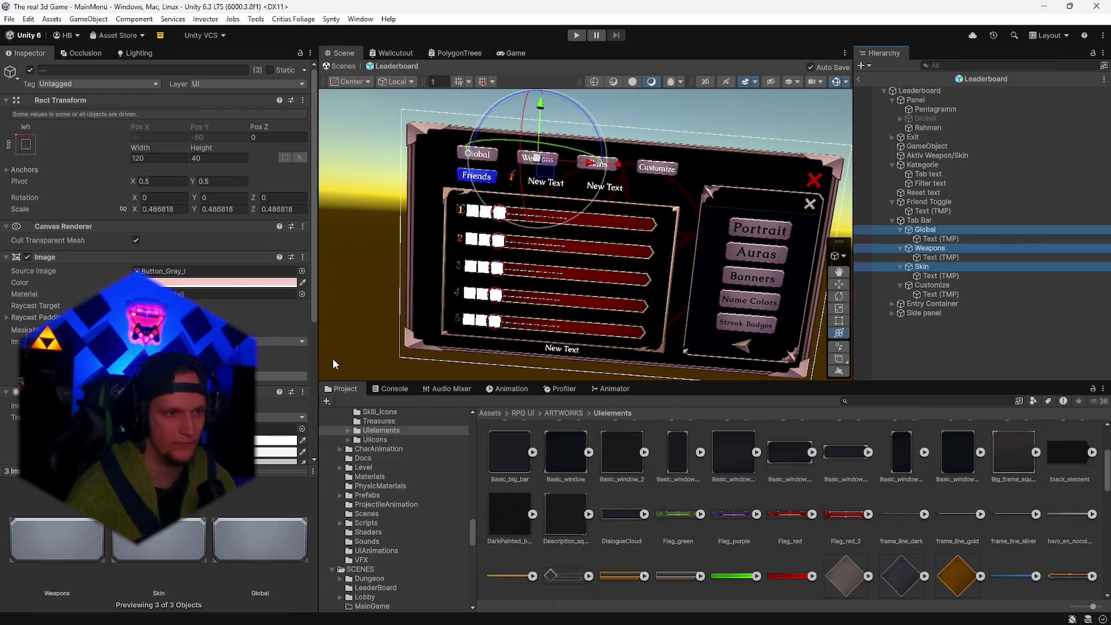
click(220, 282)
drag(248, 328, 270, 298)
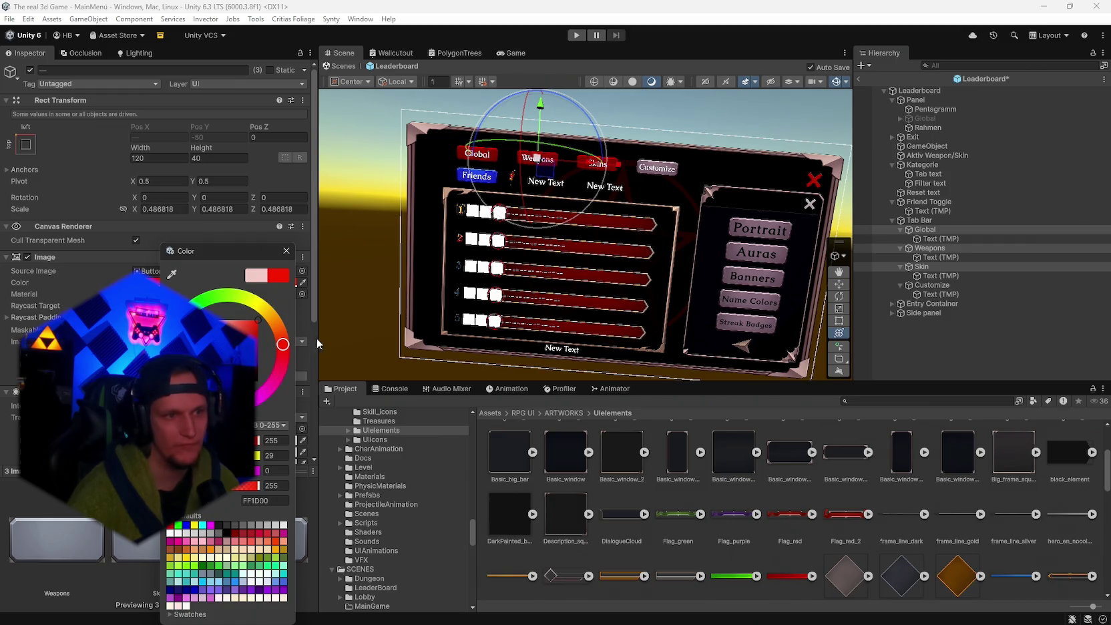
- Darken the three tabs' red to D21700 and select the Customize tab button
drag(588, 247, 633, 241)
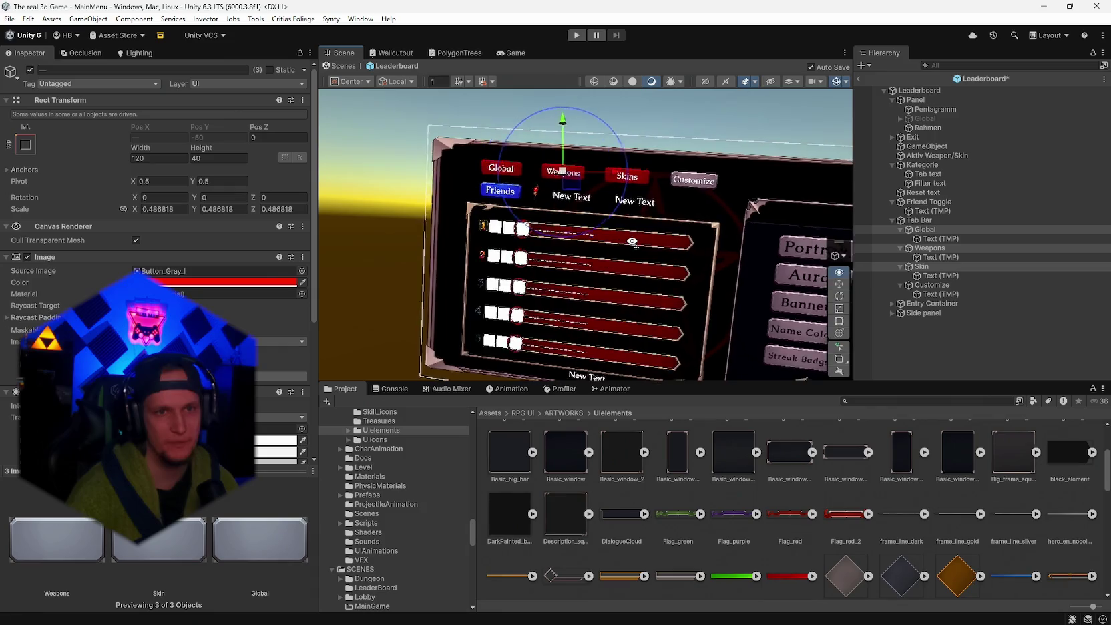
scroll(633, 241, up, 5)
click(188, 284)
drag(283, 324, 306, 338)
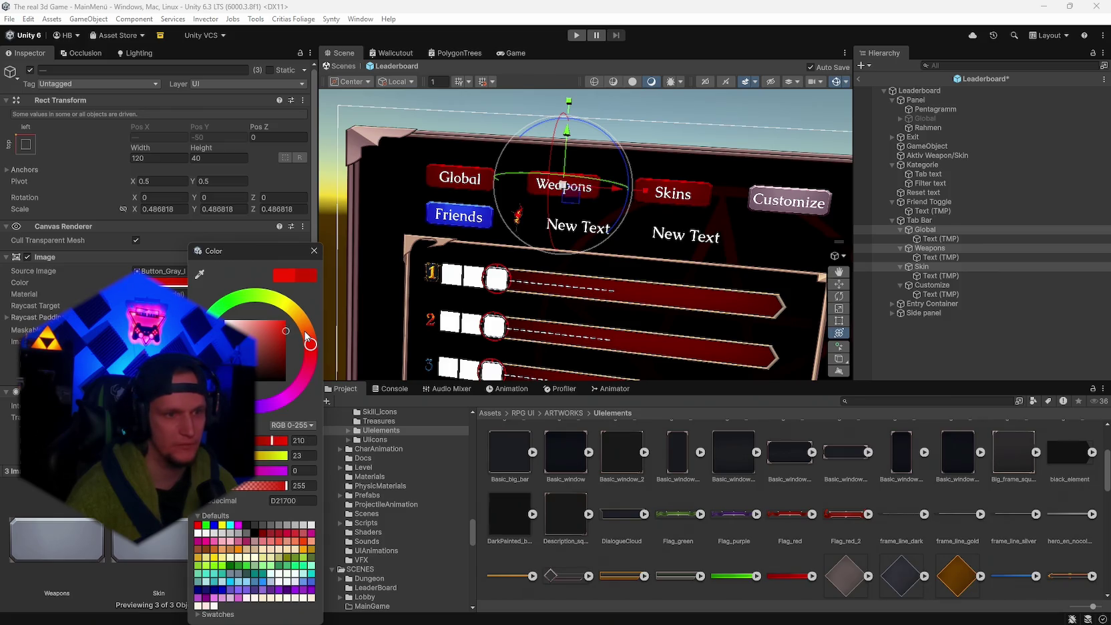
mouse_move(508, 271)
mouse_down()
mouse_move(538, 280)
mouse_move(527, 280)
mouse_up()
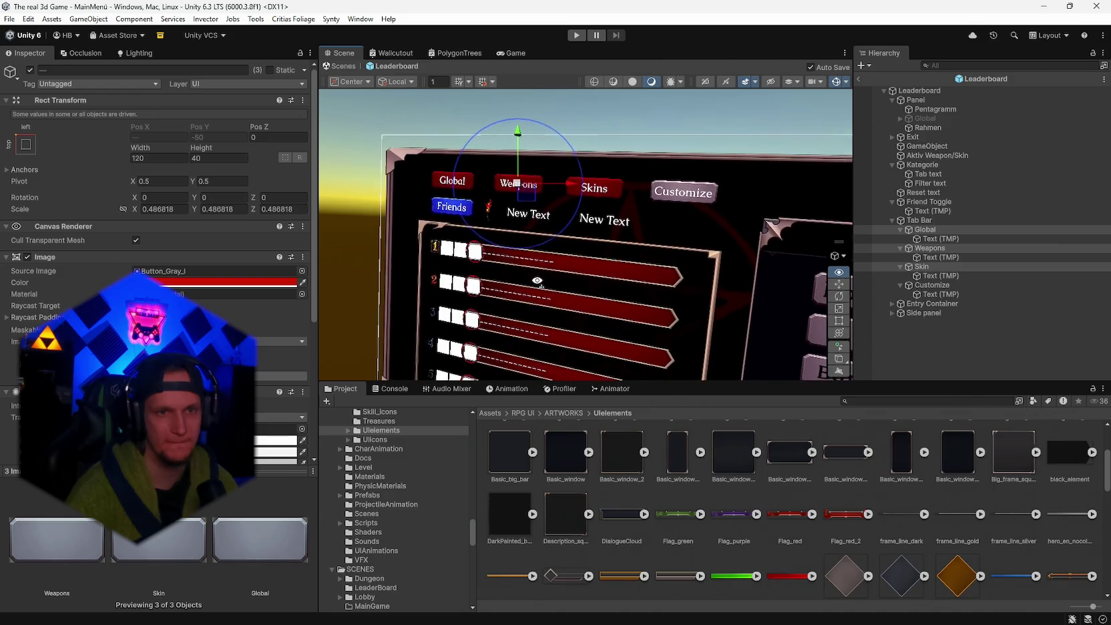
click(698, 190)
click(913, 287)
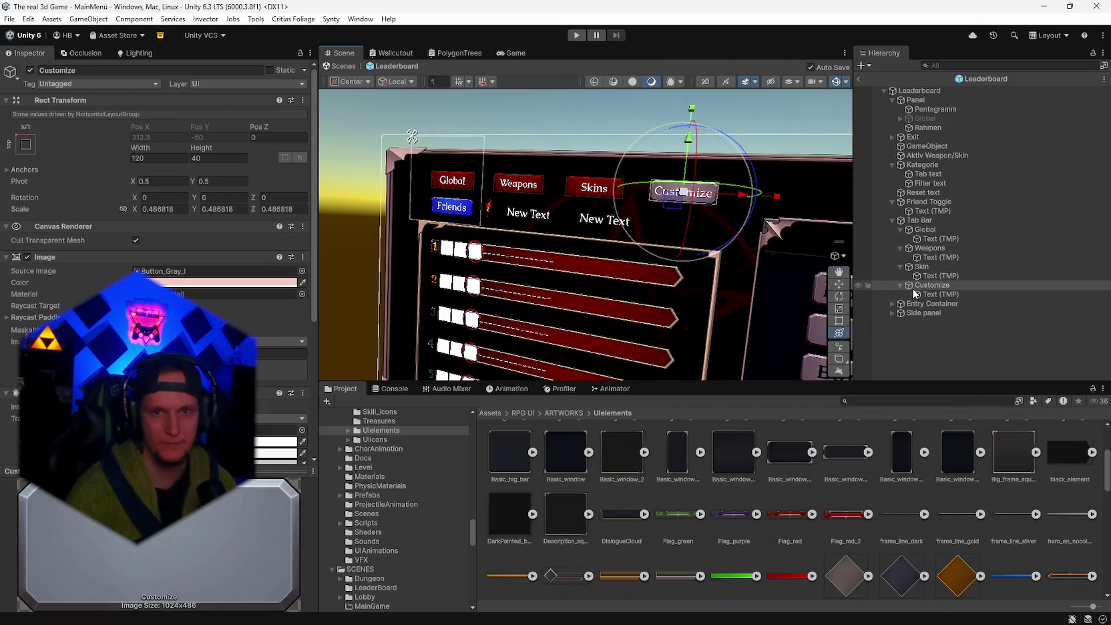
- Tint the Customize button's Image cyan (00FFEA), save the scene, and switch to VS Code
click(234, 282)
click(304, 315)
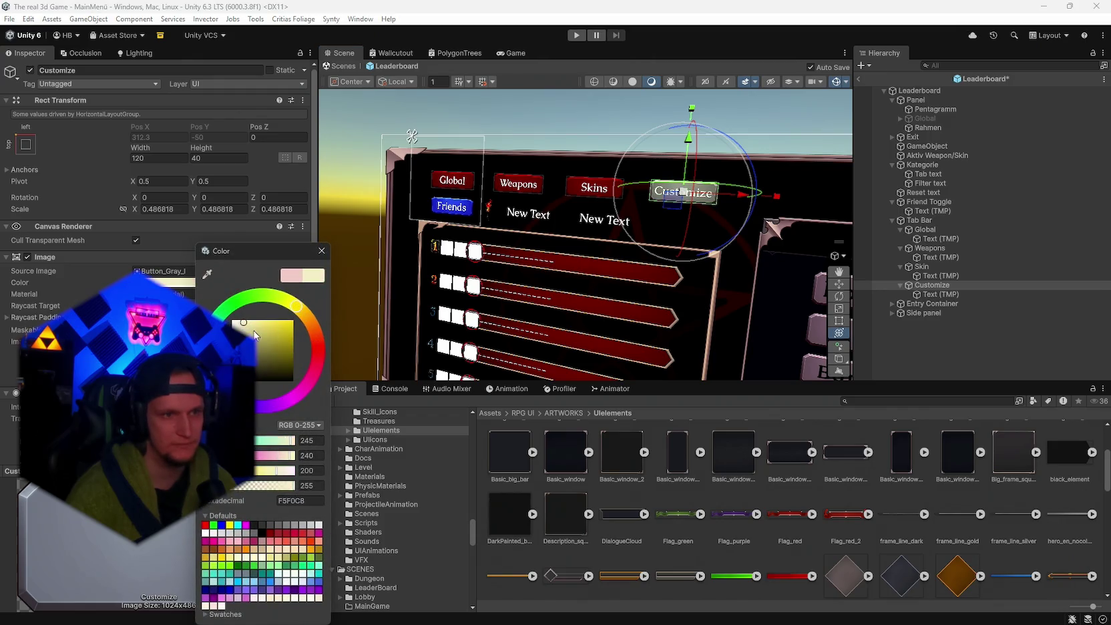
mouse_move(291, 324)
mouse_down()
mouse_move(327, 332)
mouse_move(327, 319)
mouse_move(224, 311)
mouse_move(212, 338)
mouse_move(240, 394)
mouse_move(300, 398)
mouse_move(279, 404)
mouse_move(242, 395)
mouse_move(220, 314)
mouse_move(237, 299)
mouse_move(218, 338)
mouse_up()
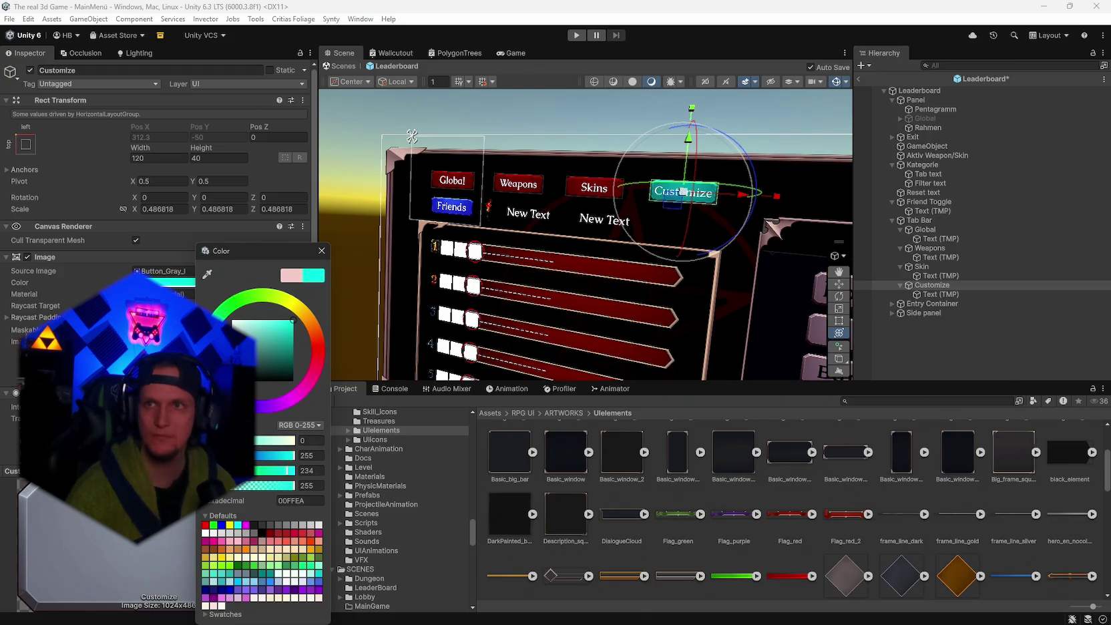
key(Escape)
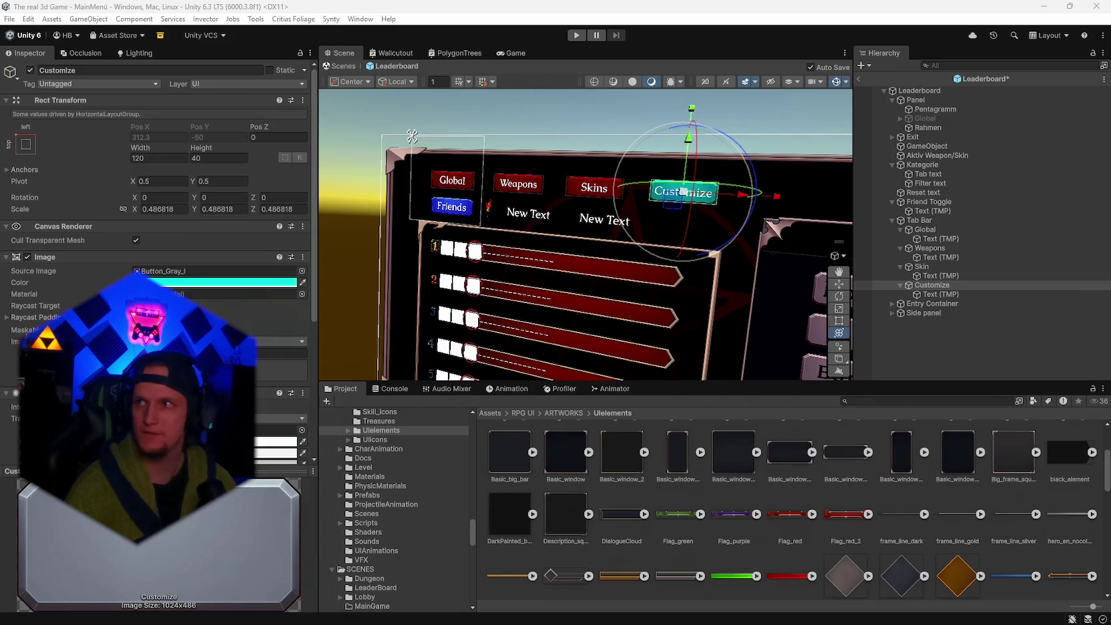
key(ctrl+s)
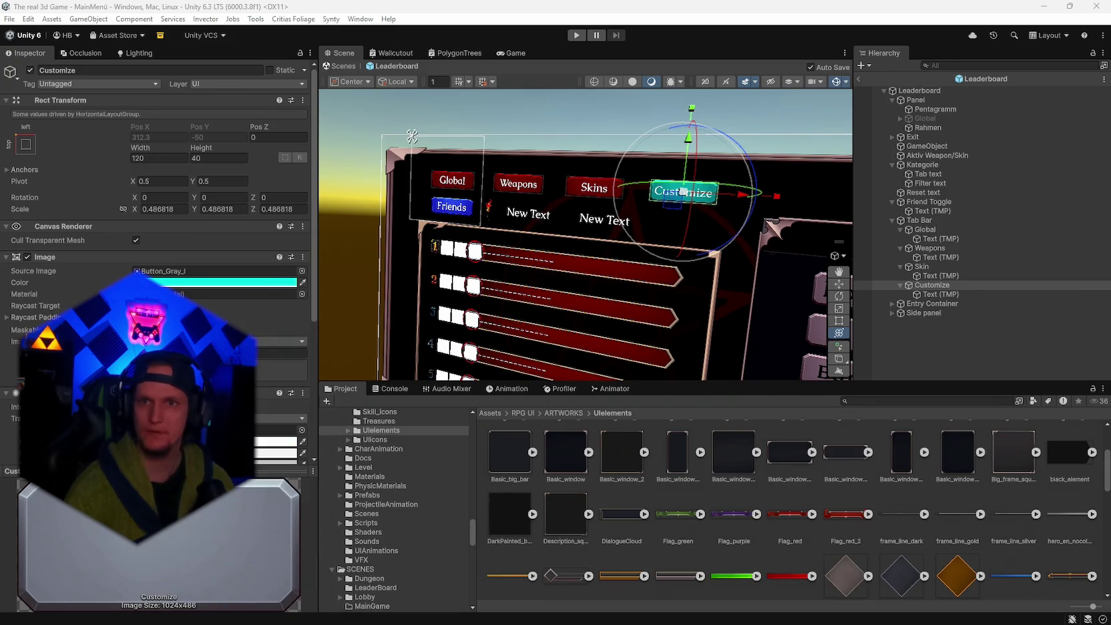
click(748, 612)
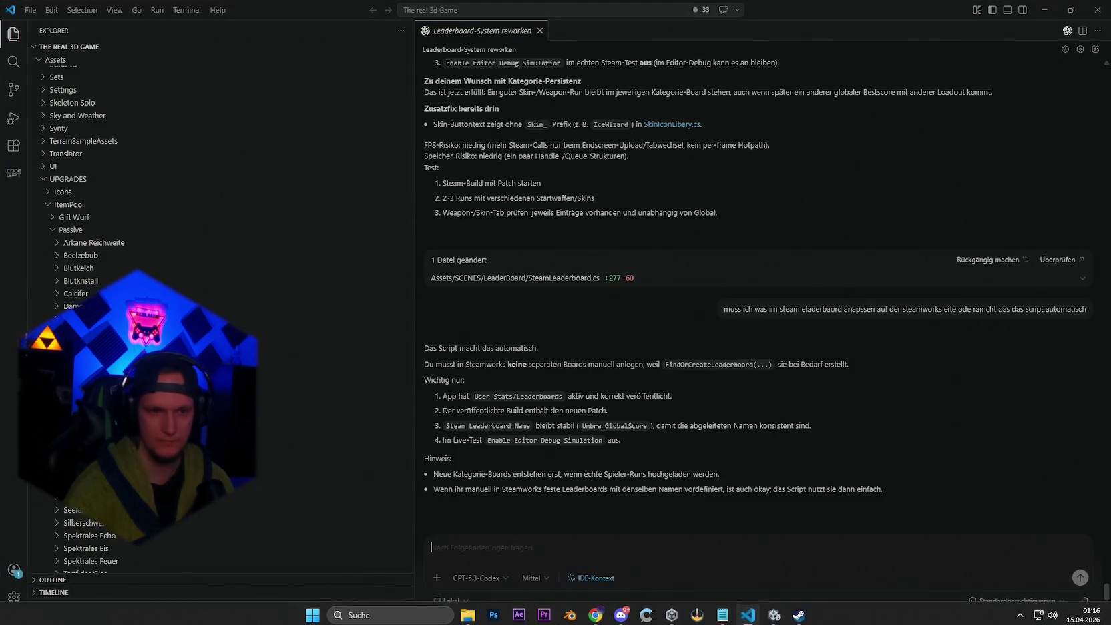
- Ask the Codex chat for Customize and Friends button colours, then go back to Unity
text(fa)
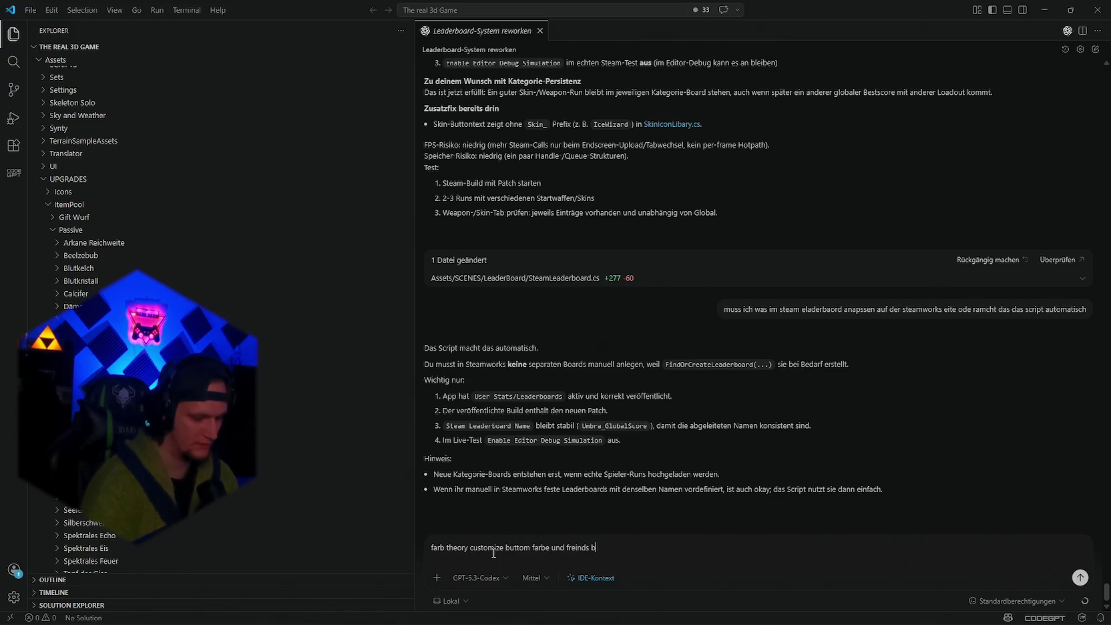
text(abre)
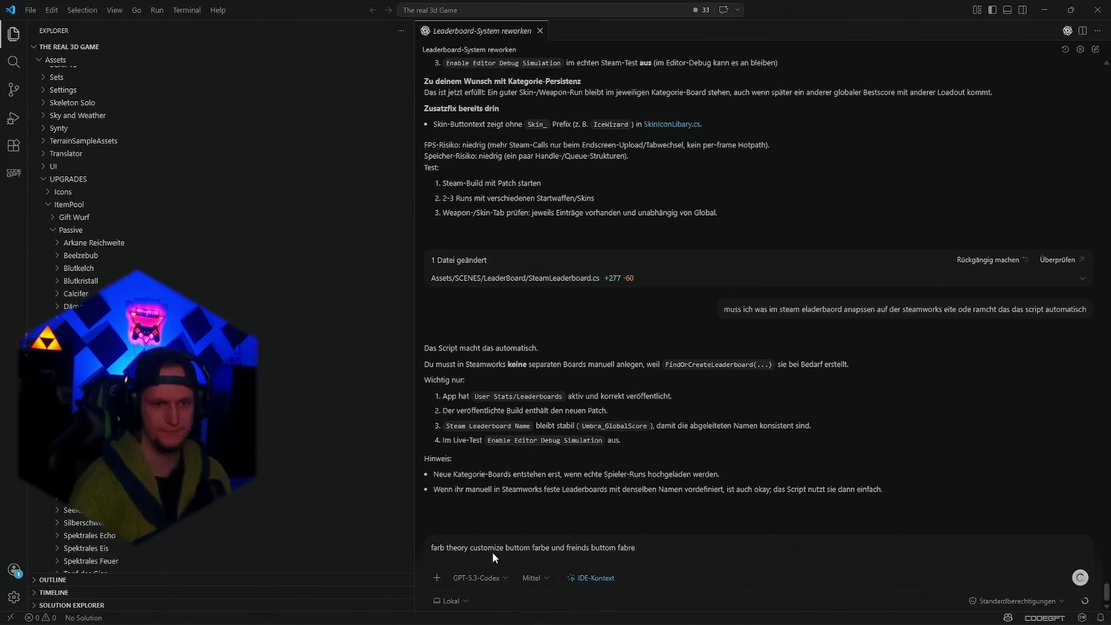
key(Return)
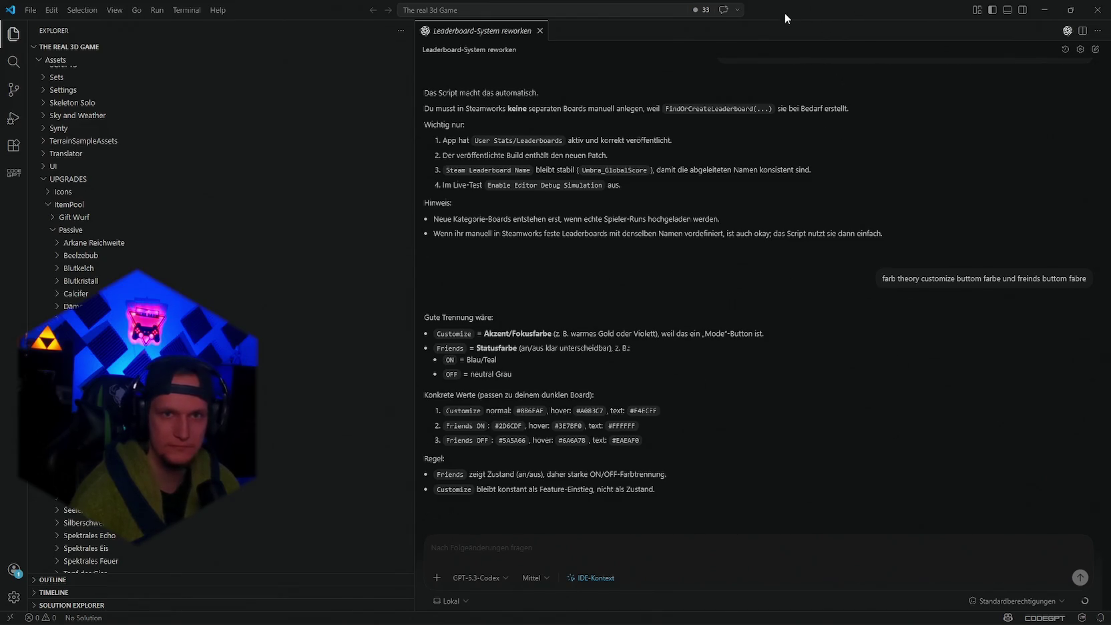
key(alt+Tab)
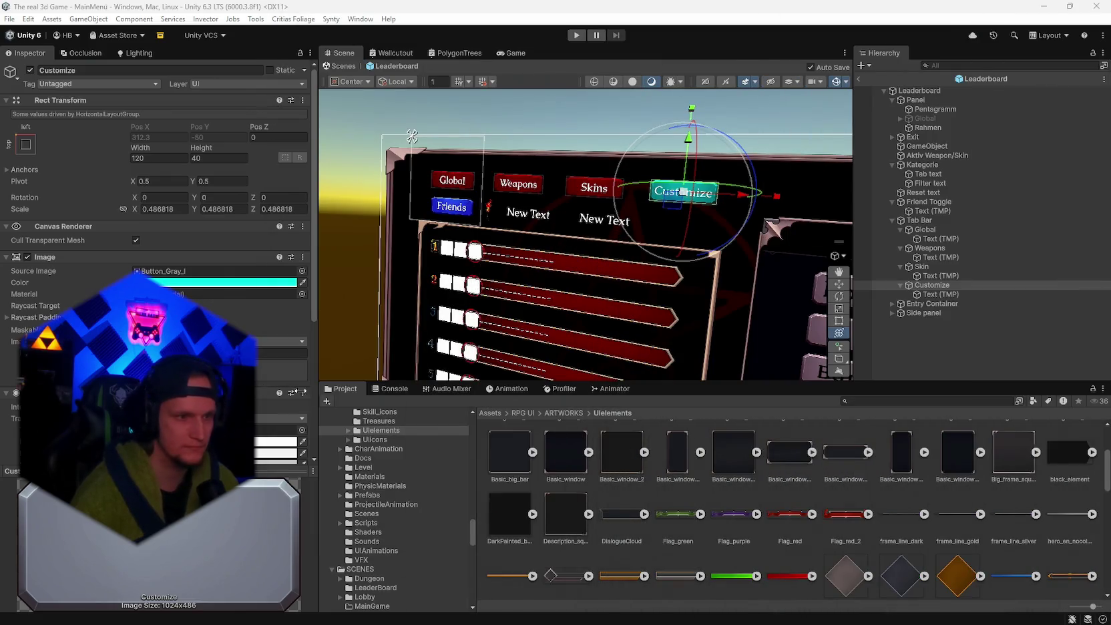
- Frame the leaderboard tab buttons in the Scene view and open the Customize Image colour picker
scroll(201, 234, down, 3)
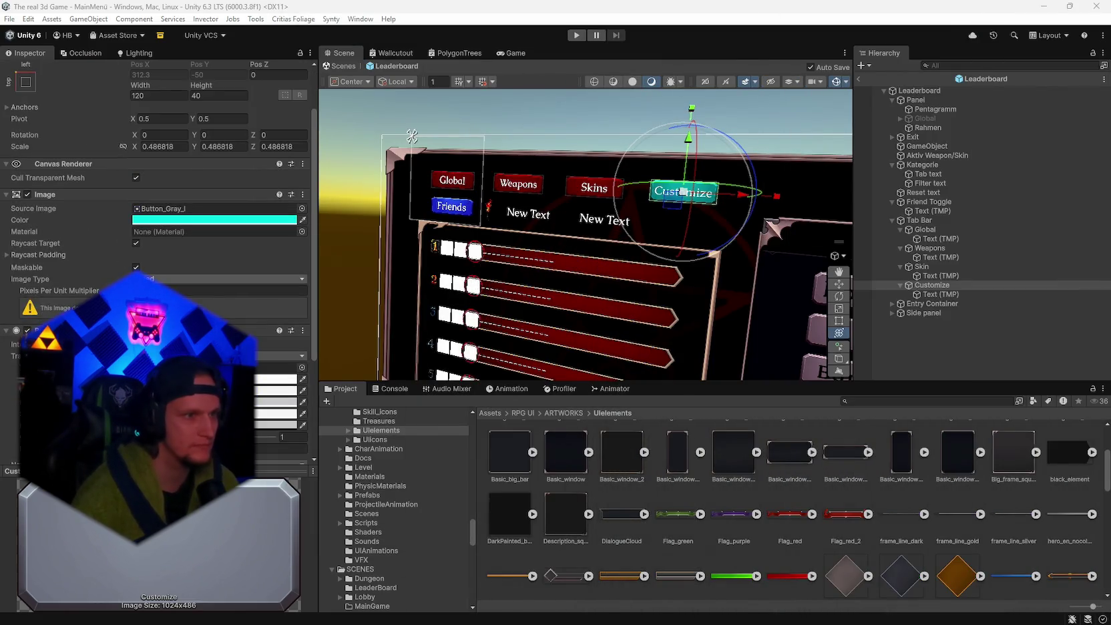
scroll(473, 283, up, 5)
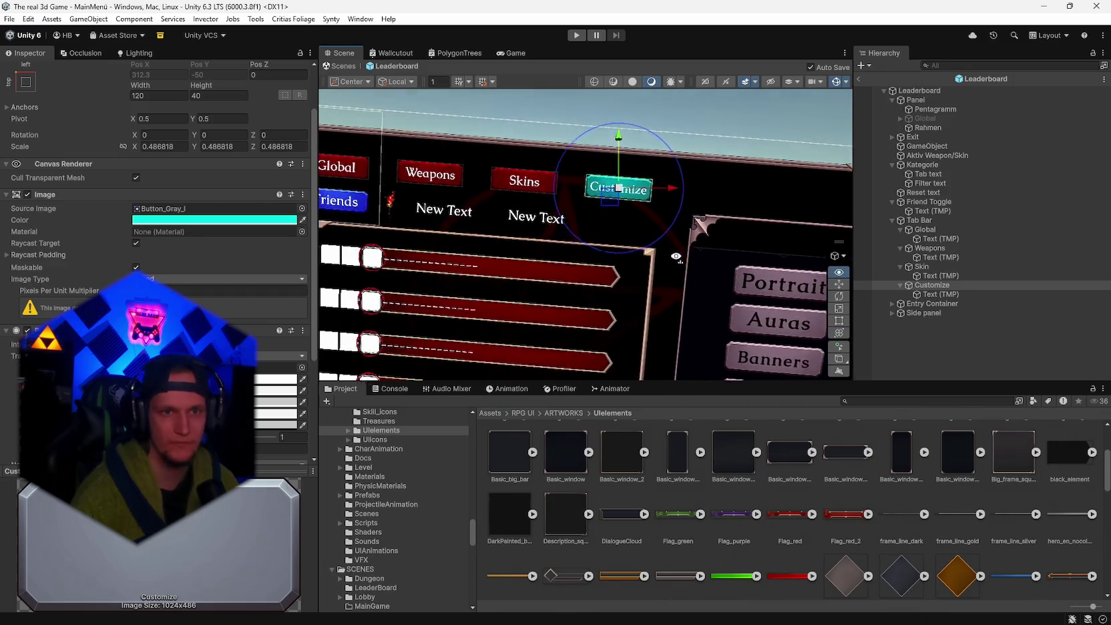
scroll(662, 258, down, 5)
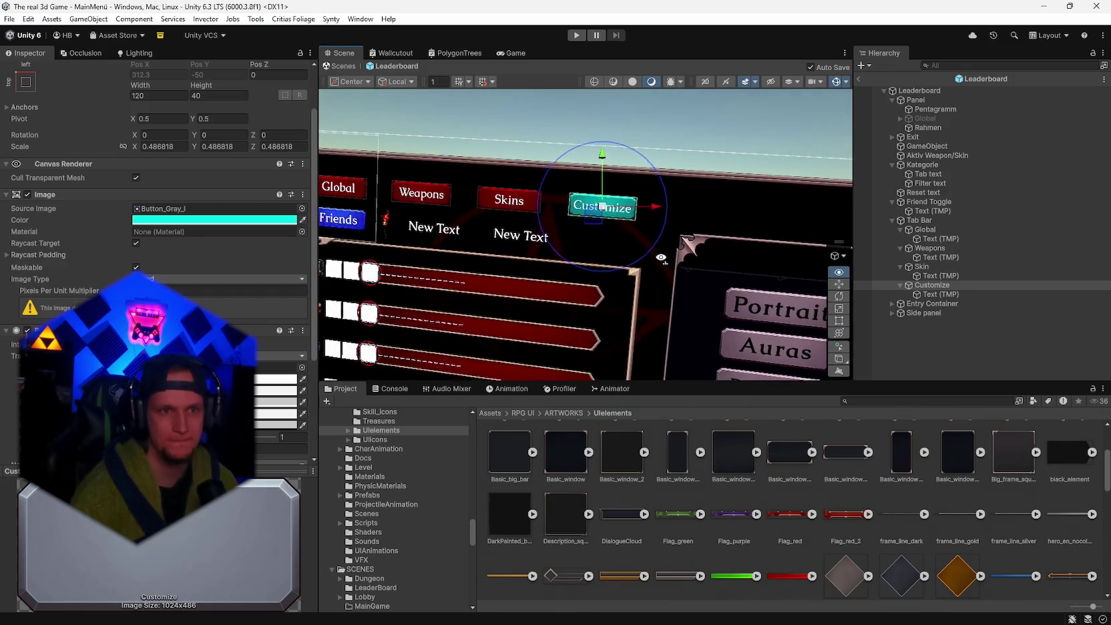
scroll(635, 301, up, 3)
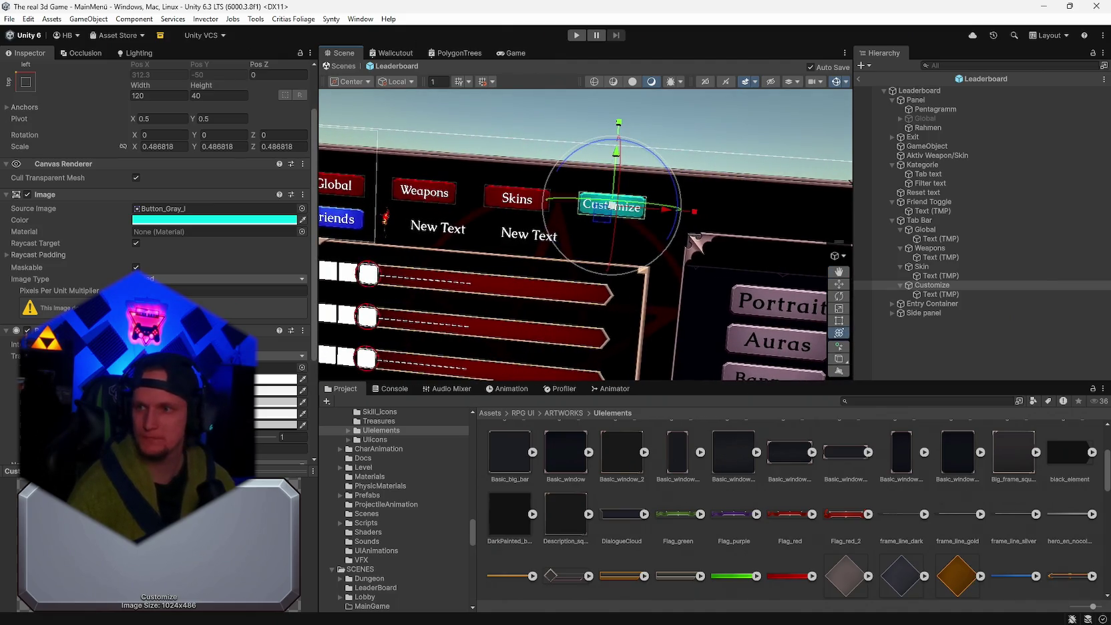
mouse_move(841, 180)
mouse_down()
mouse_move(807, 169)
mouse_move(828, 194)
mouse_move(811, 142)
mouse_move(797, 150)
mouse_up()
scroll(811, 143, up, 5)
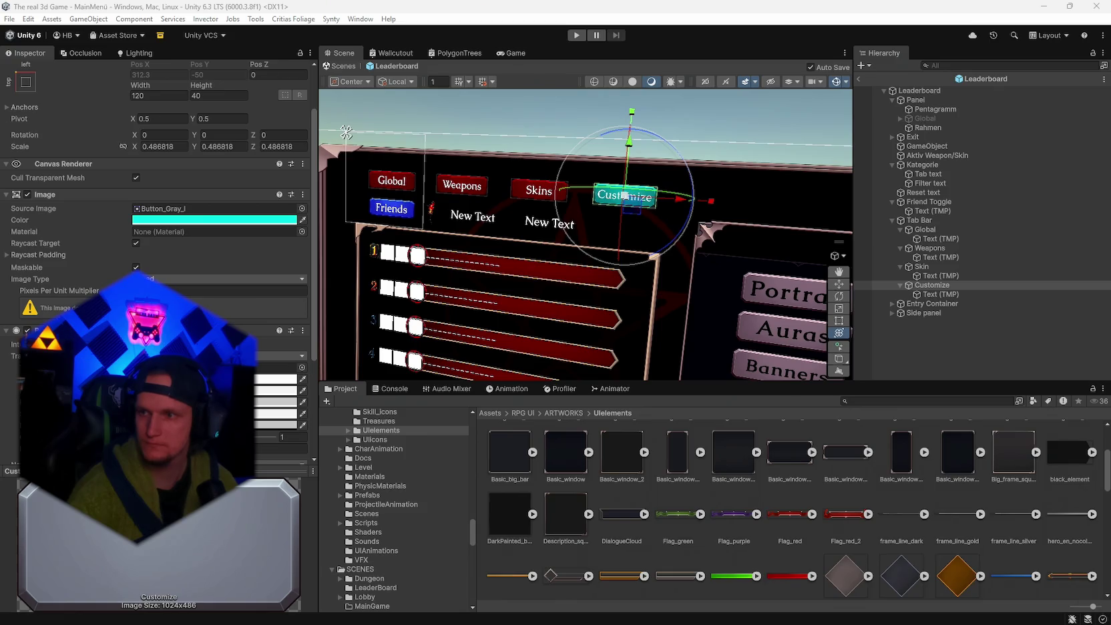
click(214, 220)
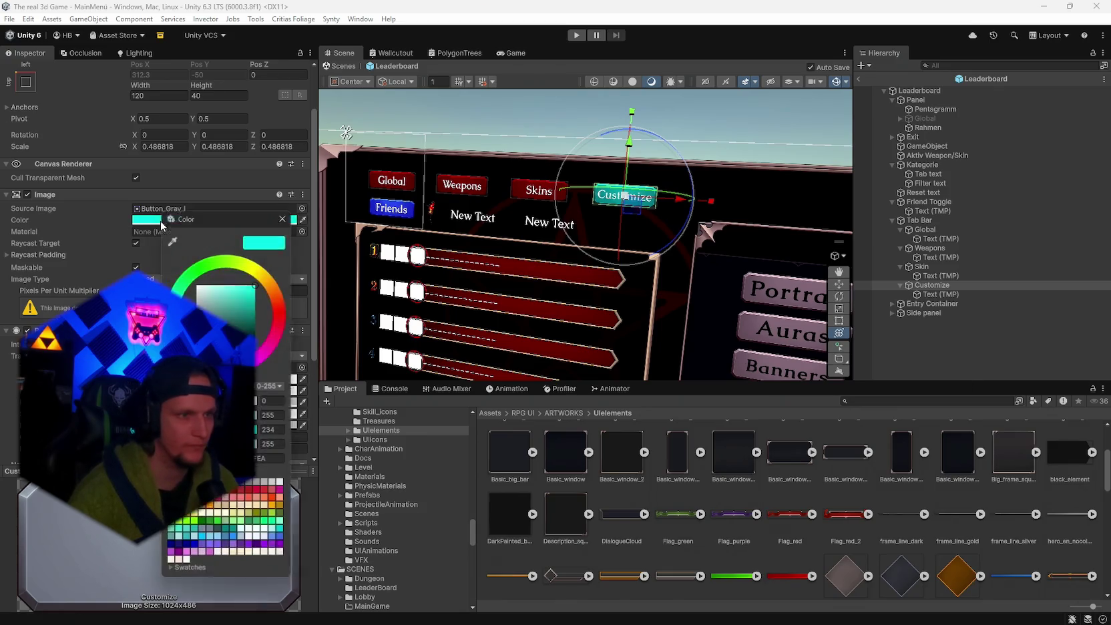
- Reset the Customize button to white, then paste hex 8B6FAF as its purple Image colour
click(231, 252)
key(Return)
click(214, 220)
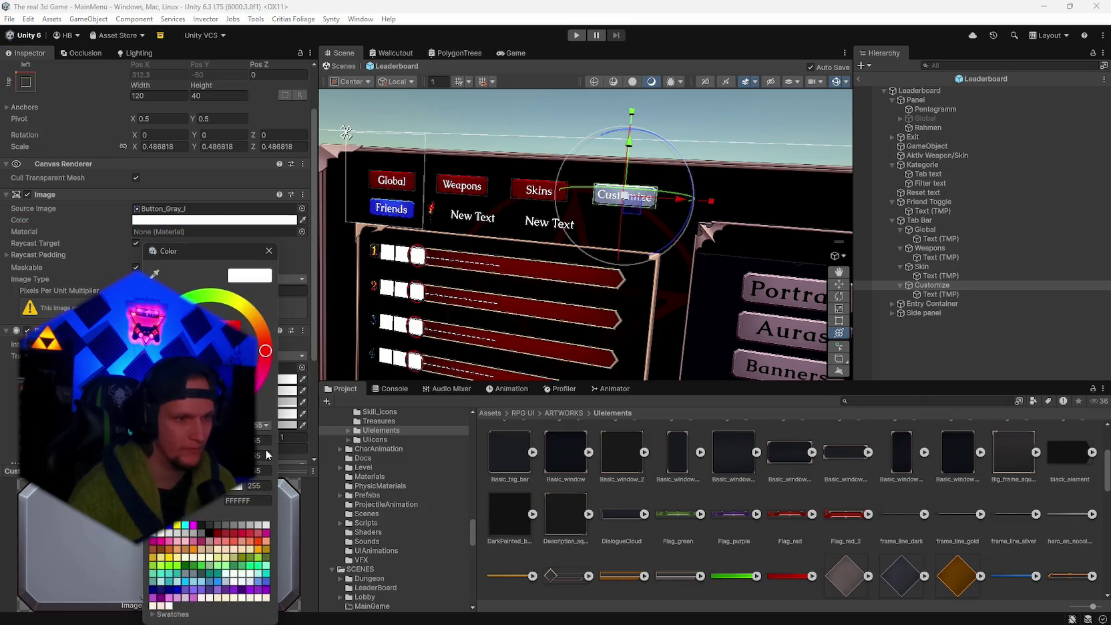
click(248, 500)
text(#8B6FAF)
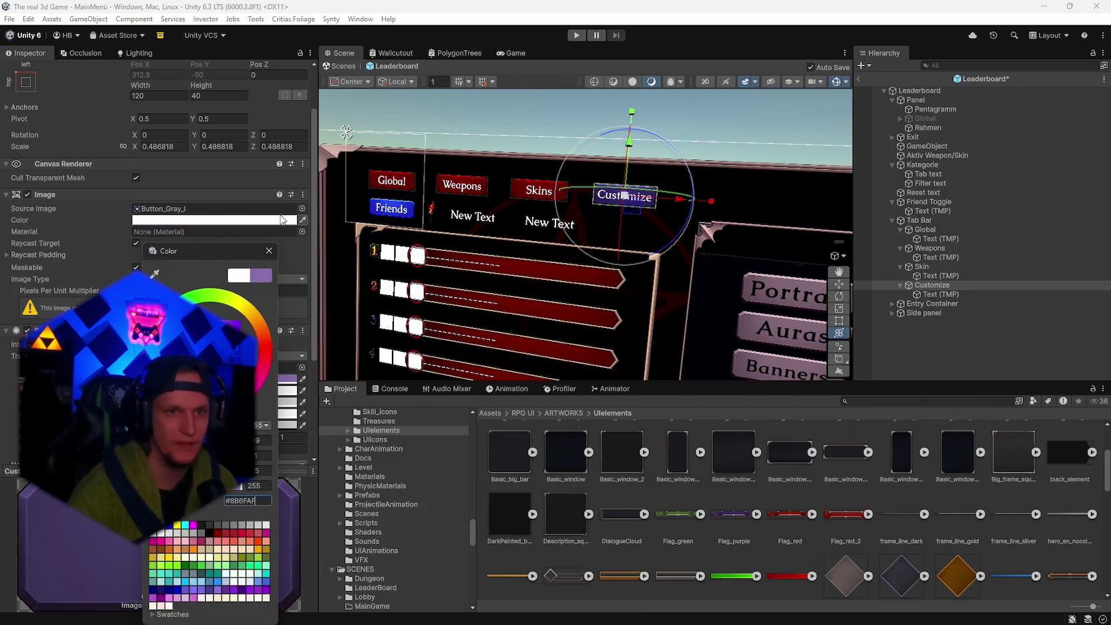
key(Return)
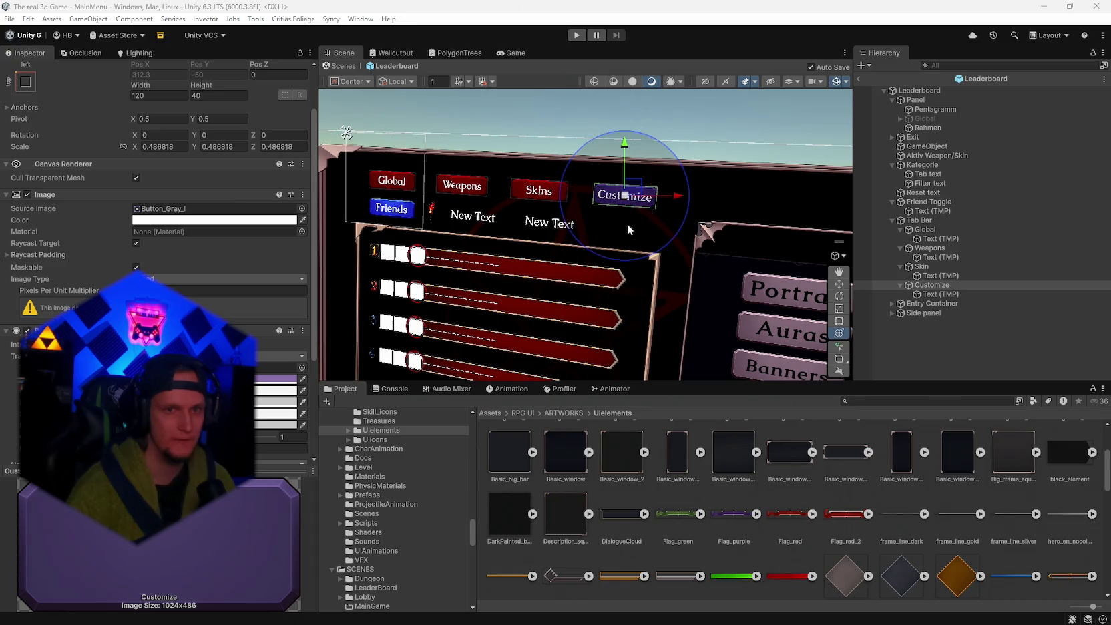
drag(623, 225, 651, 286)
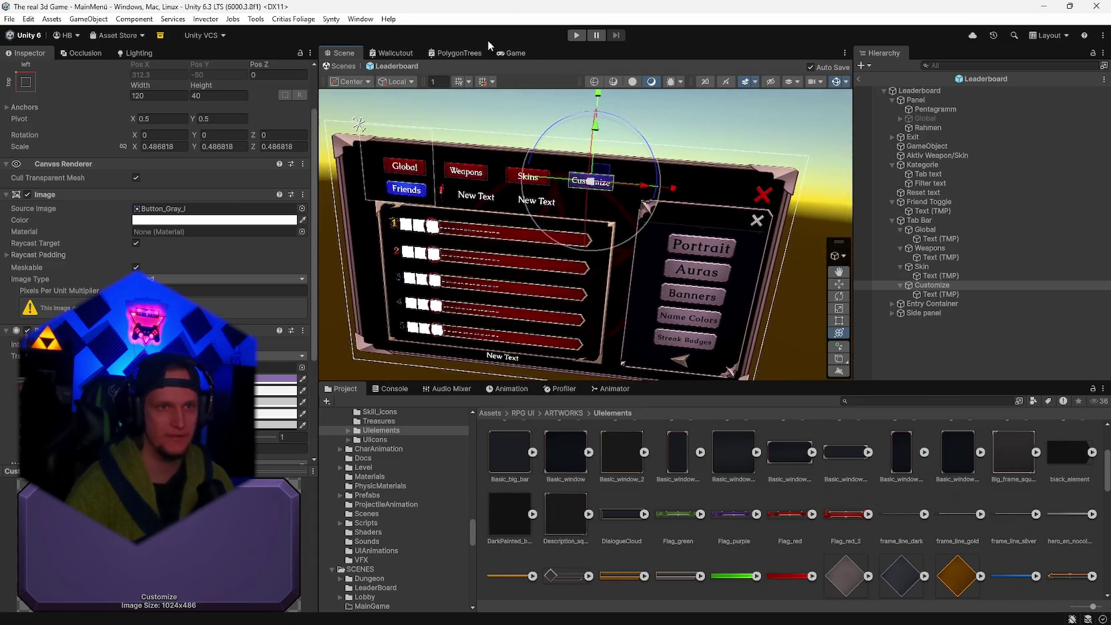
- Maximize the Scene view and orbit to a frontal view of the leaderboard
click(506, 55)
double_click(506, 54)
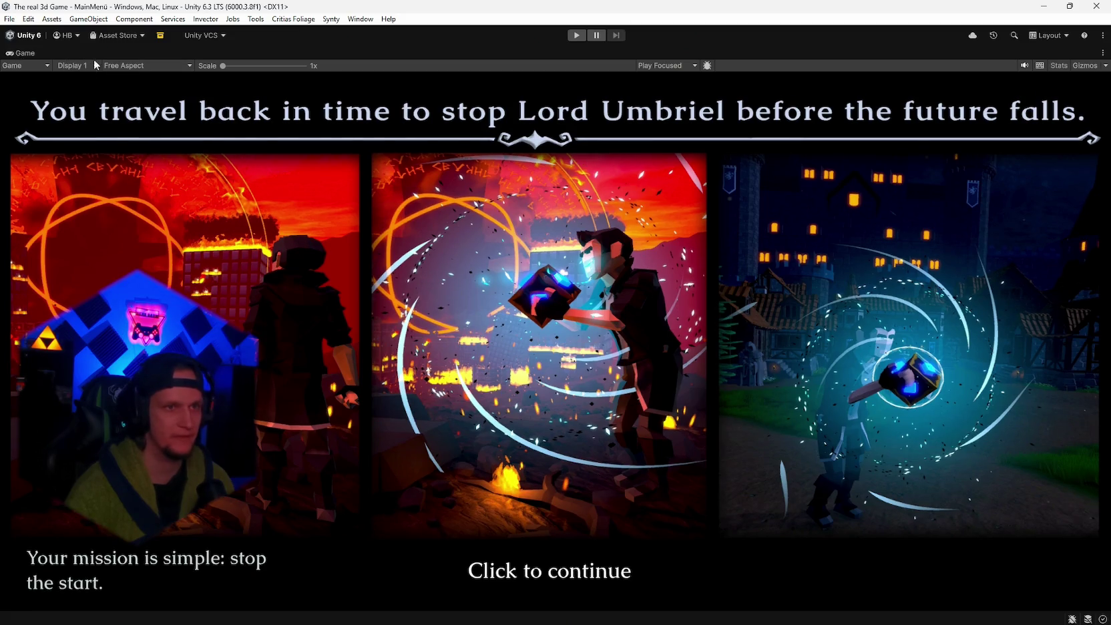
key(shift+space)
click(351, 51)
double_click(352, 50)
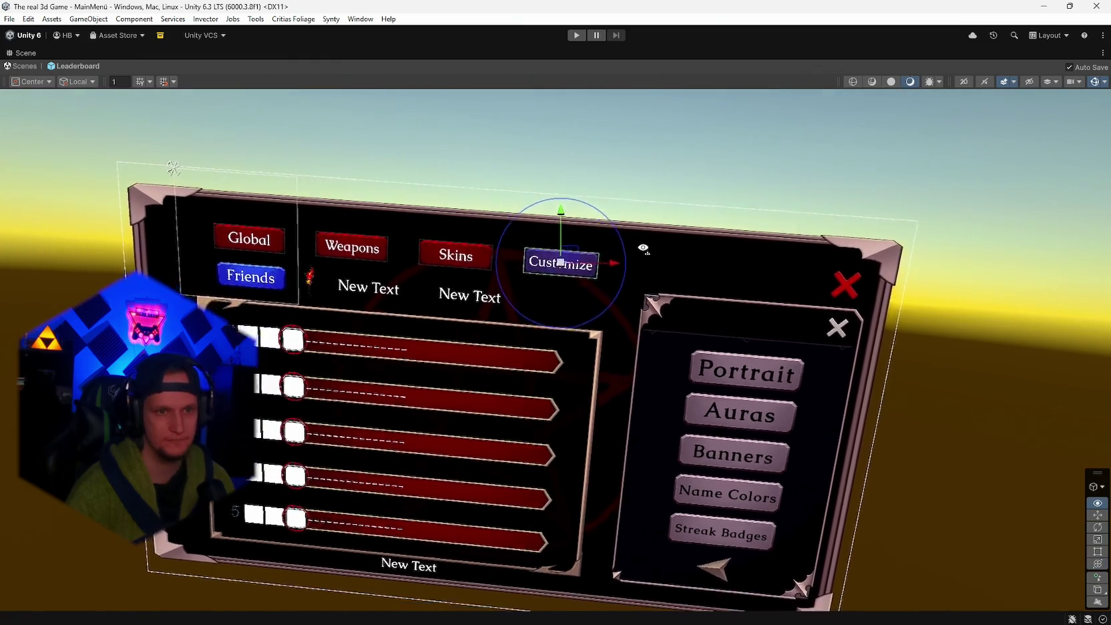
drag(643, 249, 868, 227)
- Turn off Gizmos and snip a screenshot of the recoloured leaderboard
click(1002, 215)
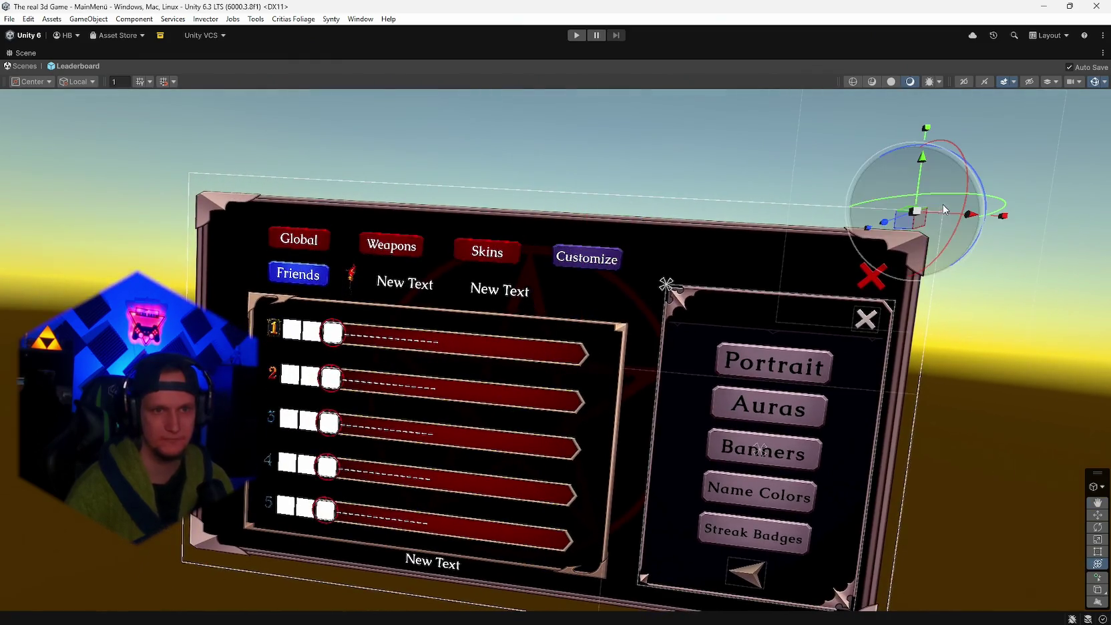
click(1095, 82)
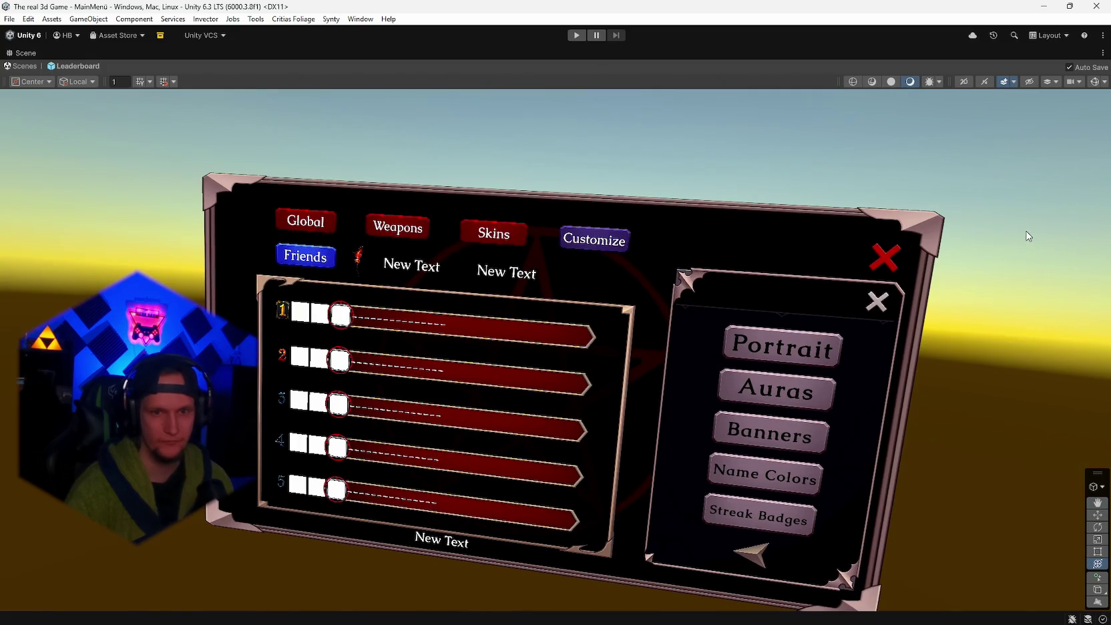
key(super+shift+s)
mouse_move(993, 129)
mouse_down()
mouse_move(153, 566)
mouse_move(135, 618)
mouse_up()
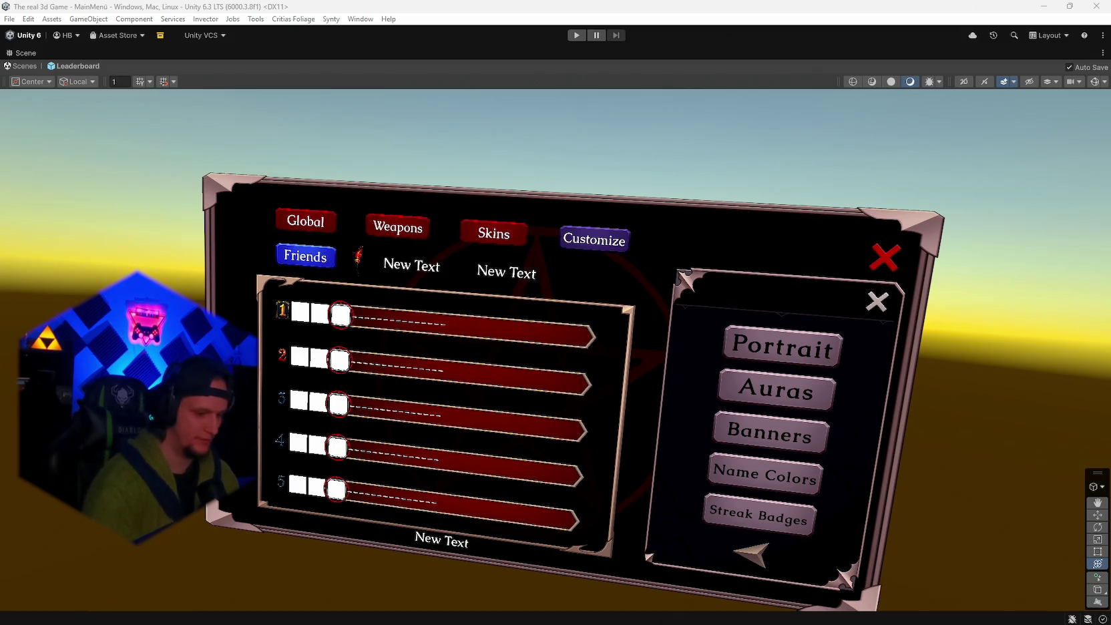
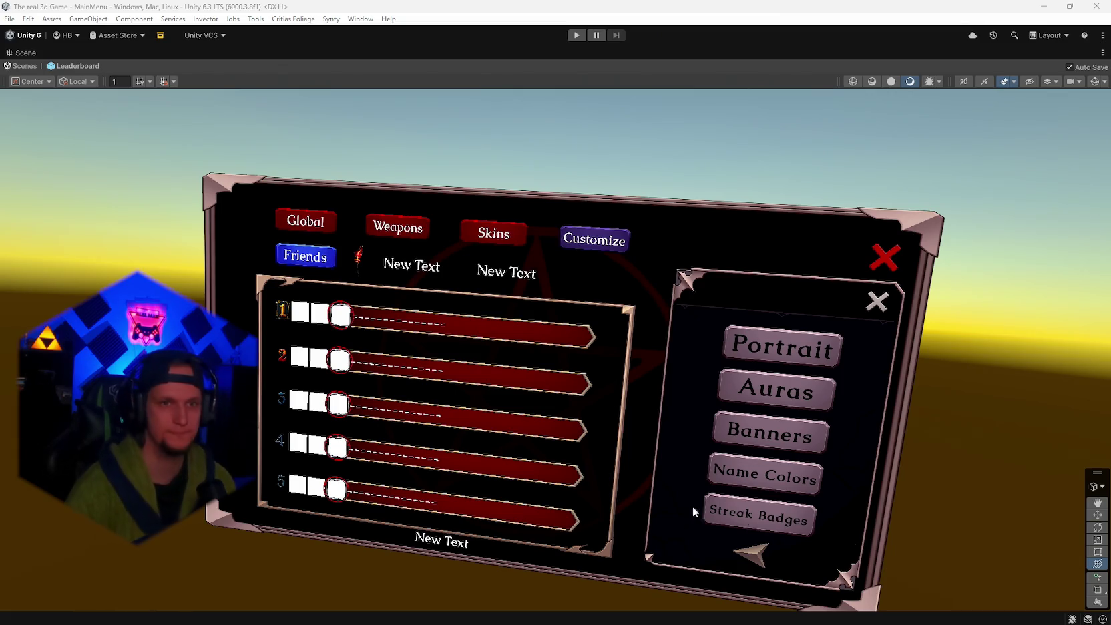
- Restore the full editor layout and orbit the Scene view to face the leaderboard panel
double_click(23, 56)
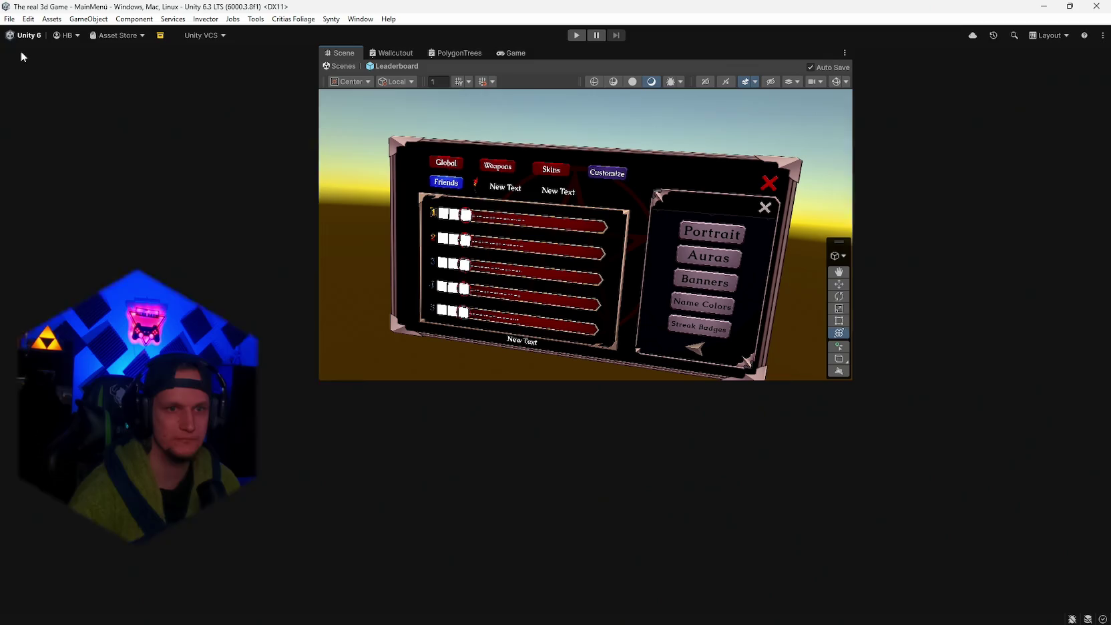
drag(682, 225, 688, 227)
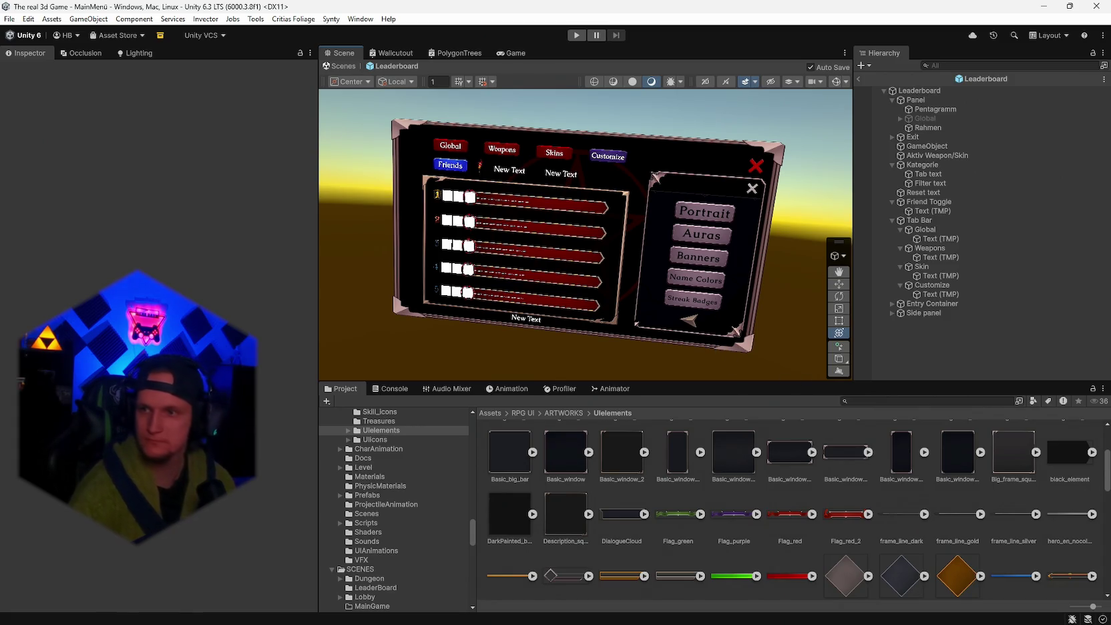
click(877, 294)
- Select the Global tab object and change its button colour from red to a dark tint
key(w)
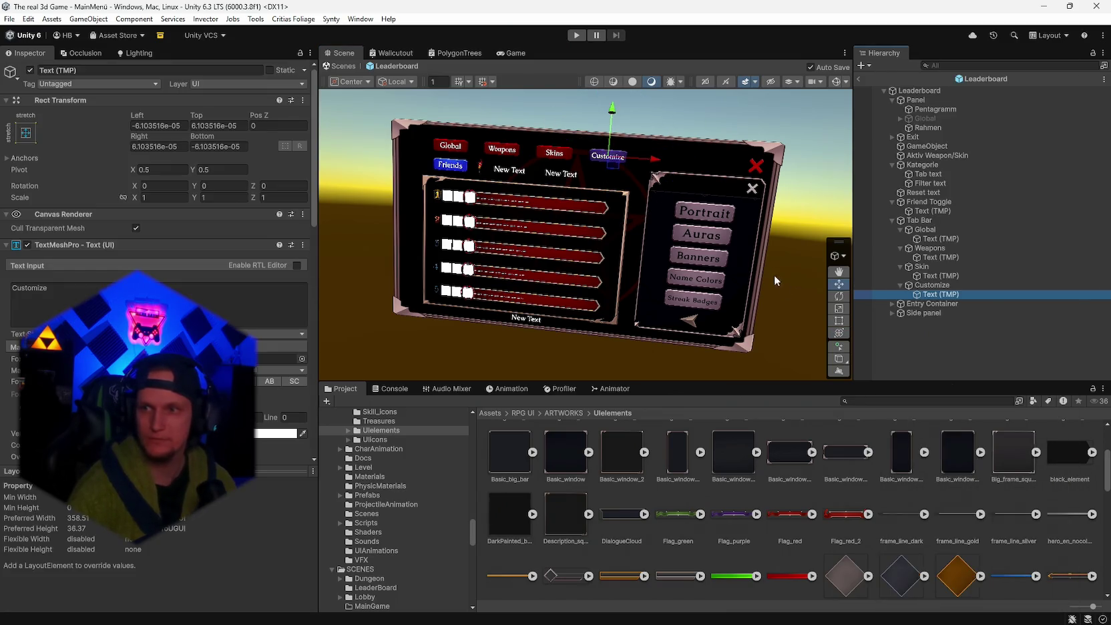
key(f)
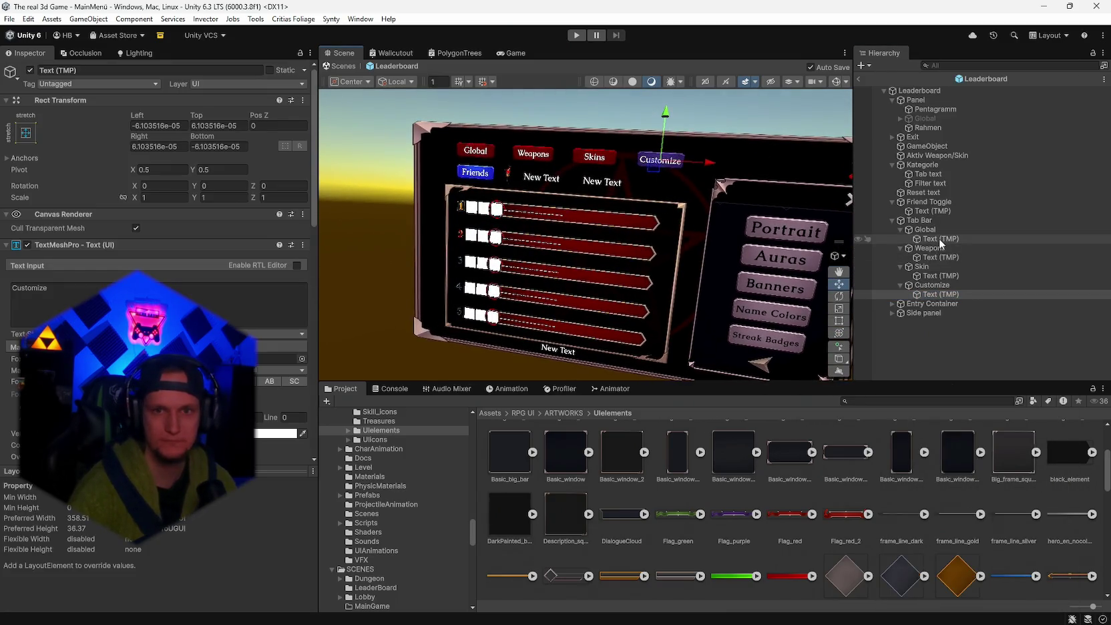
click(925, 229)
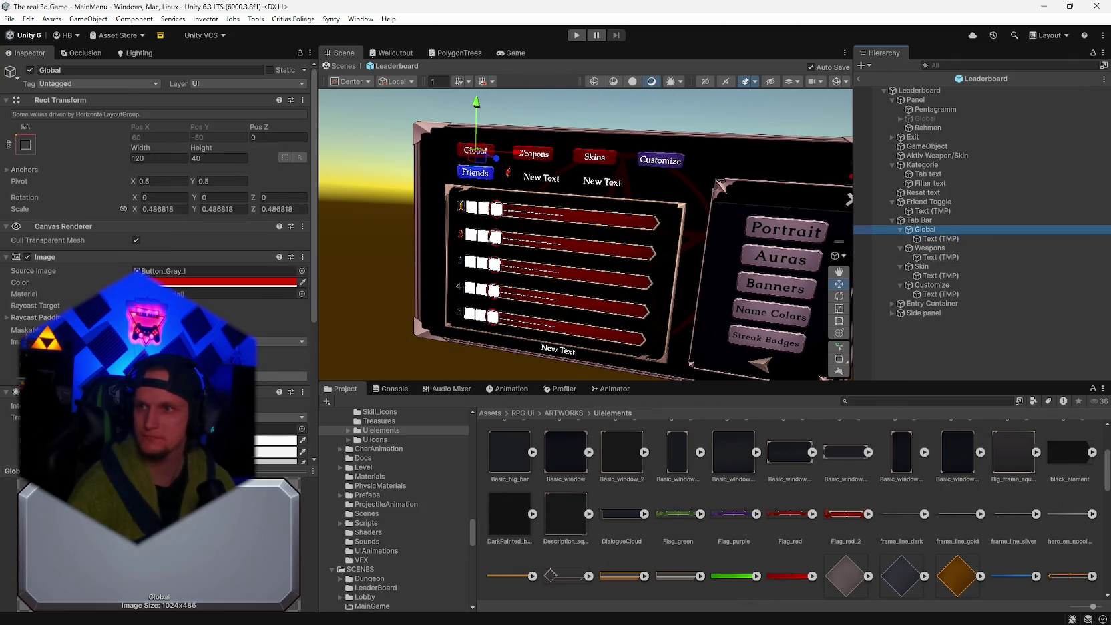
key(alt+Tab)
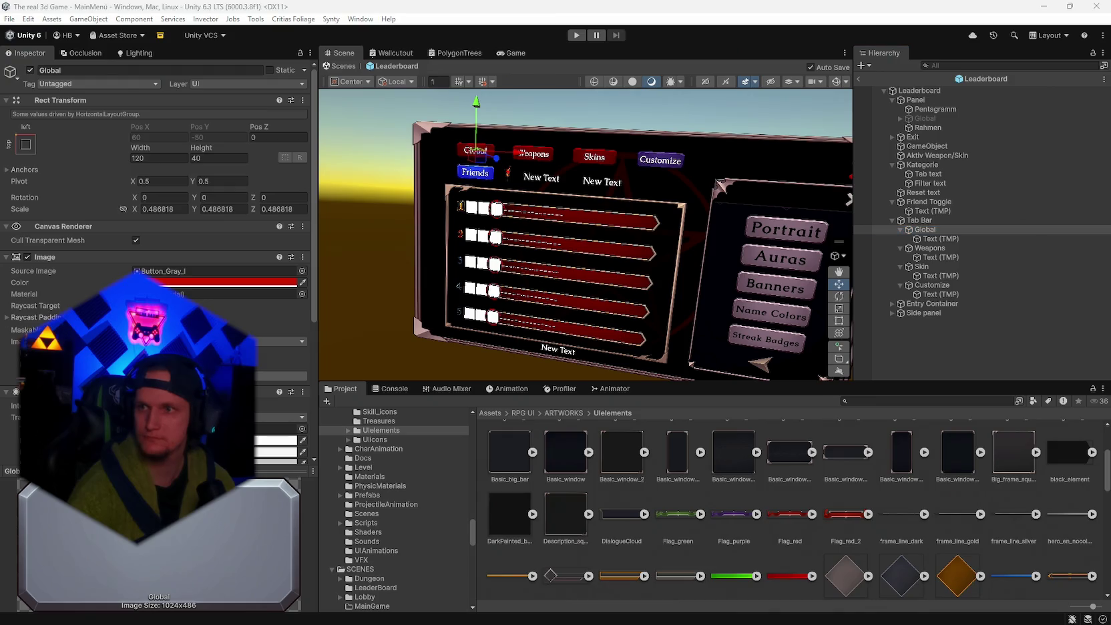
scroll(160, 200, down, 2)
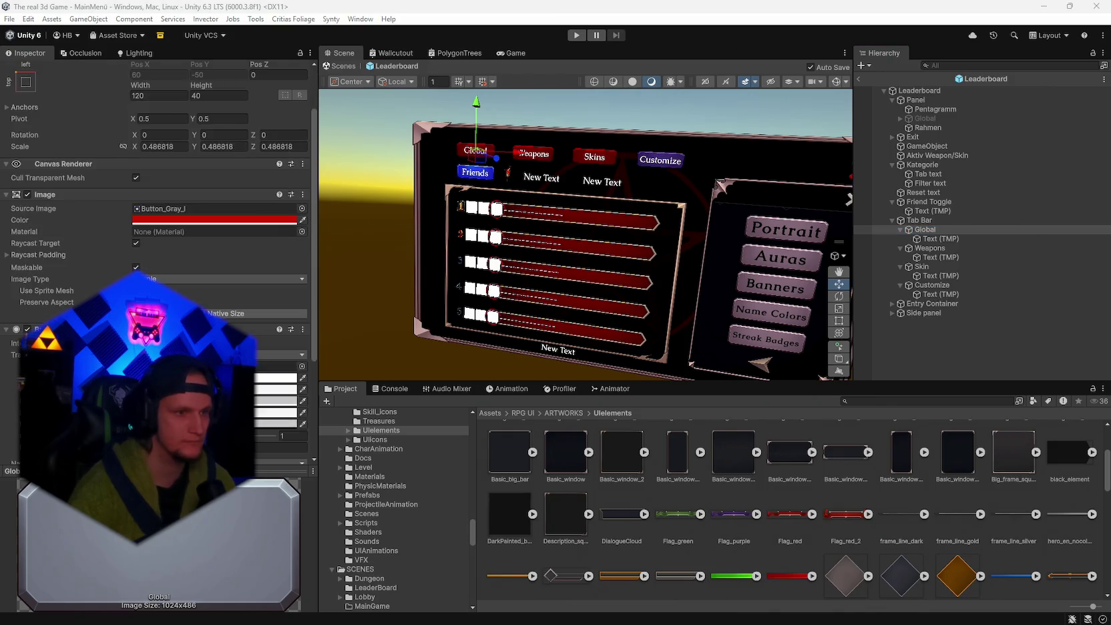
click(214, 220)
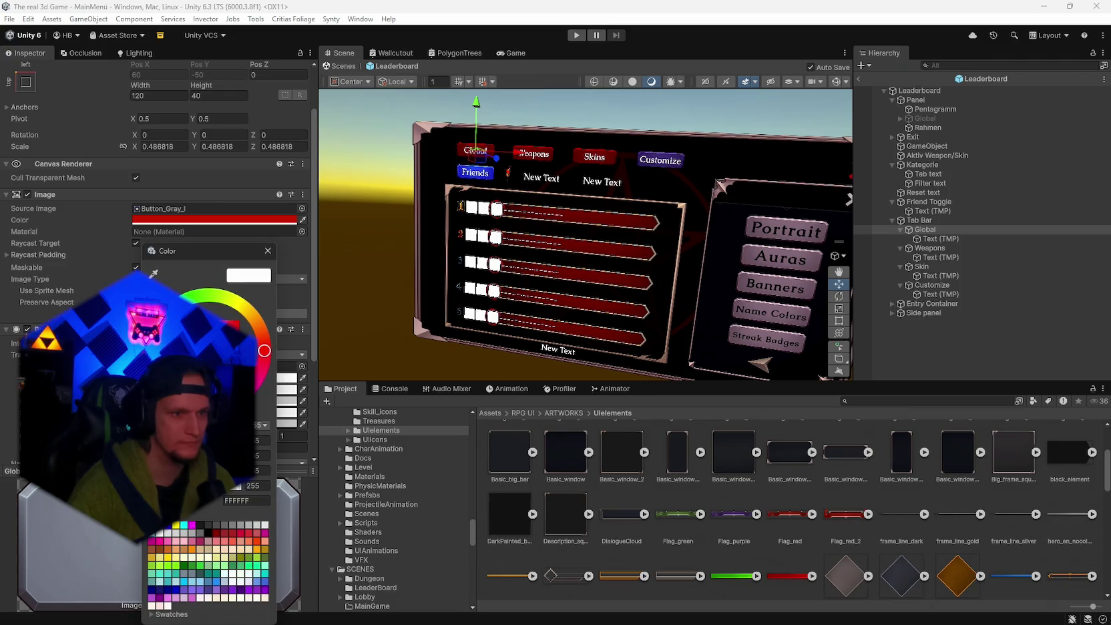
click(266, 250)
scroll(567, 250, up, 5)
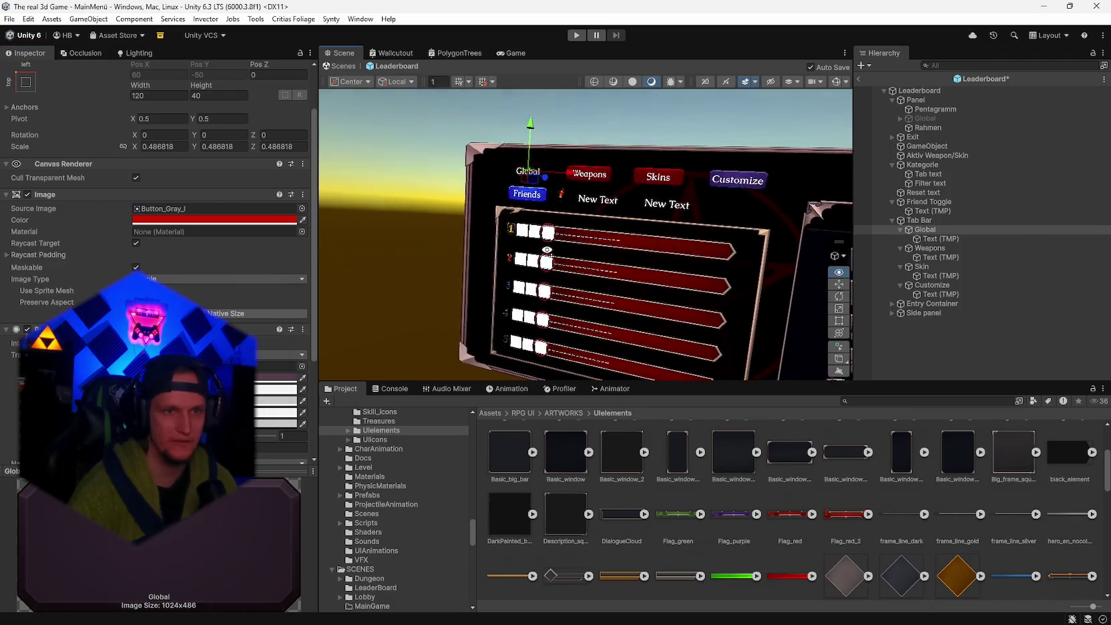
drag(567, 249, 611, 249)
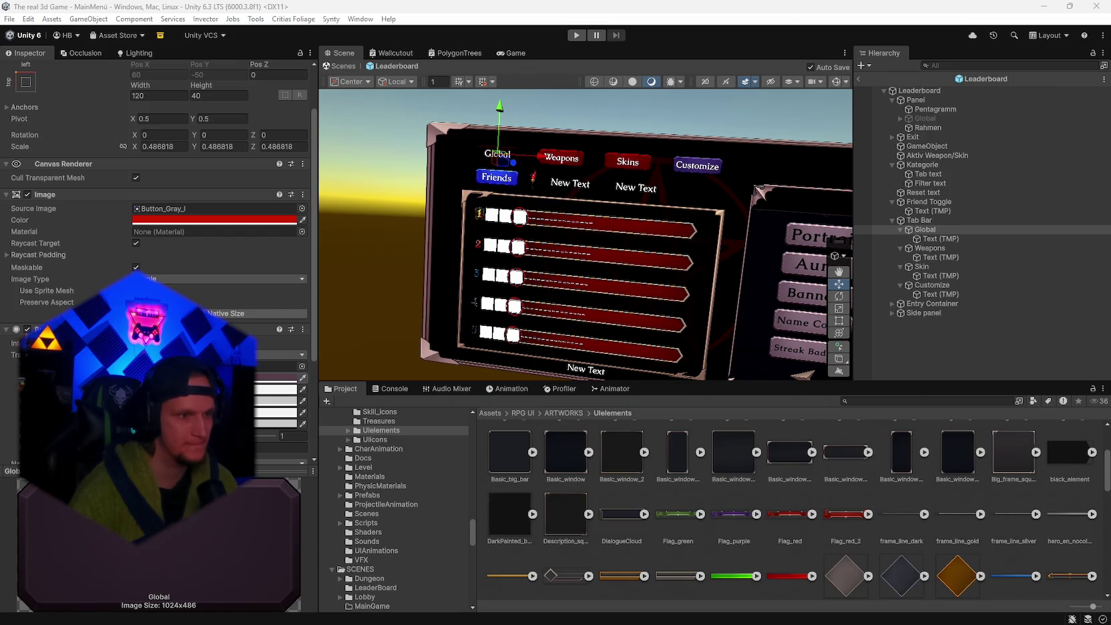
click(275, 390)
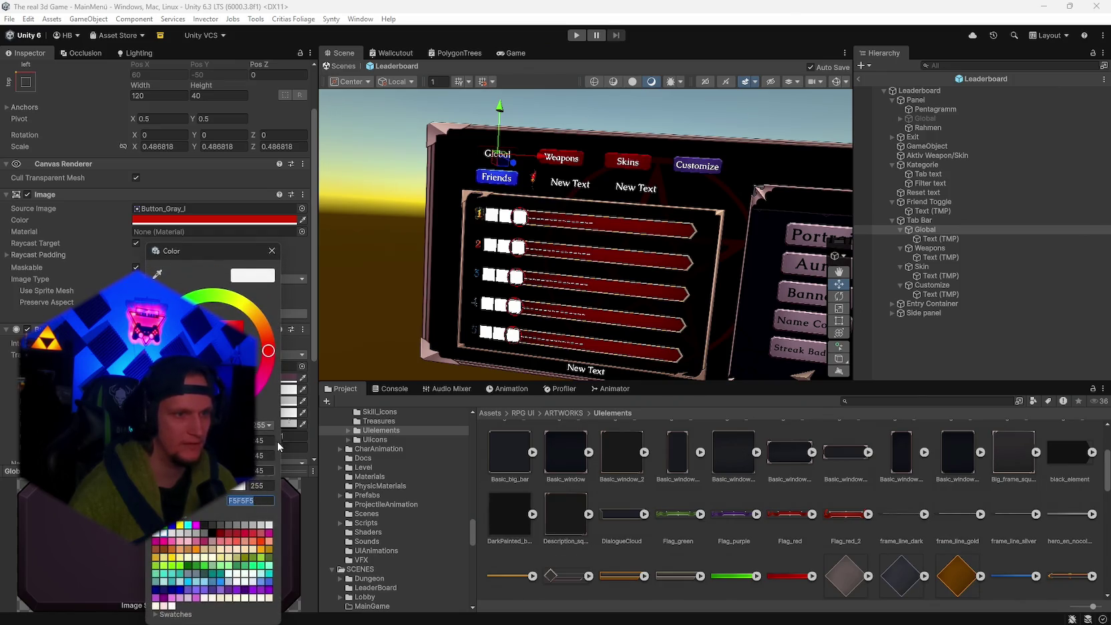
- Set the Global button's state colours to hex 6A4A57, 7A5766 and 2A1E25
text(#6A4A57)
click(272, 249)
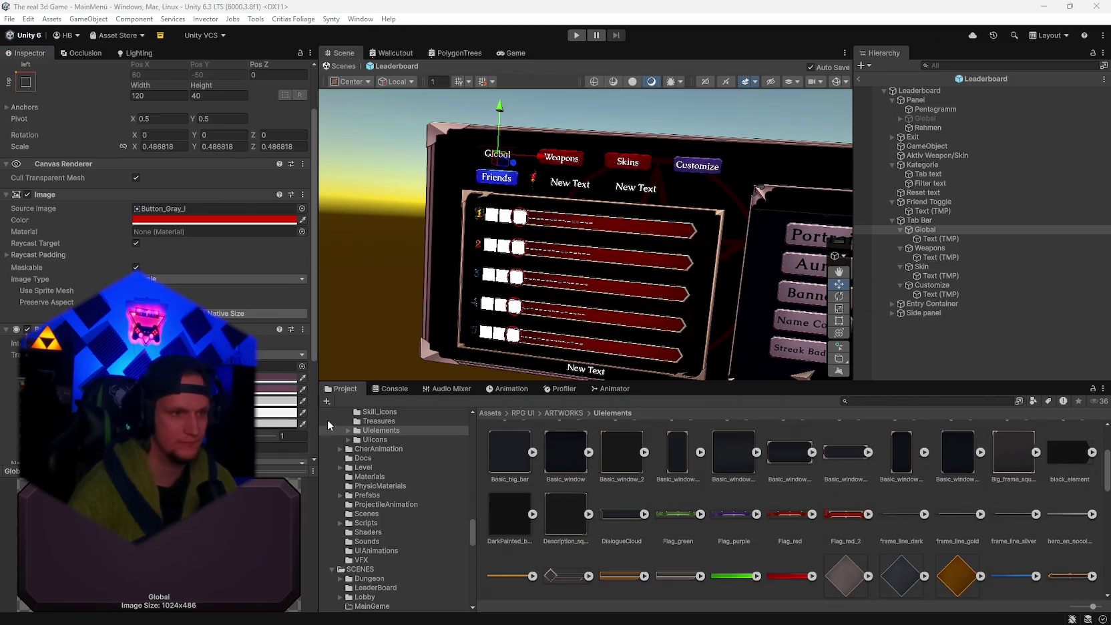
click(275, 401)
text(#3E2A33)
click(272, 250)
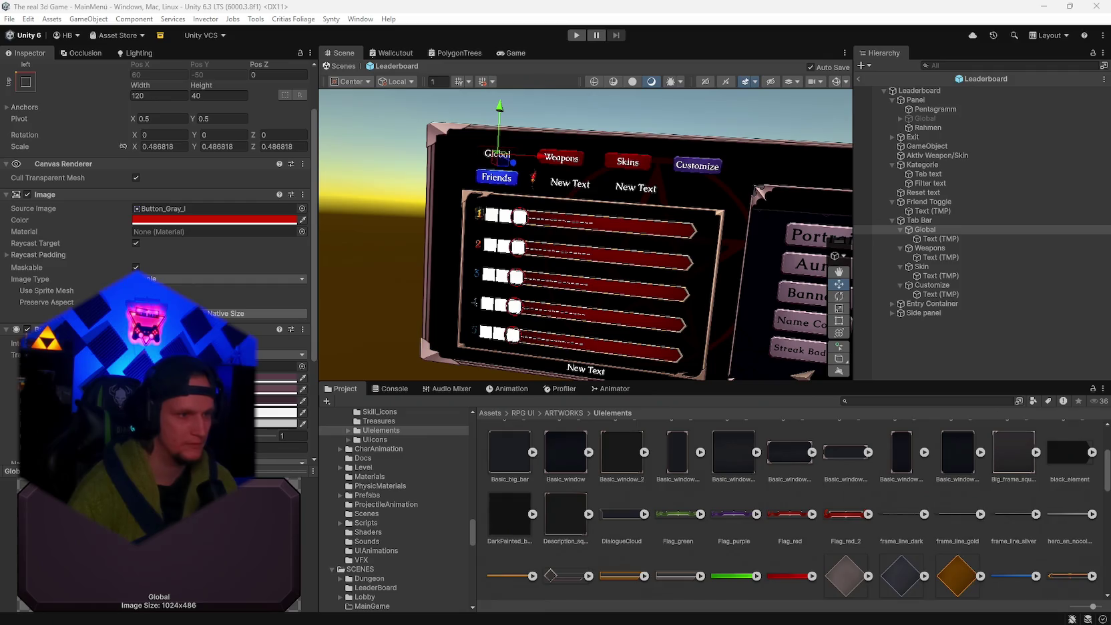
click(275, 412)
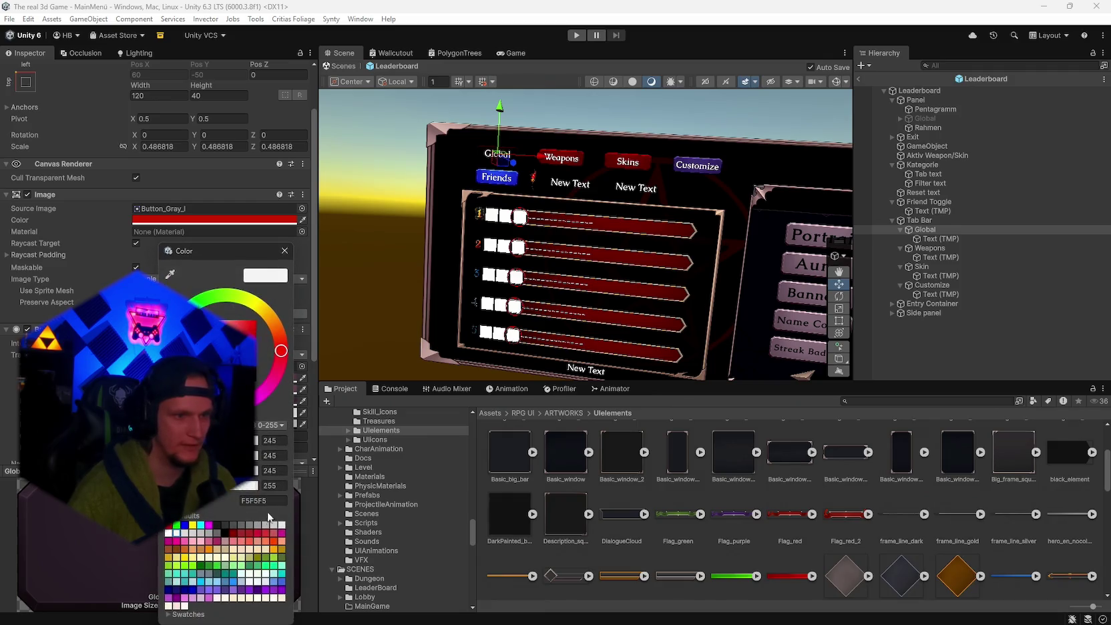
click(285, 251)
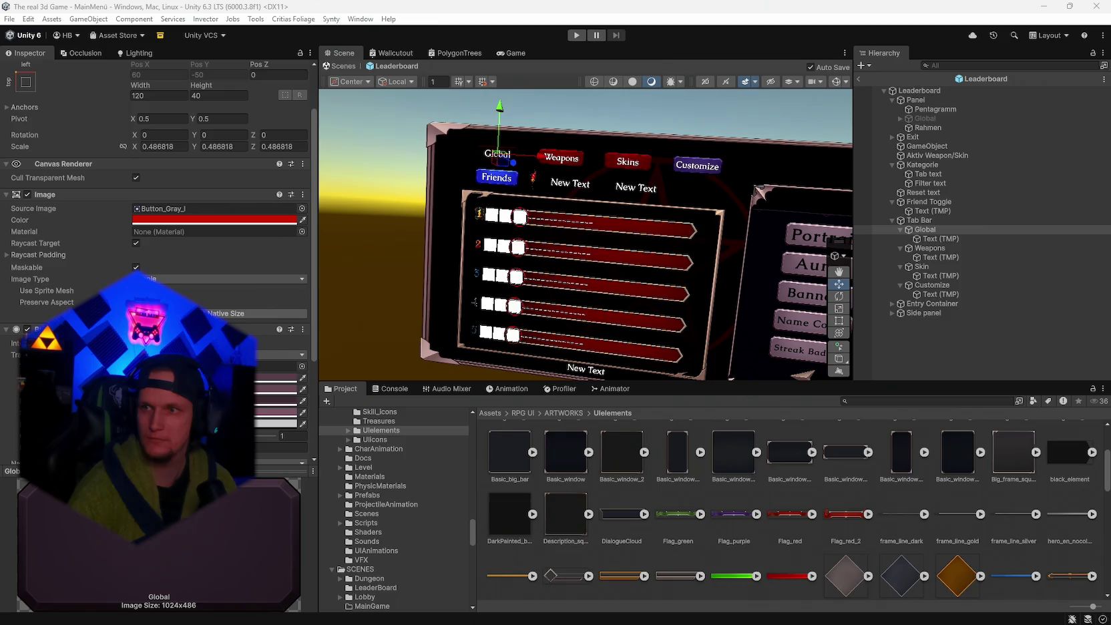
click(275, 423)
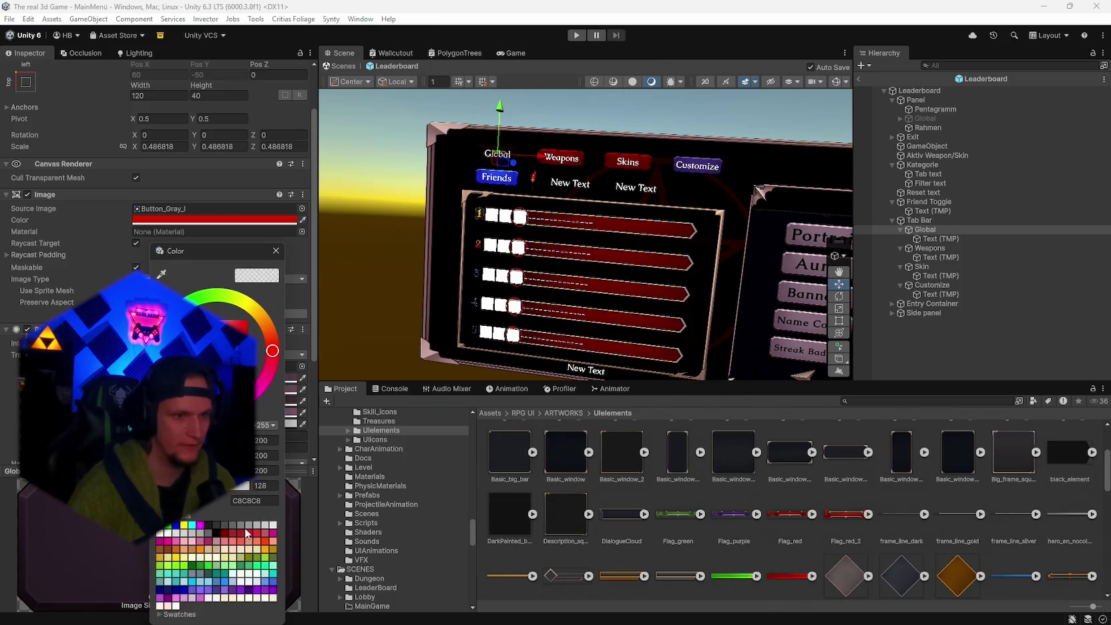
click(276, 250)
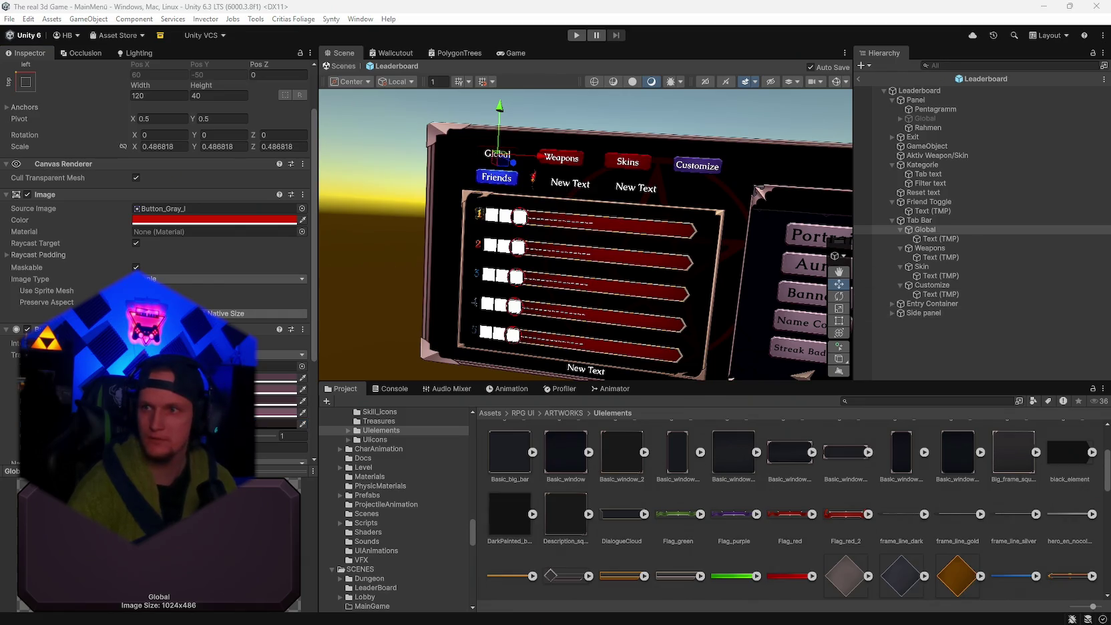
- Adjust the text colour of the Global tab's label
click(933, 240)
click(286, 360)
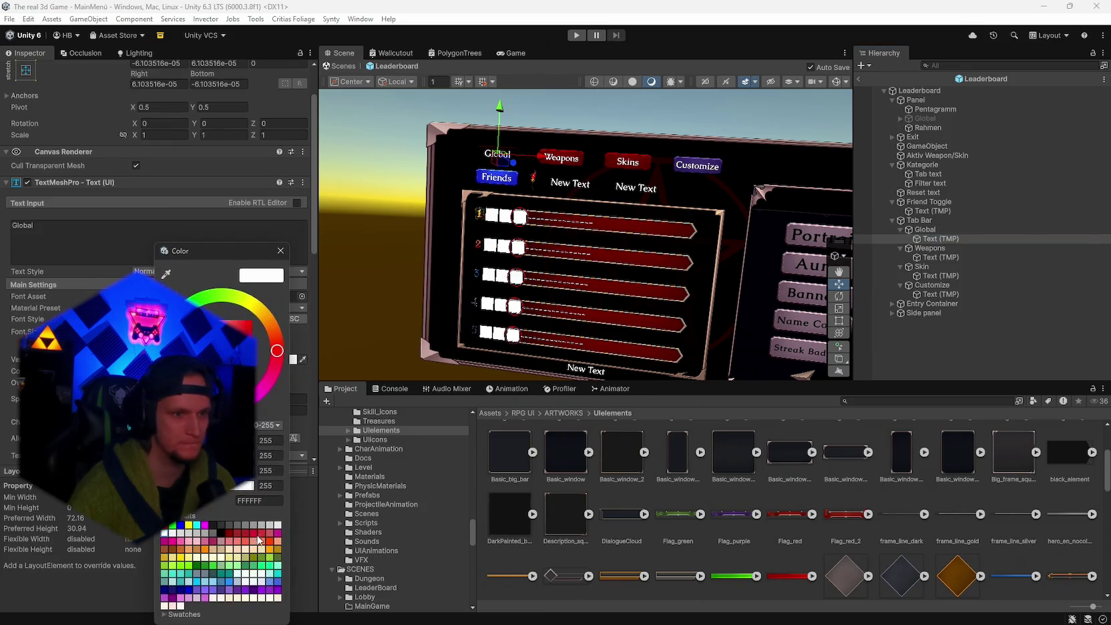
click(304, 278)
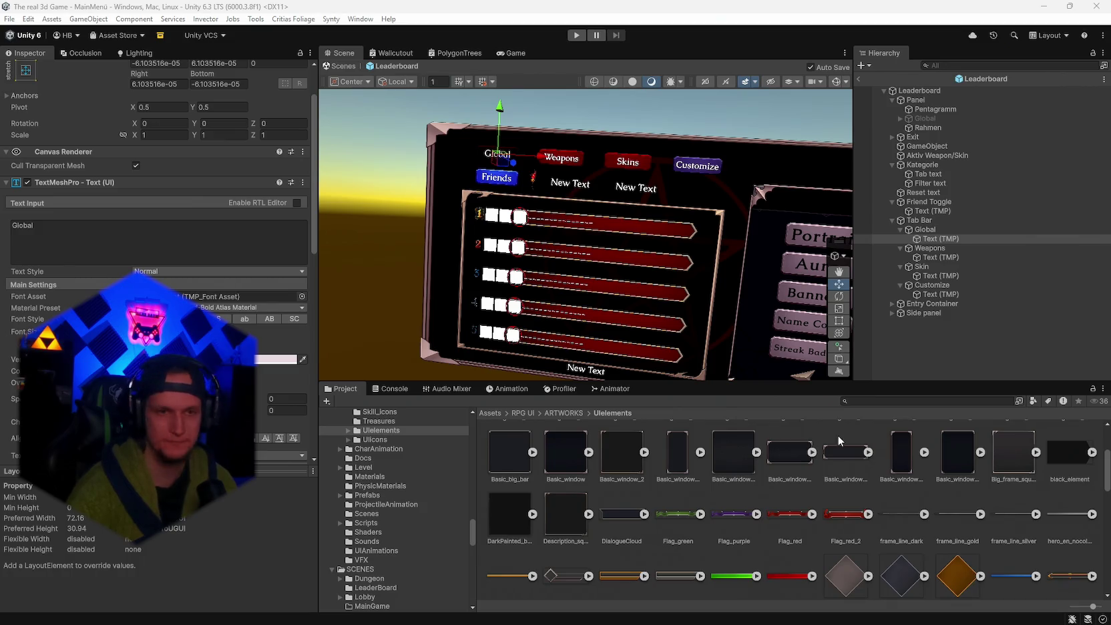
click(940, 287)
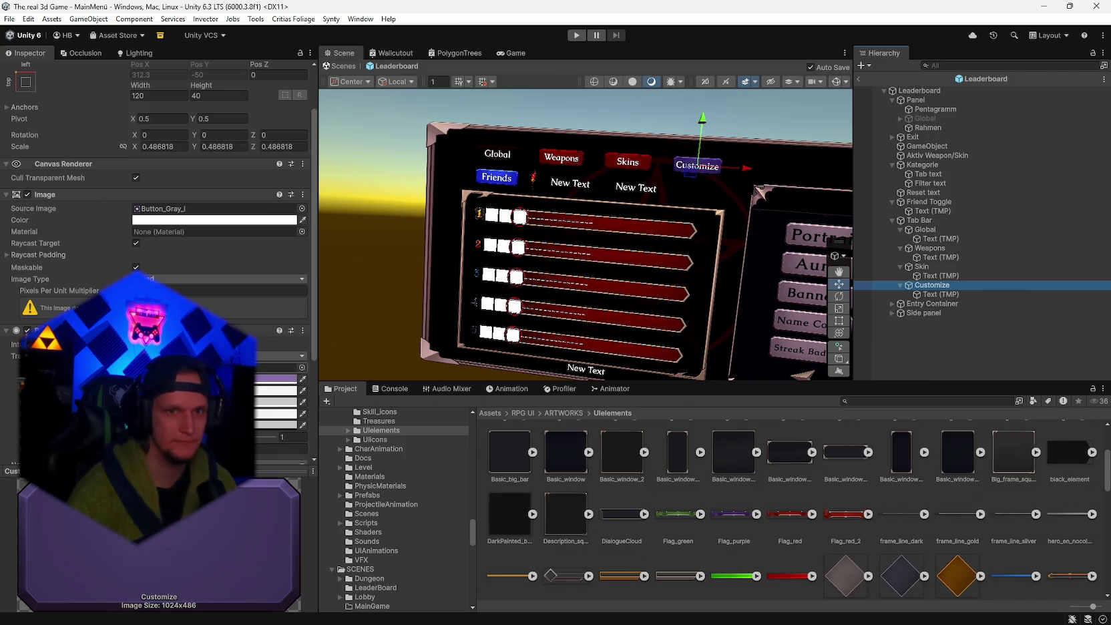
- Set the Customize button's tint to dark purple 4E3F63 and another state to purple
click(278, 378)
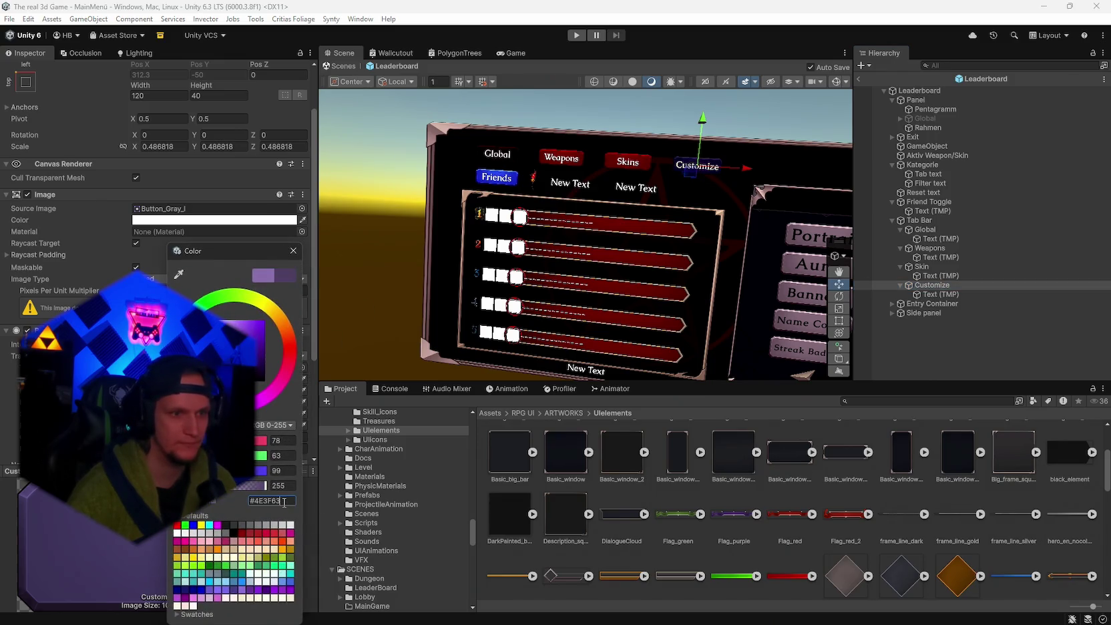
text(#4E3F63)
click(304, 265)
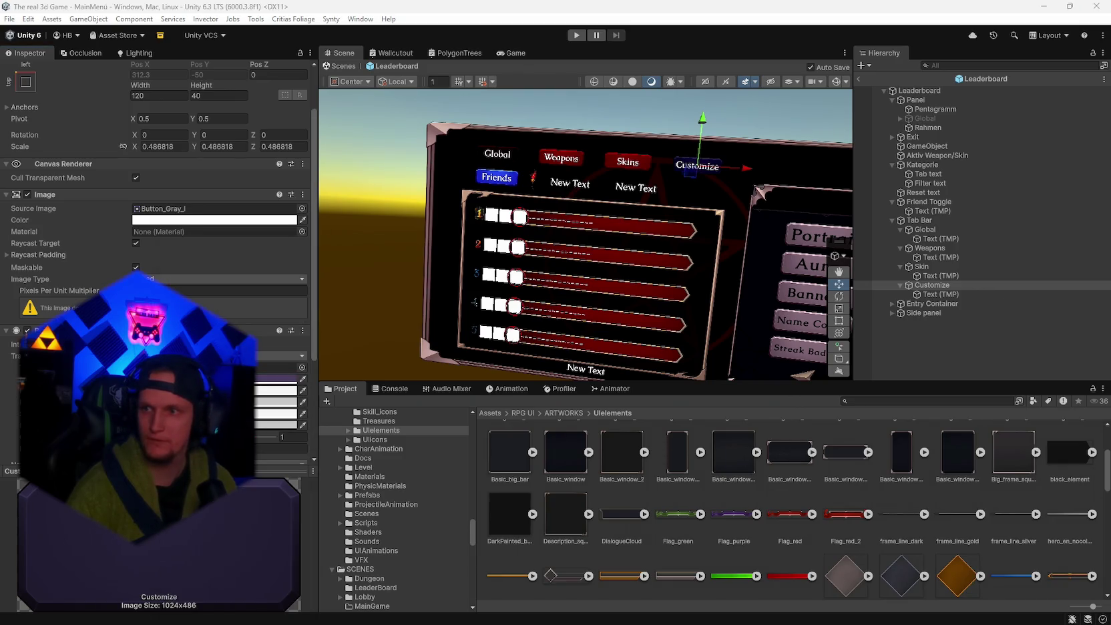
click(278, 391)
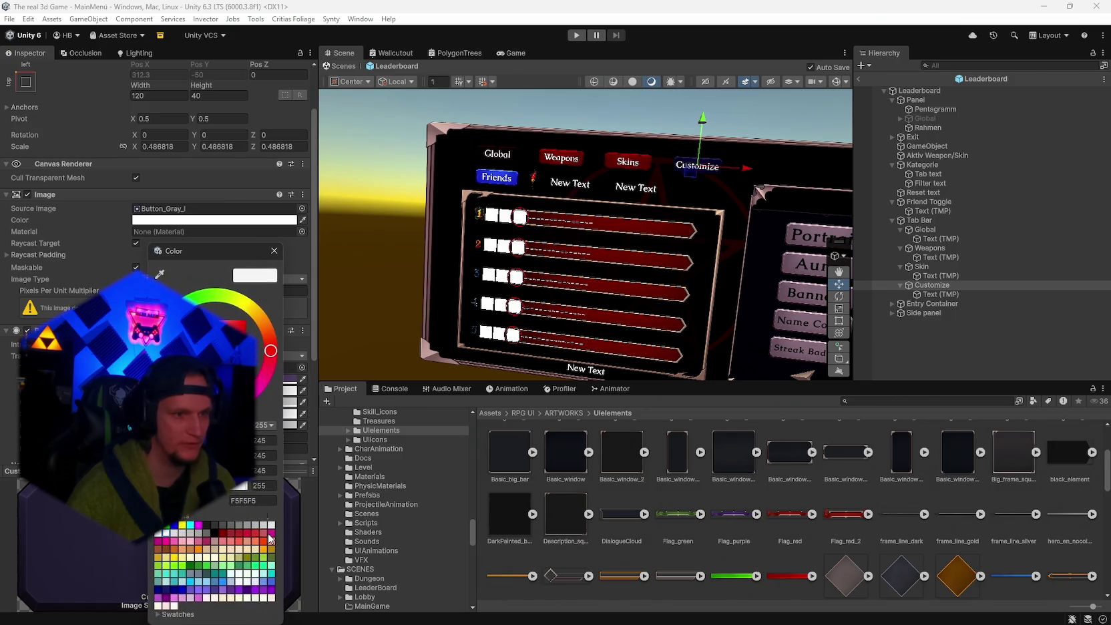
text(#5E4E75)
click(485, 286)
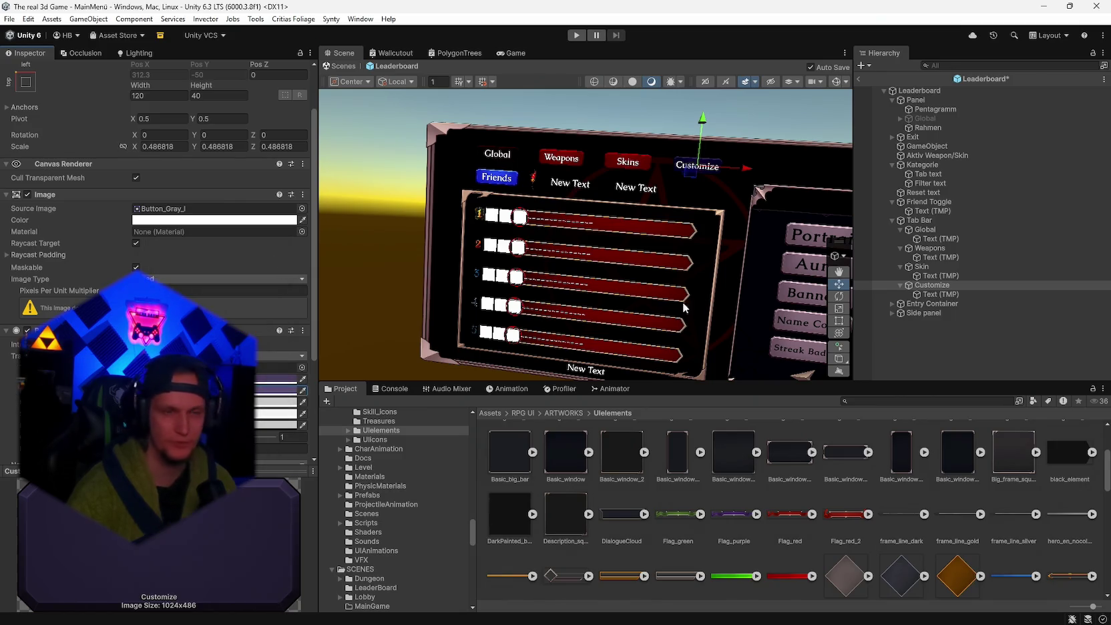
- Save the scene and compare render modes, including wireframe, before returning to shaded
key(ctrl+s)
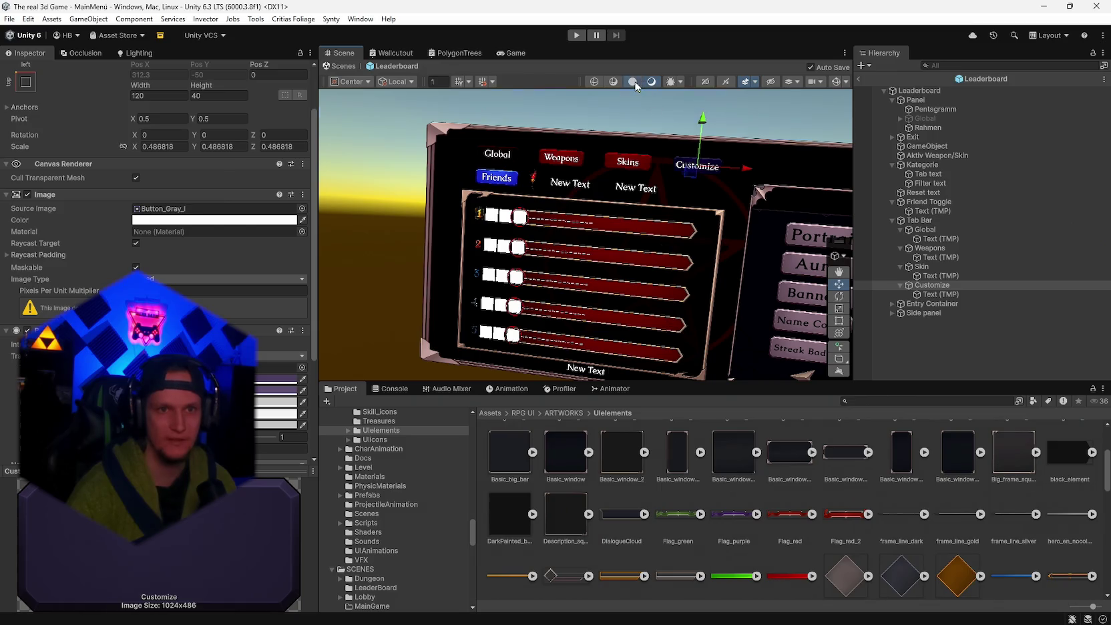
click(633, 82)
click(653, 82)
click(633, 82)
click(594, 82)
click(637, 81)
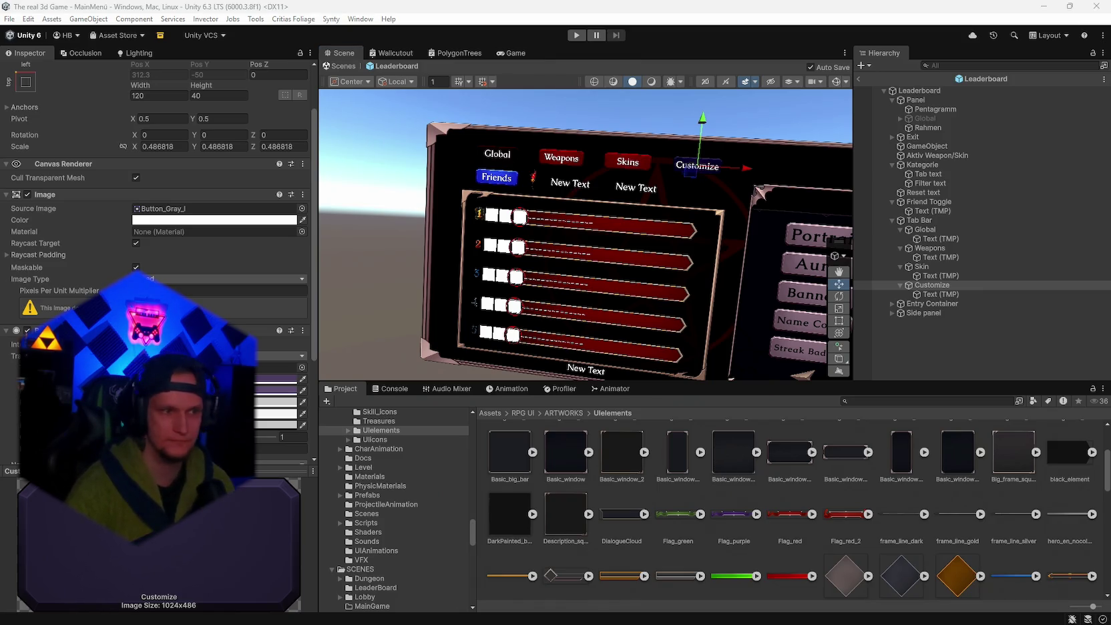
- Set another Customize state colour to dark purple 342A44 and the disabled colour to pale lavender
click(277, 390)
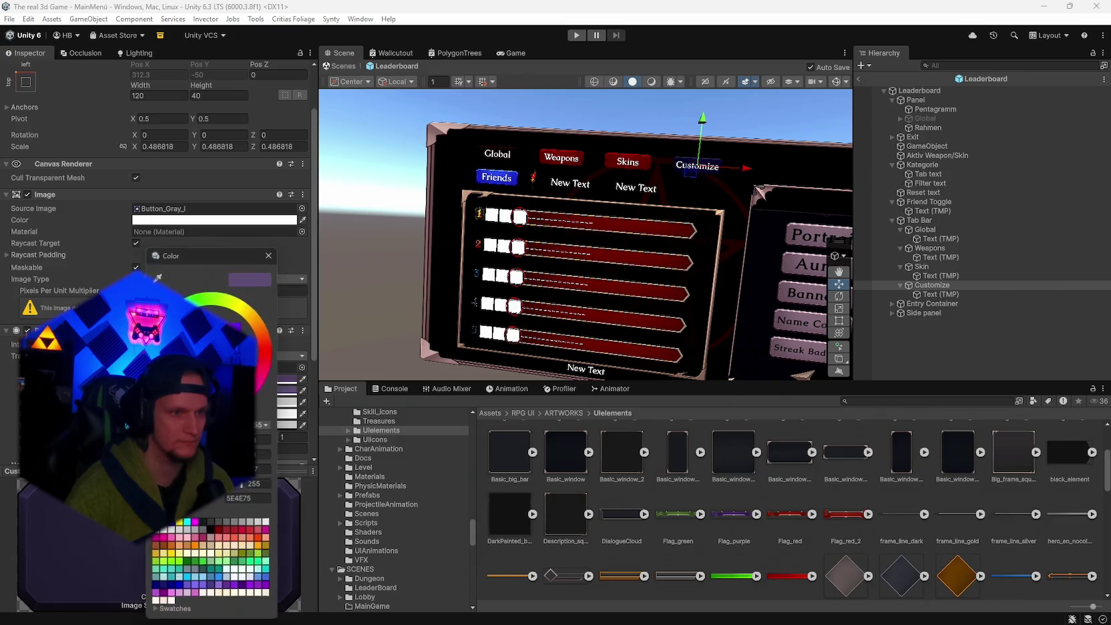
key(Escape)
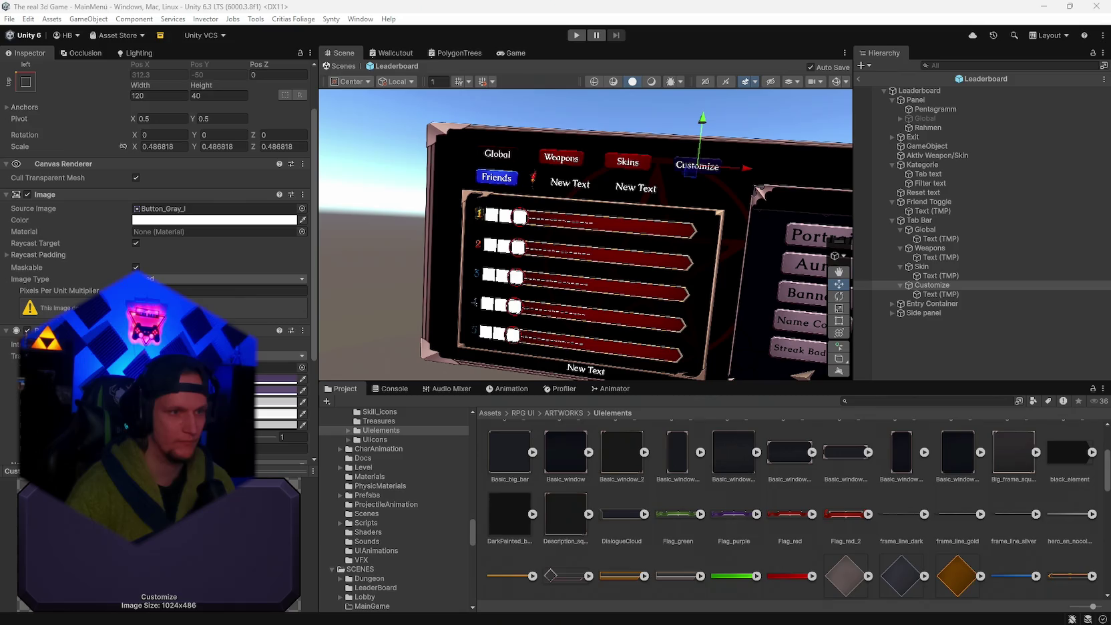
click(277, 401)
click(253, 501)
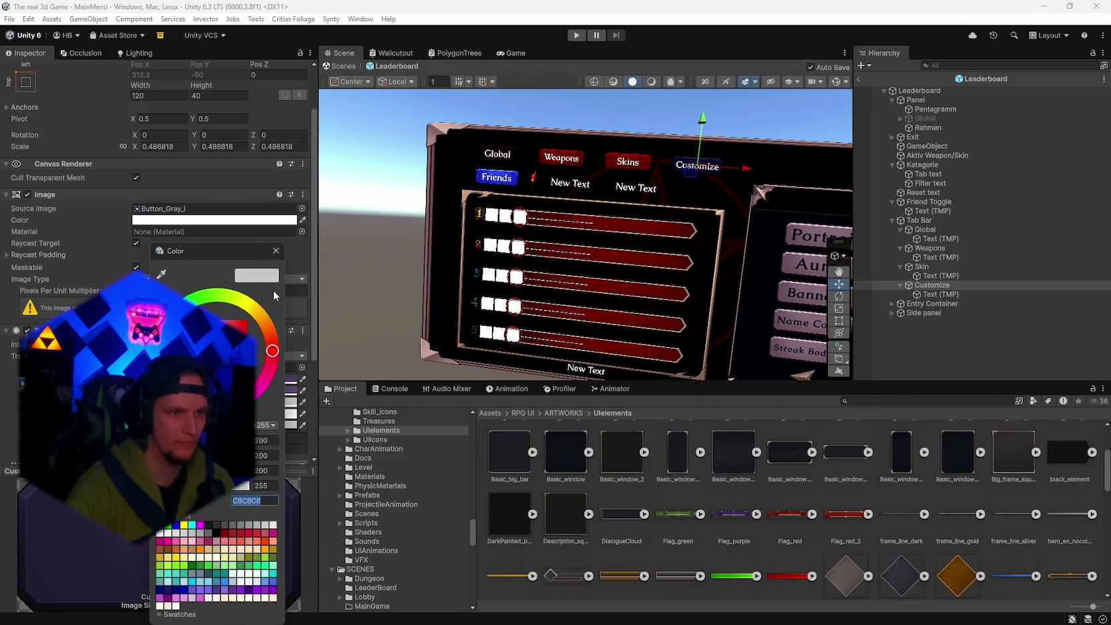
click(280, 252)
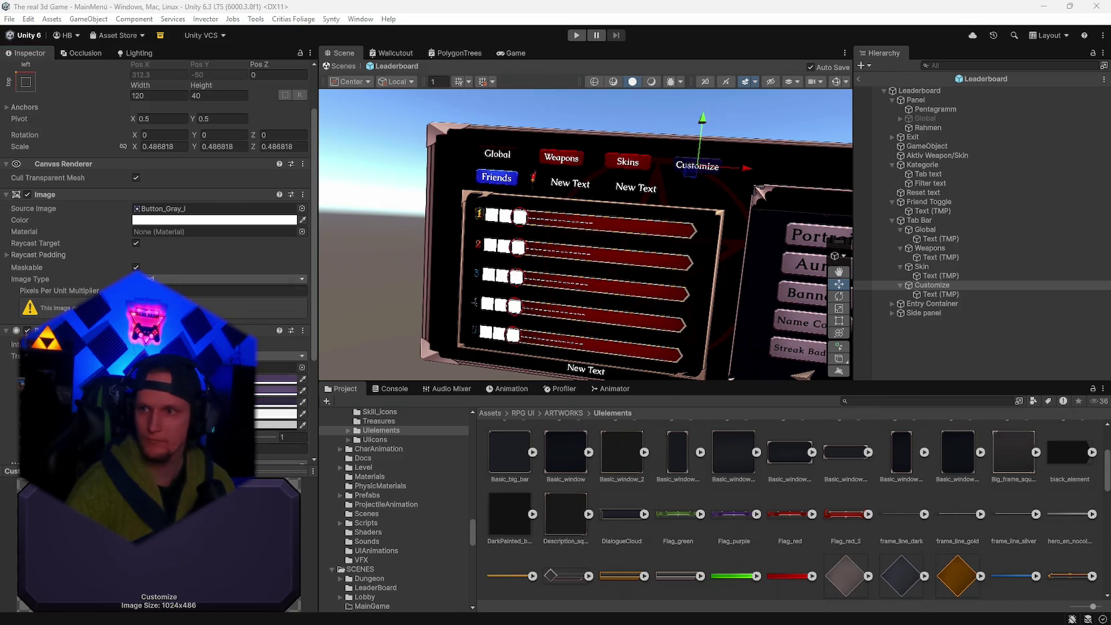
click(275, 425)
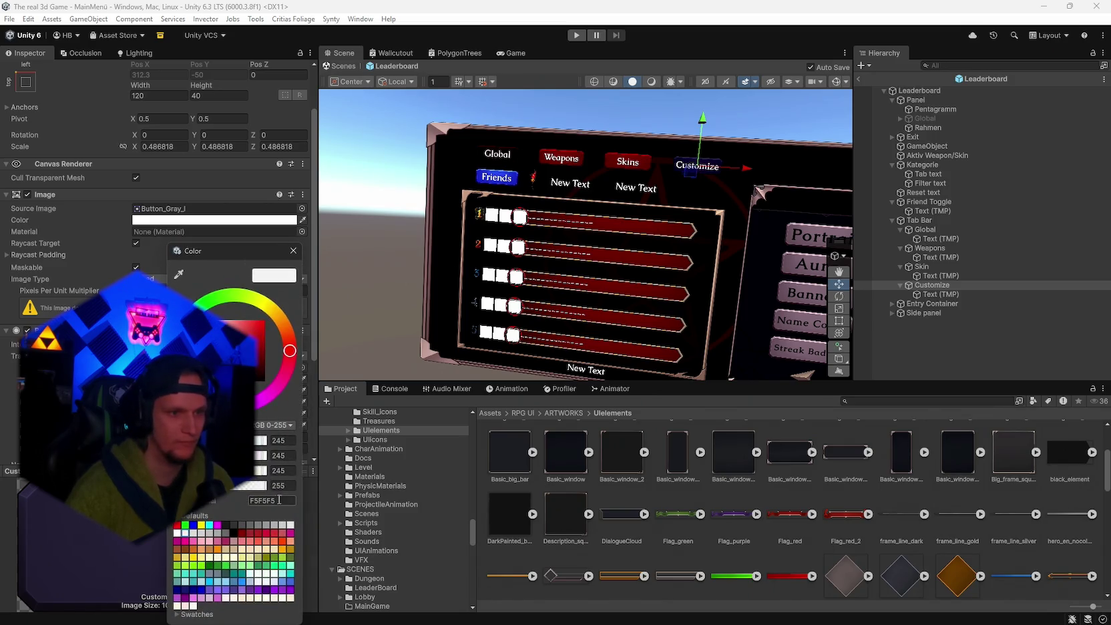
click(293, 250)
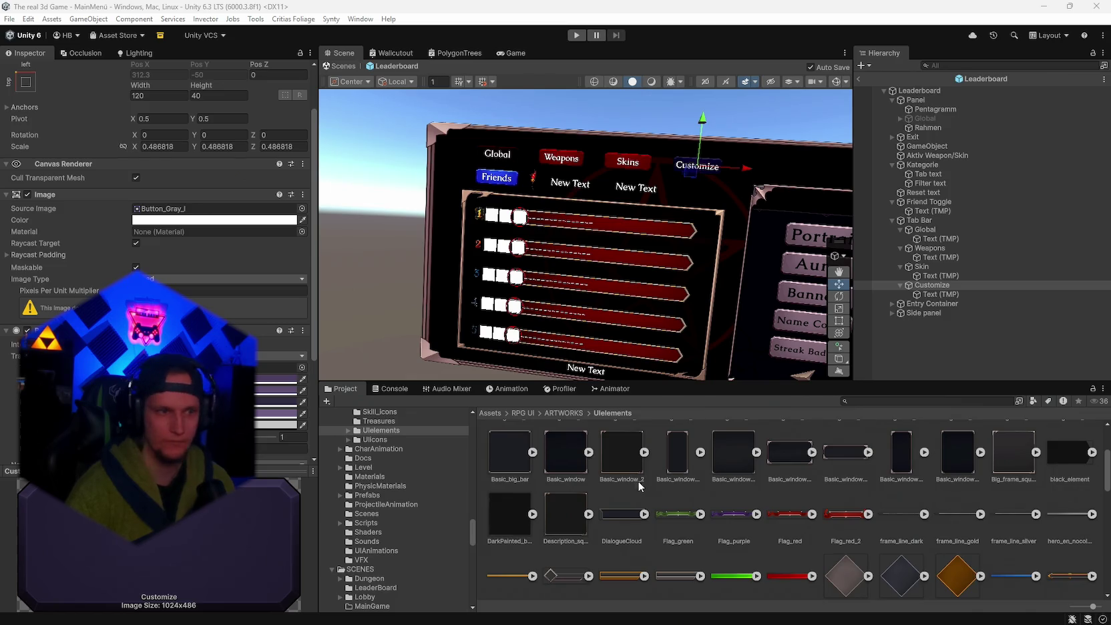
click(275, 424)
click(258, 500)
text(#E9E1F4)
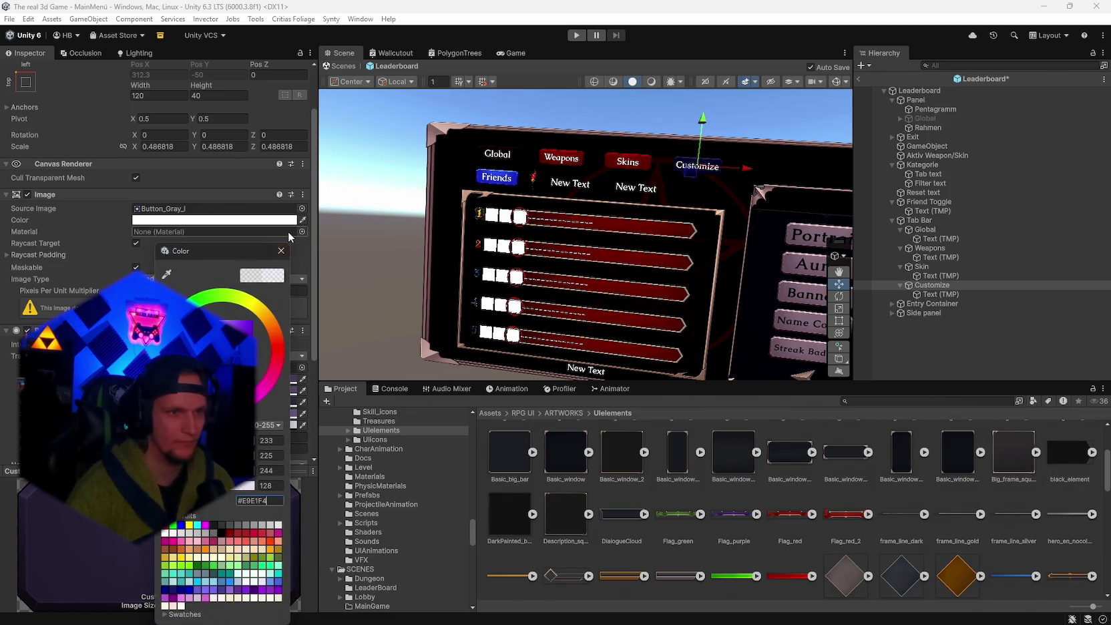
click(282, 251)
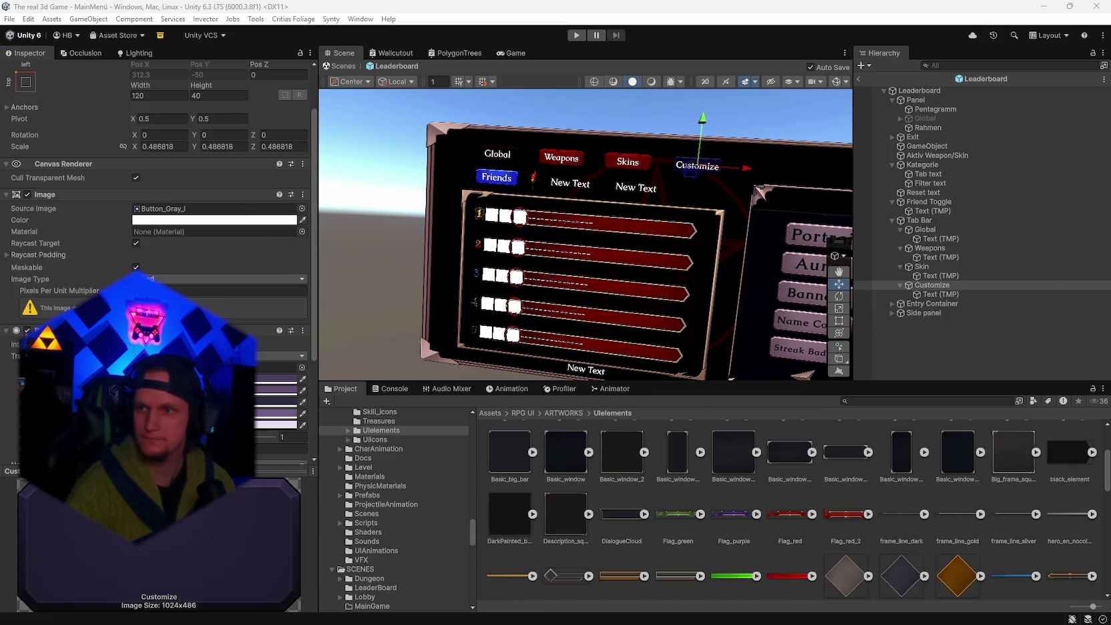
click(931, 211)
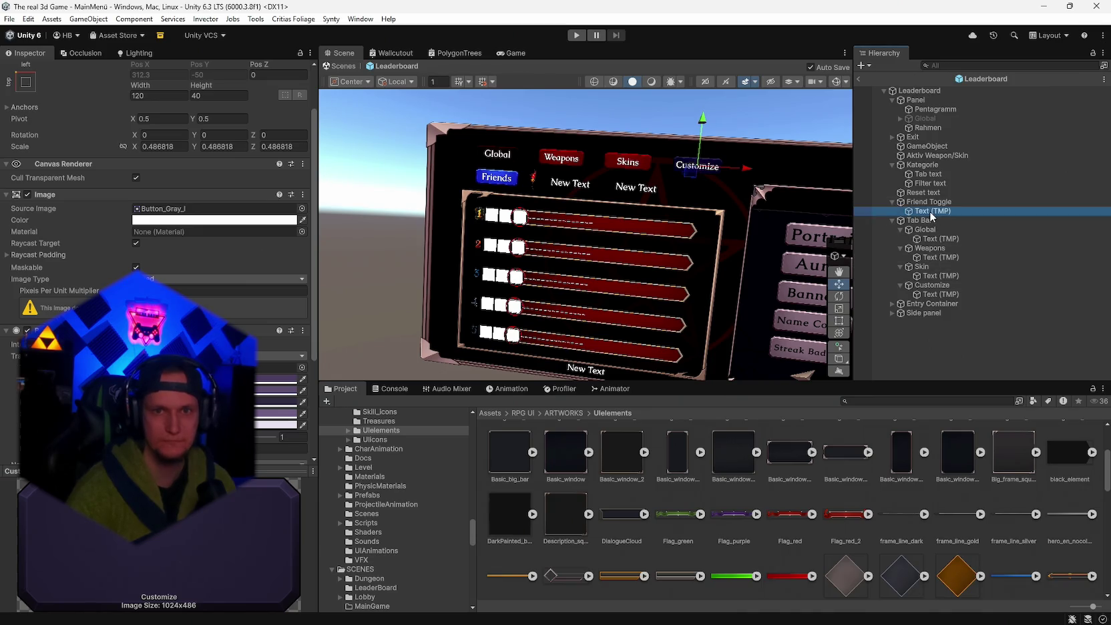
- Give the Friend Toggle's Normal, Highlighted and Pressed colours darker blue-grey values like #3D4F6B
click(928, 202)
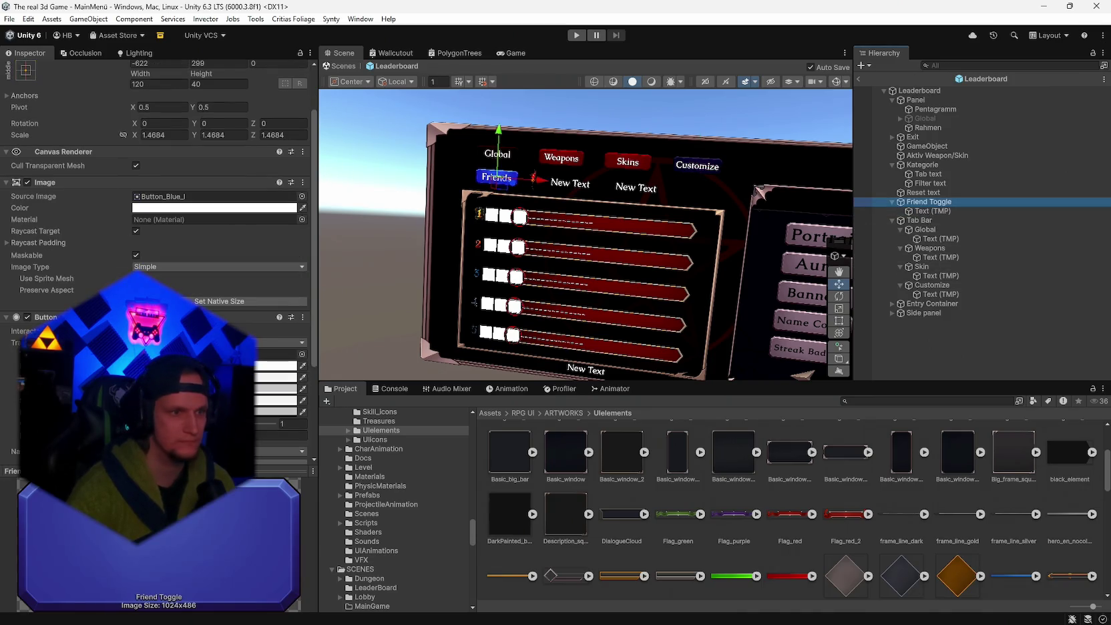
click(281, 366)
key(ctrl+v)
click(268, 251)
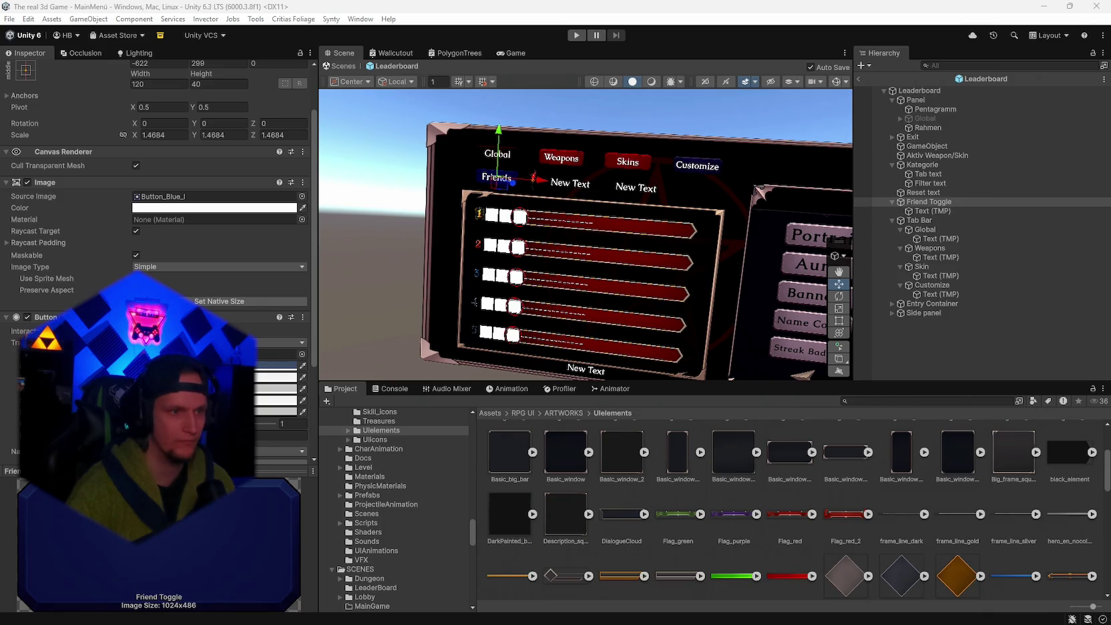
click(278, 377)
click(258, 501)
key(ctrl+v)
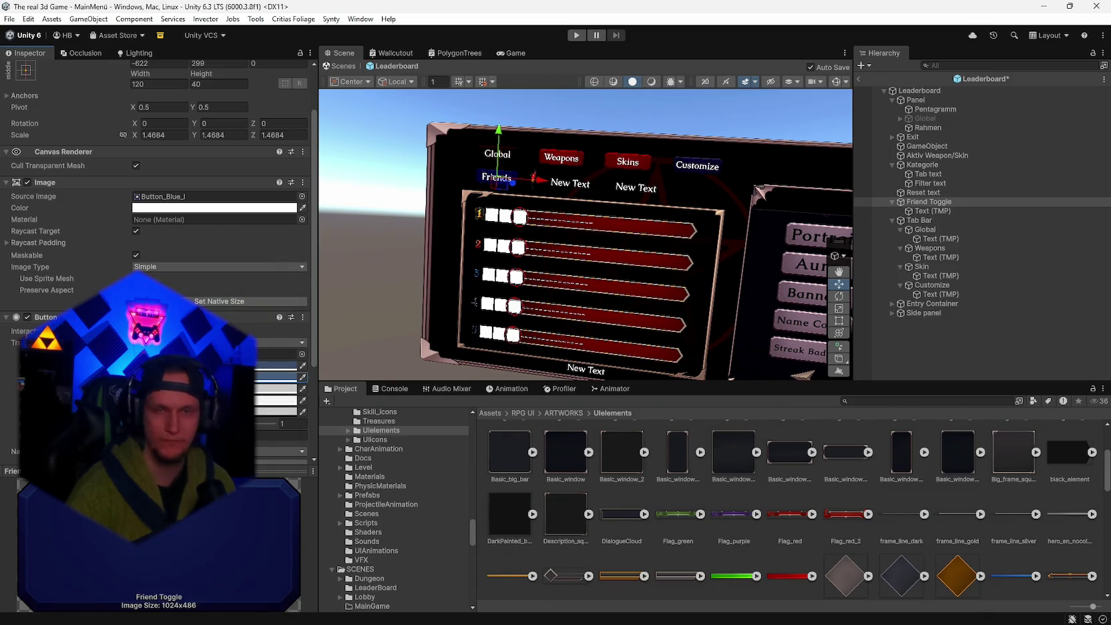
click(280, 251)
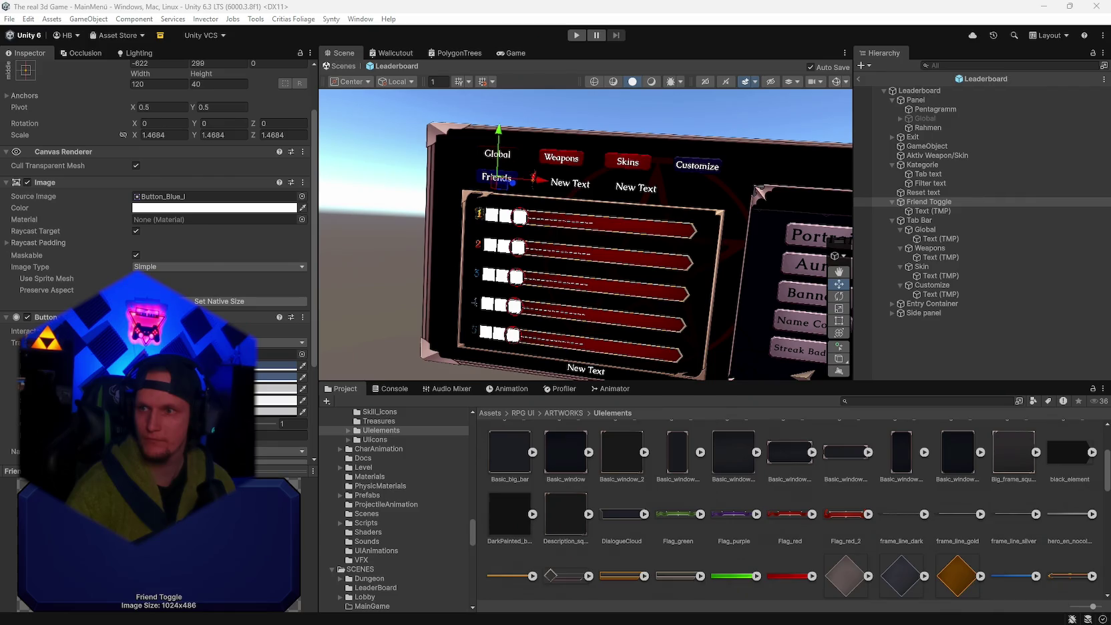
click(278, 389)
text(#2A3648)
click(269, 250)
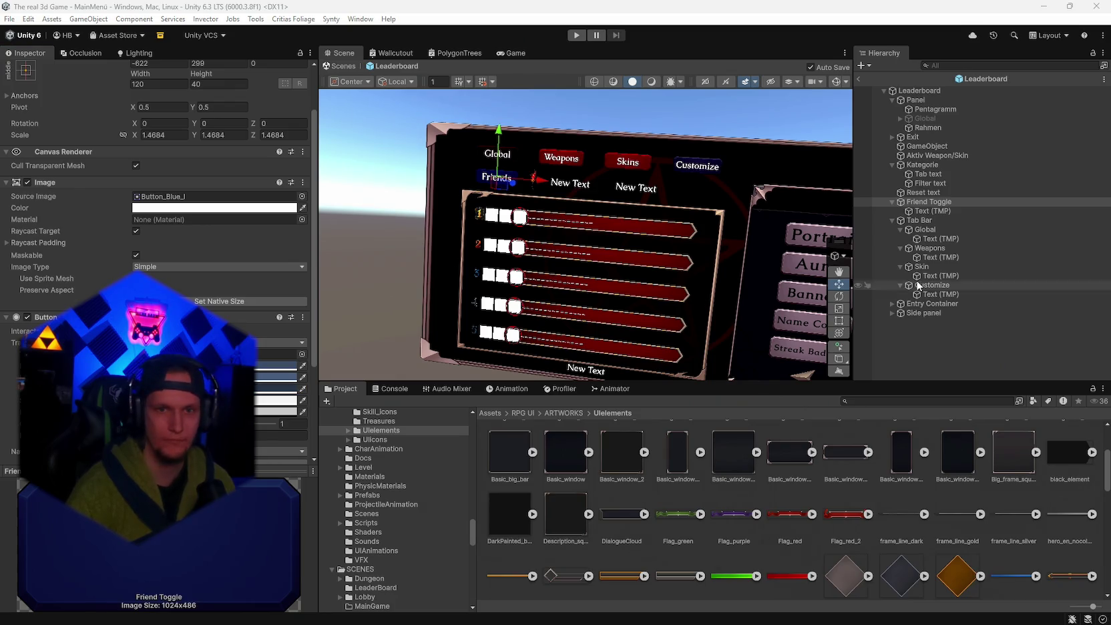
click(934, 211)
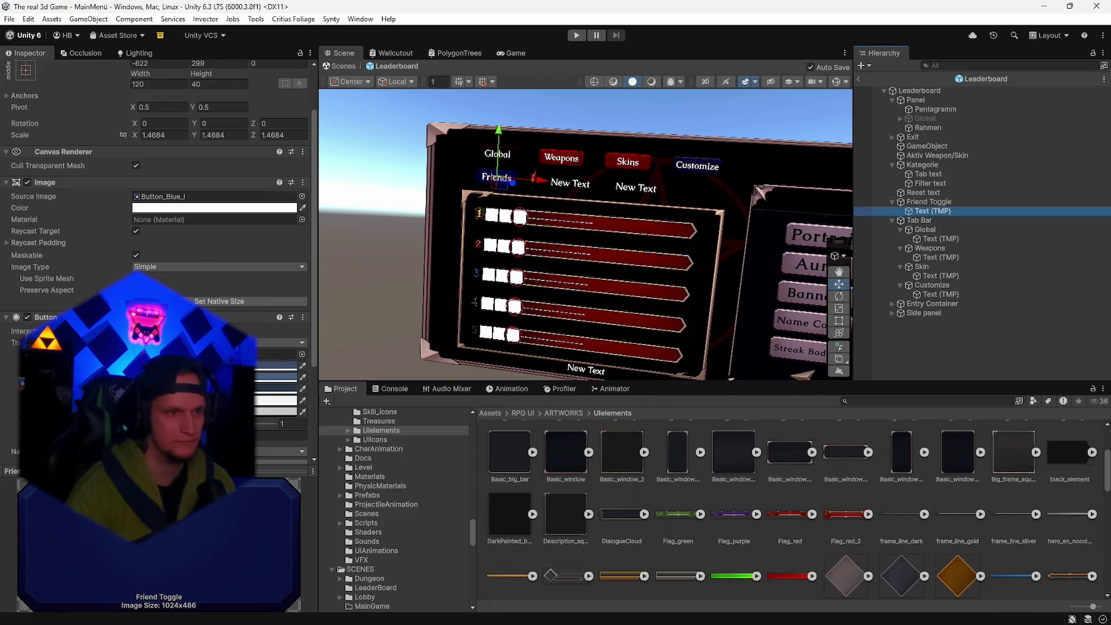
- Set the Friends label's text colour to #E6ECF5
click(292, 370)
click(262, 500)
text(#E6ECF5)
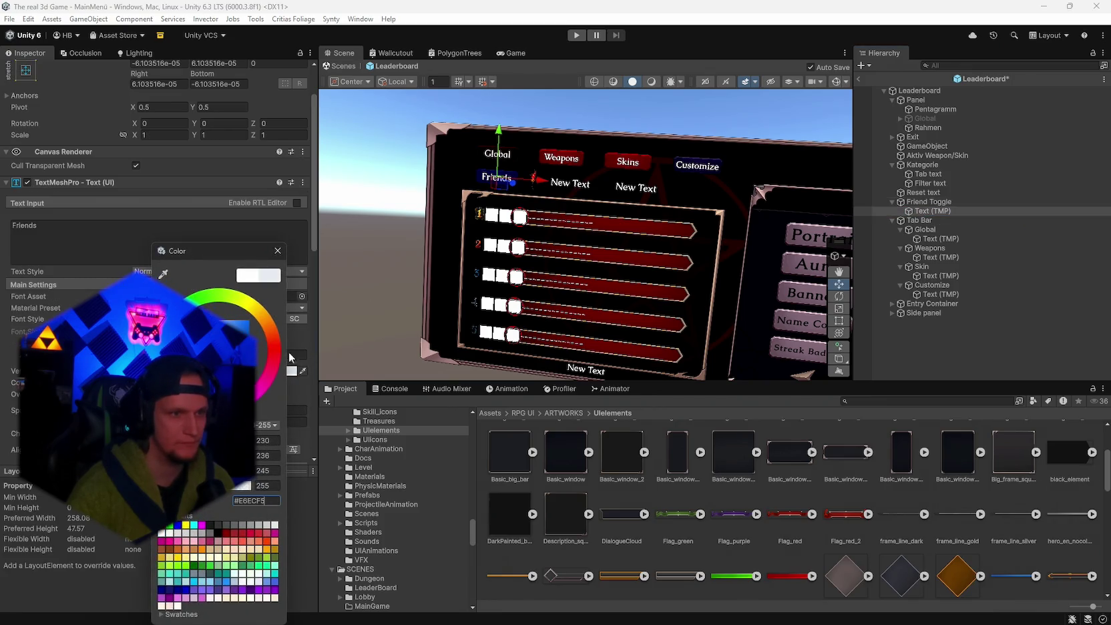
click(278, 250)
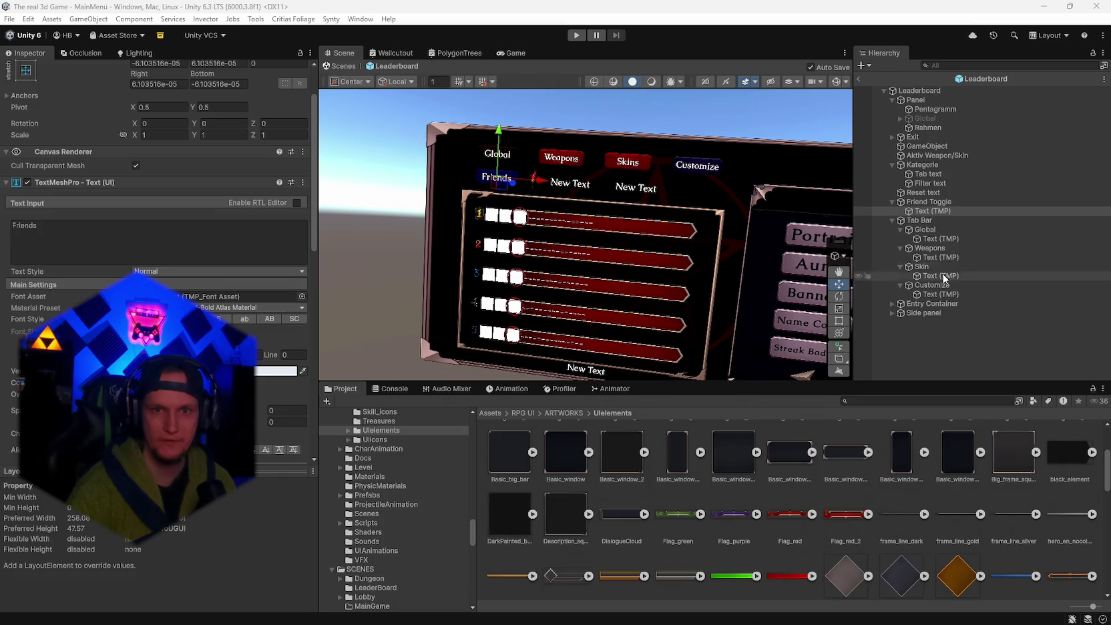
- Set the Customize label's text colour to pale lavender #E9E1F4
click(931, 294)
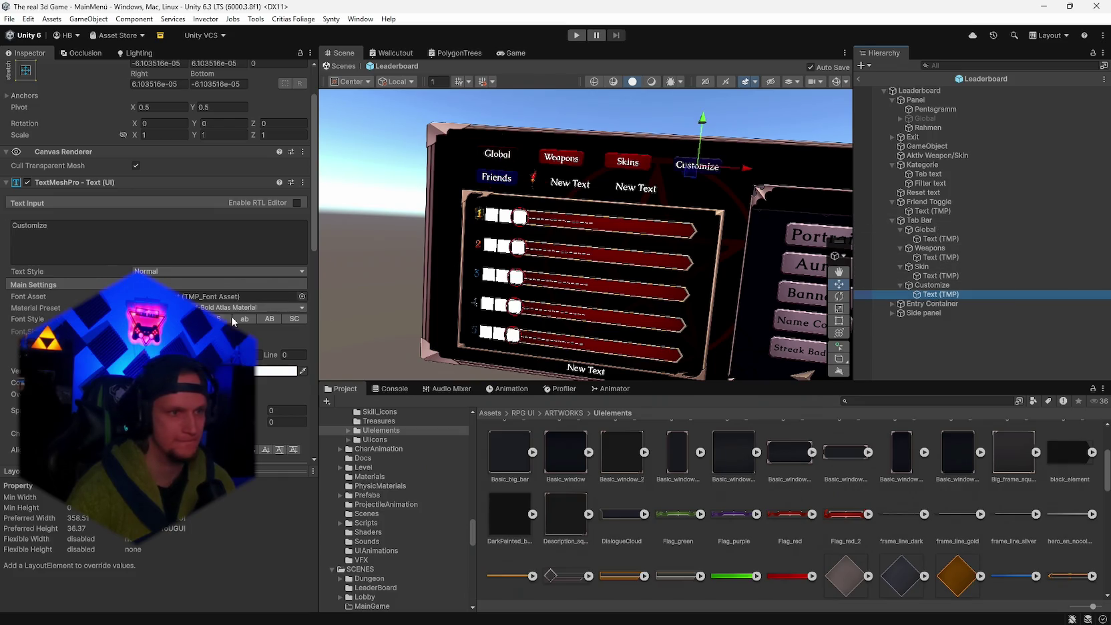
click(275, 371)
click(275, 498)
text(#E9E1F4)
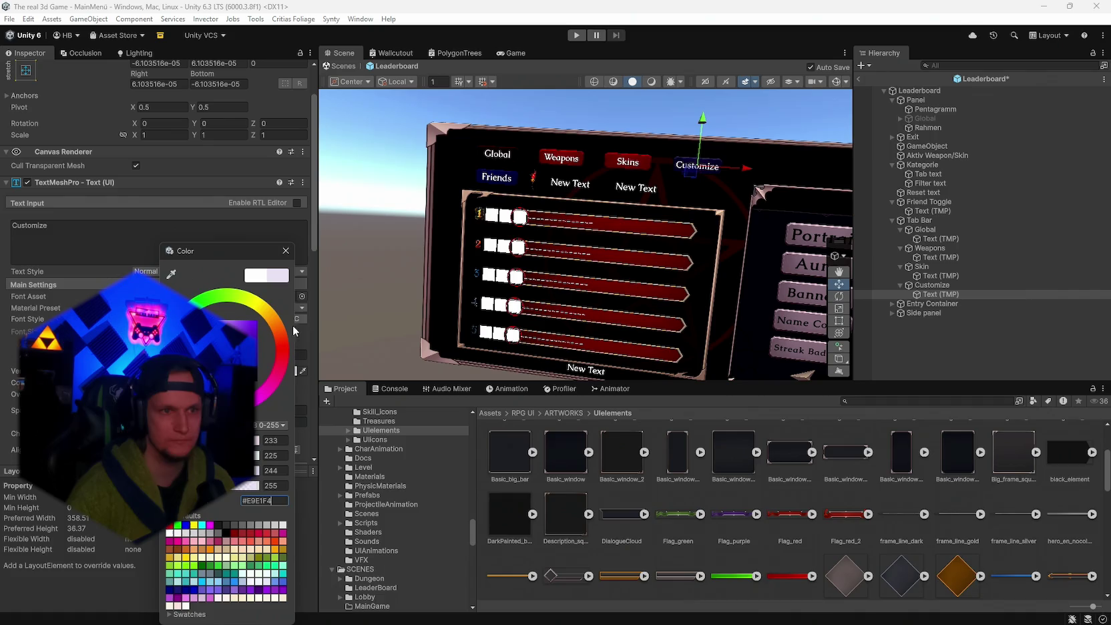
click(286, 251)
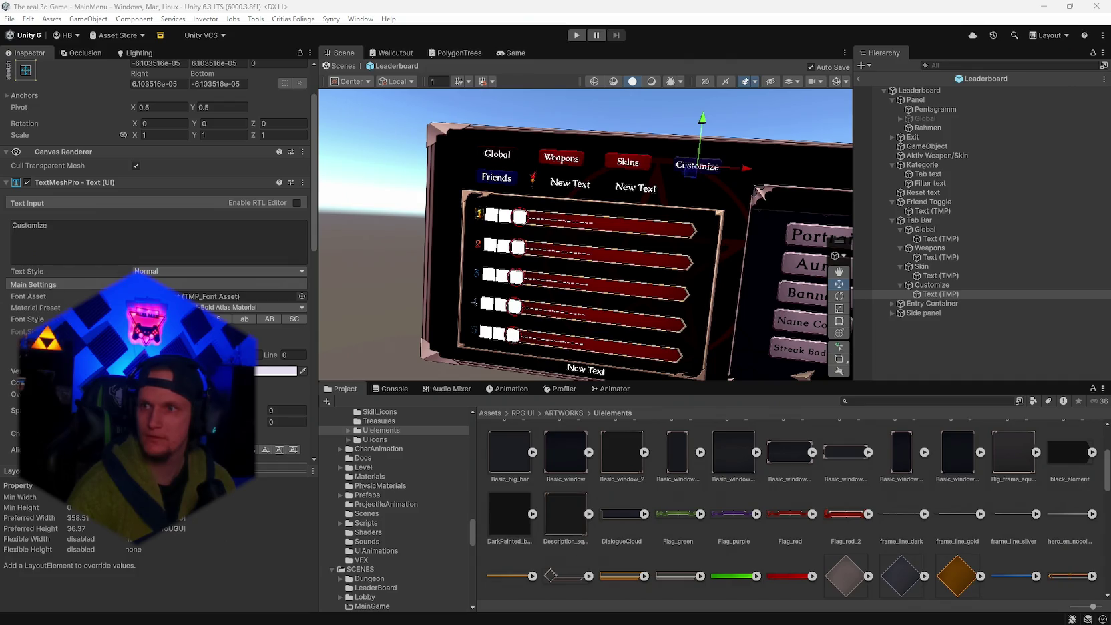
click(926, 230)
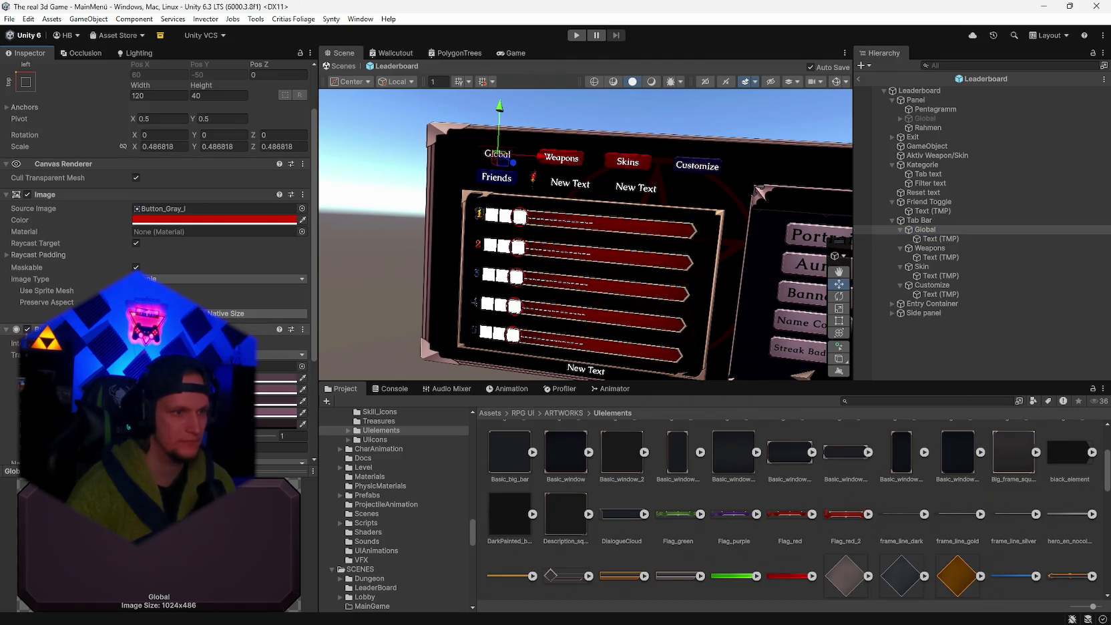
- Copy the Weapons tab's Button component settings
scroll(58, 219, down, 4)
right_click(41, 206)
key(Escape)
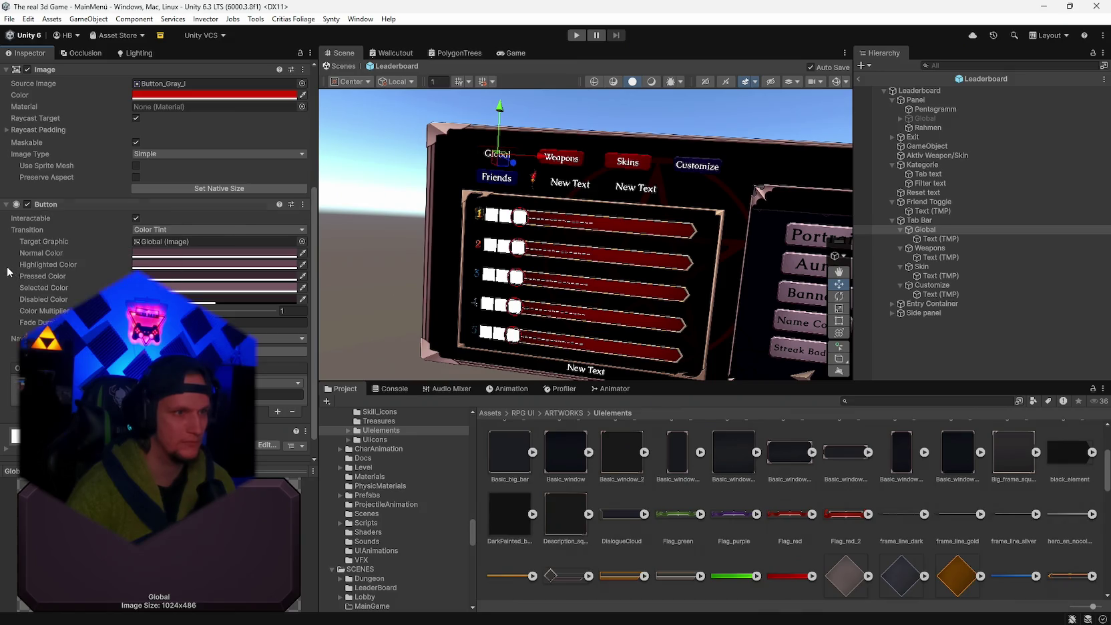
click(930, 248)
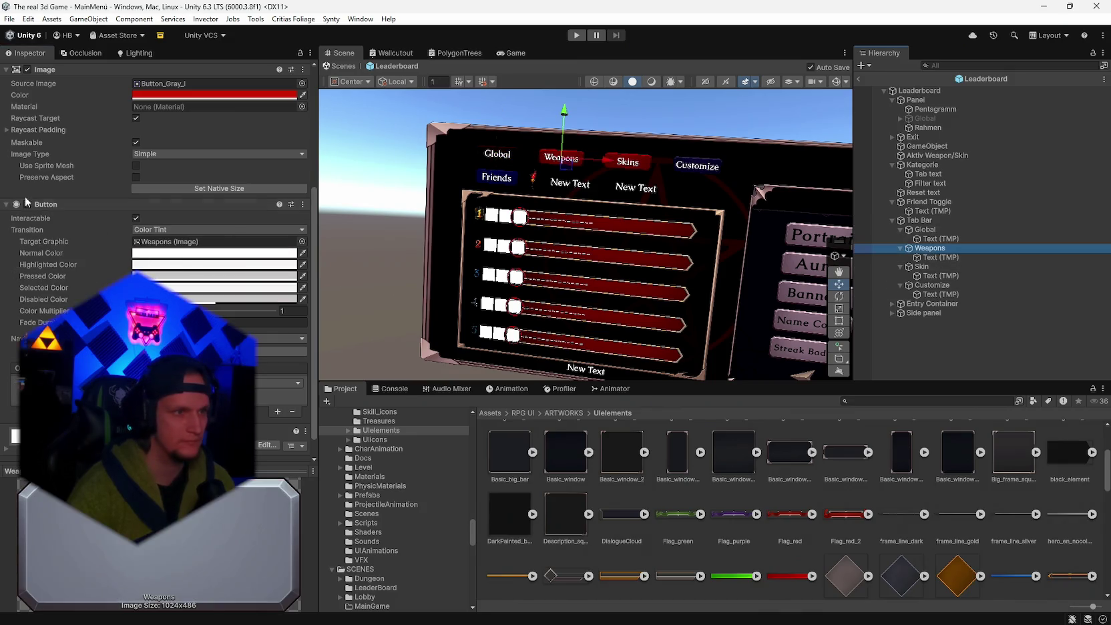
right_click(67, 207)
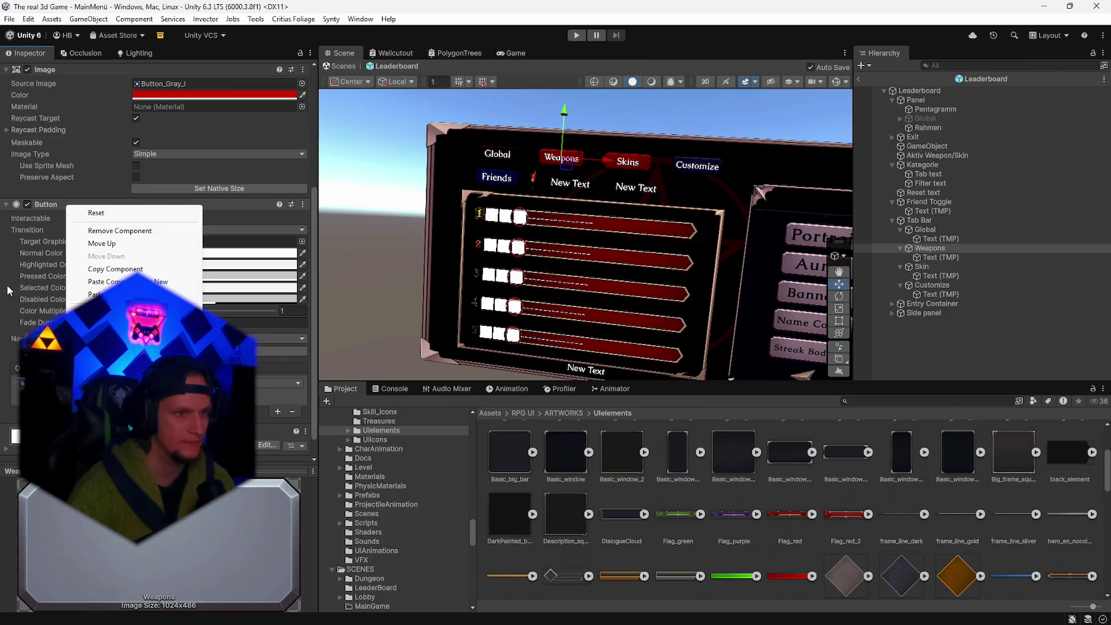
click(107, 268)
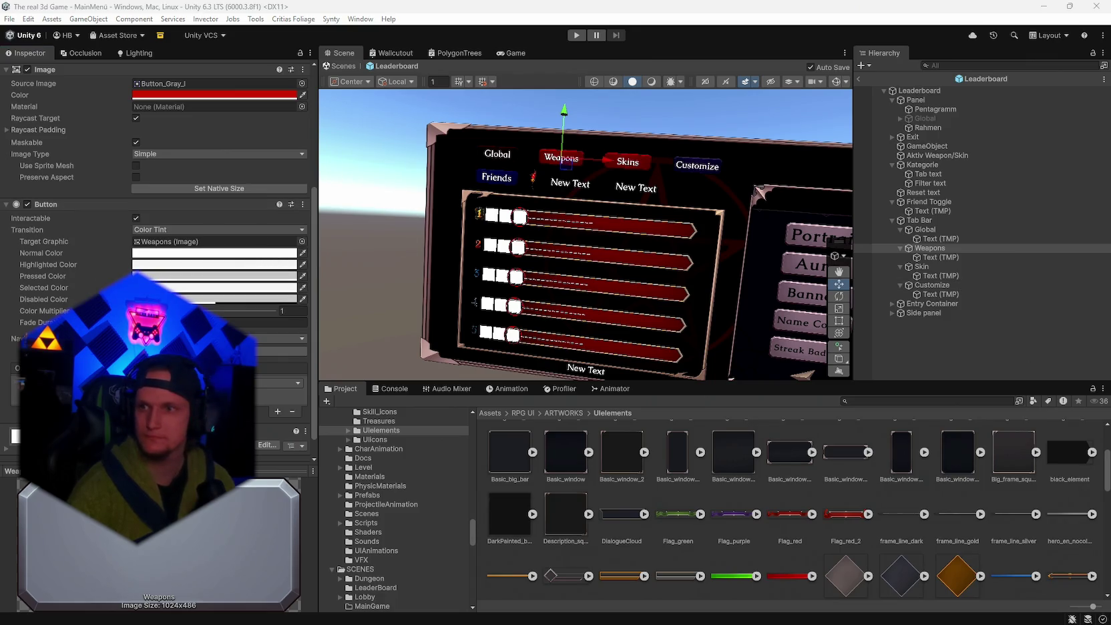
- With Weapons and Skin selected, set normal colour to dark mauve #5A3D49 and darken highlighted
ctrl+click(929, 269)
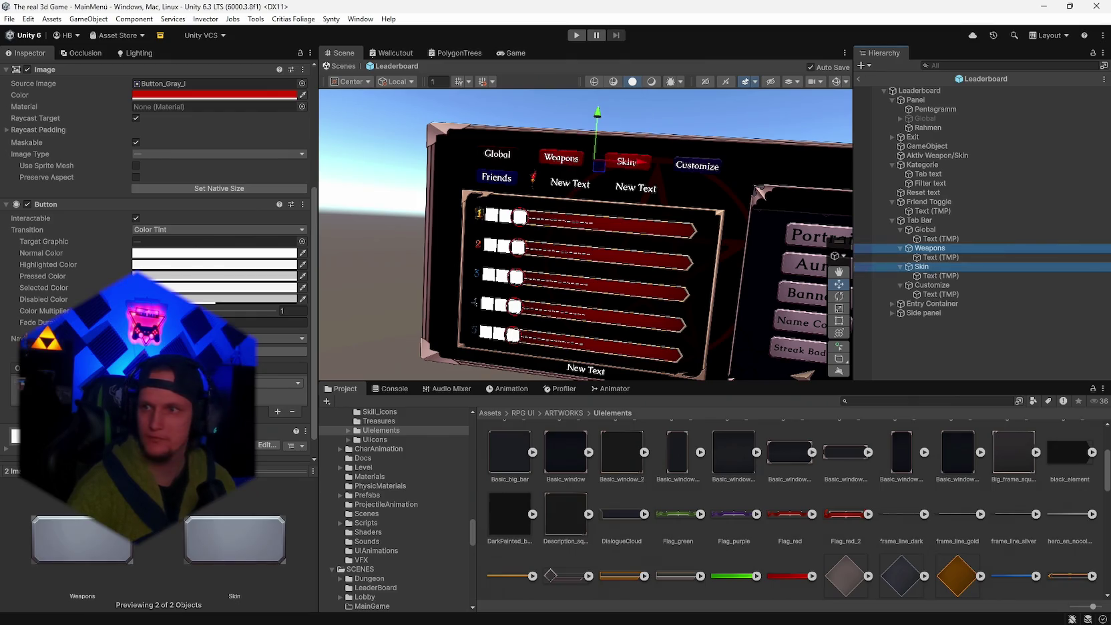
key(alt+Tab)
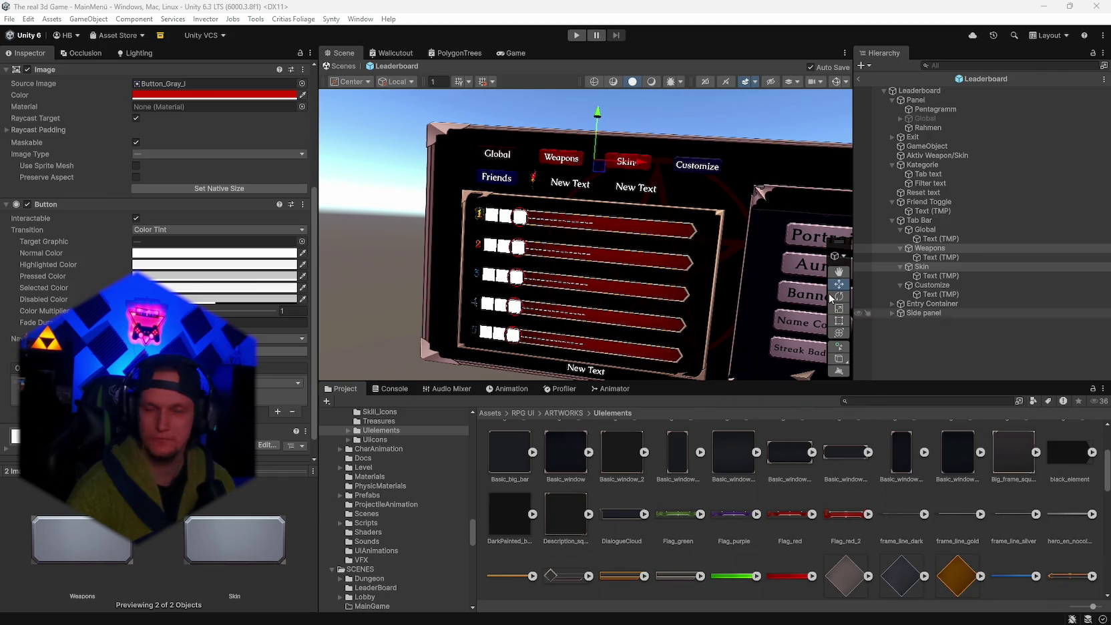
click(214, 253)
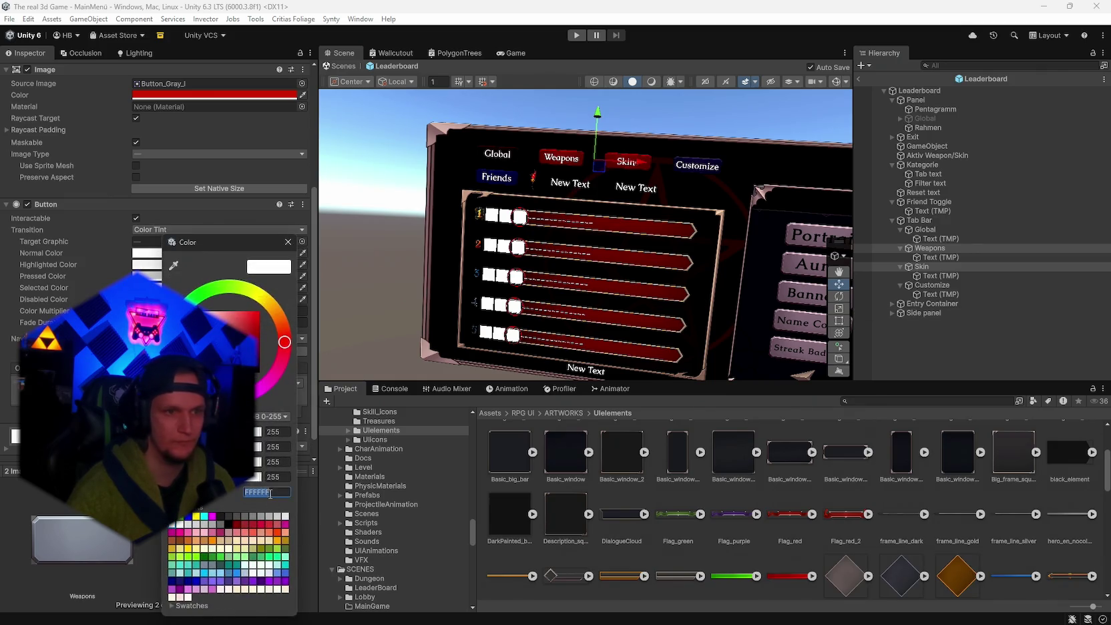
text(#5A3D49)
click(288, 242)
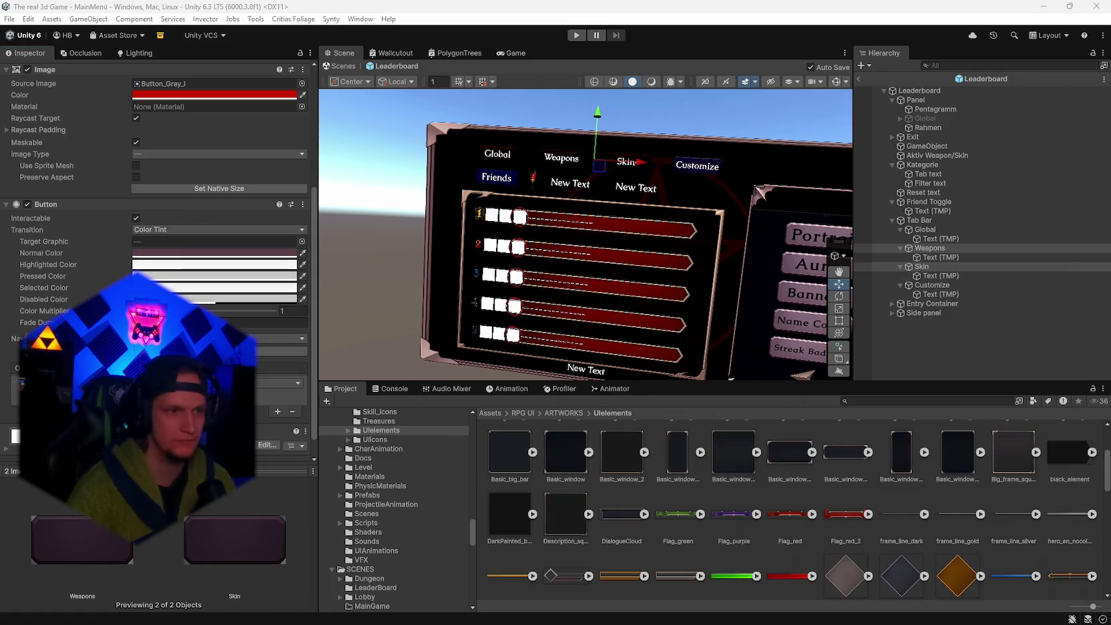
click(214, 264)
click(276, 503)
text(#6A4A57)
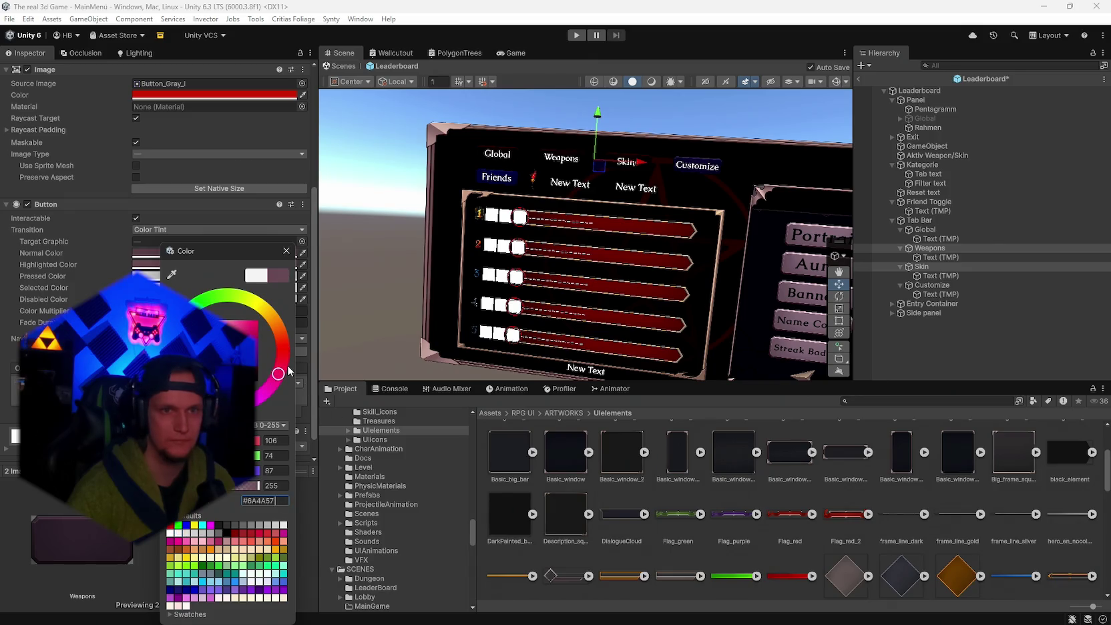
click(286, 250)
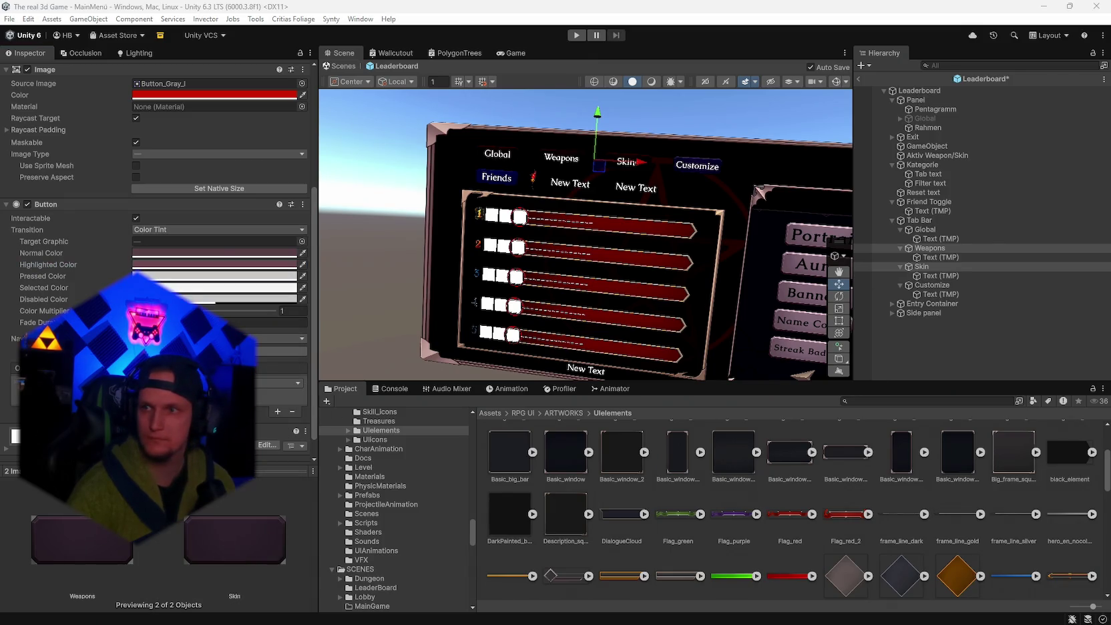
- Give both tabs a dark pressed colour and a dark purple disabled colour
click(214, 276)
click(248, 501)
key(ctrl+v)
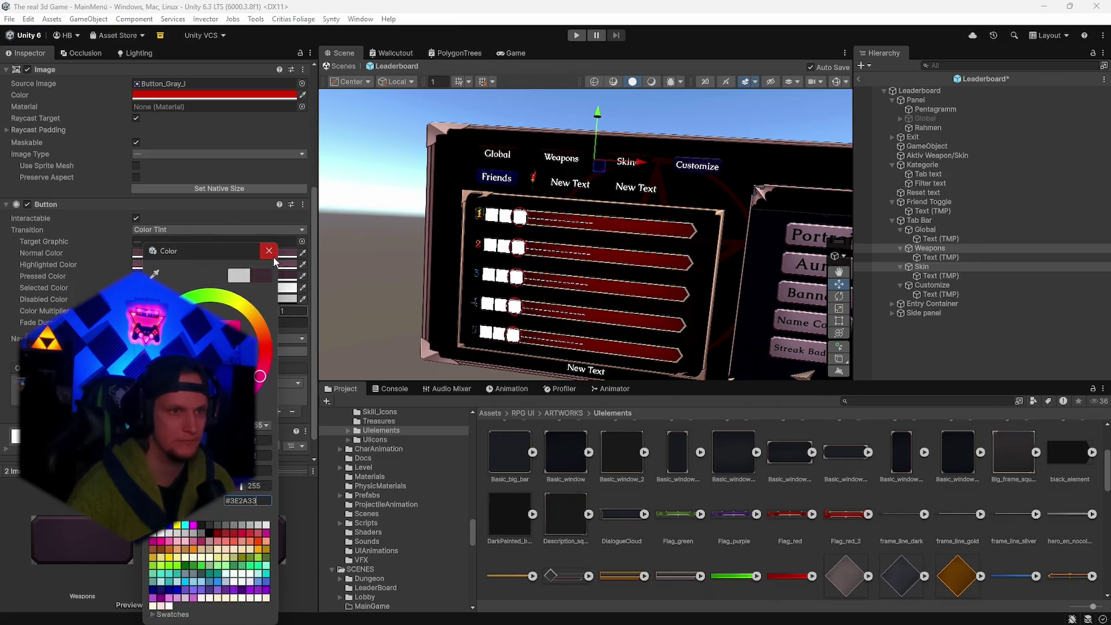
click(269, 250)
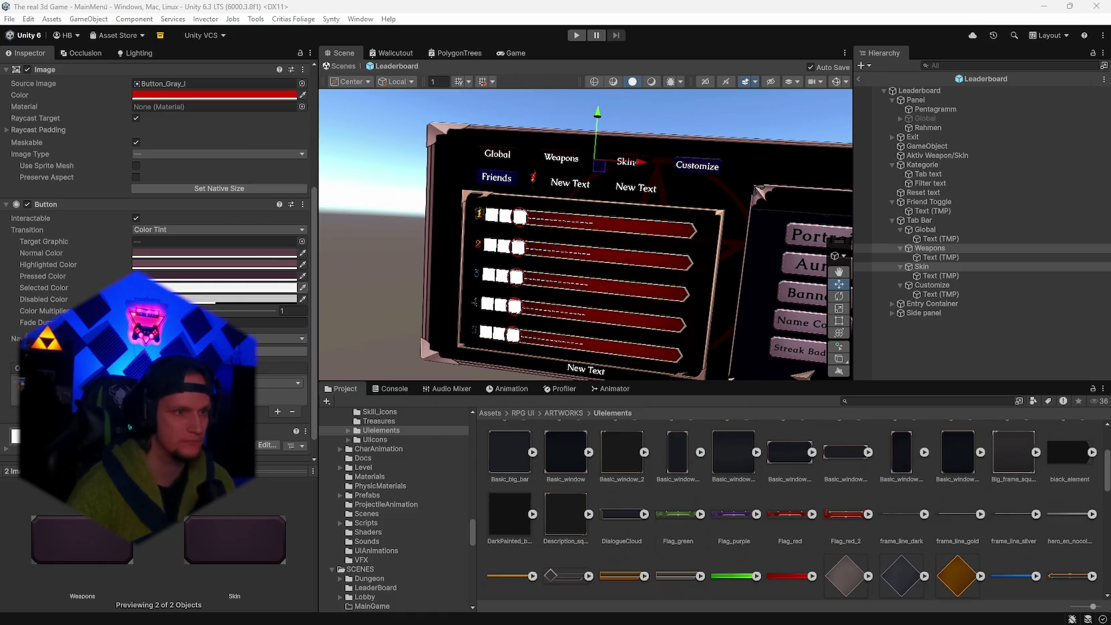
click(187, 288)
click(288, 252)
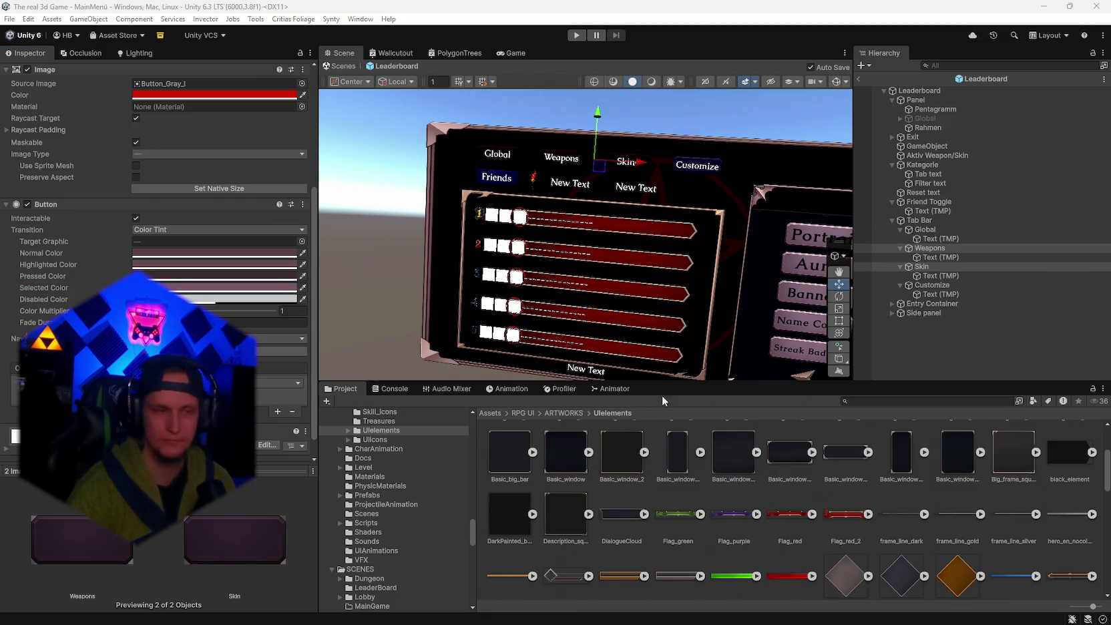
click(214, 298)
click(254, 500)
text(#2A1E23)
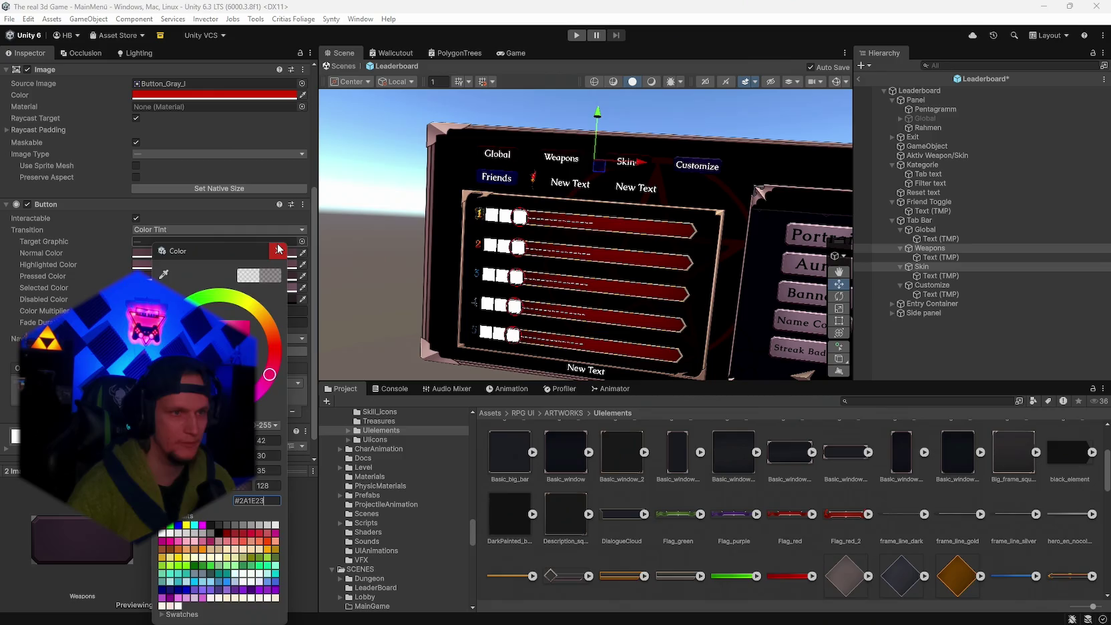
click(278, 251)
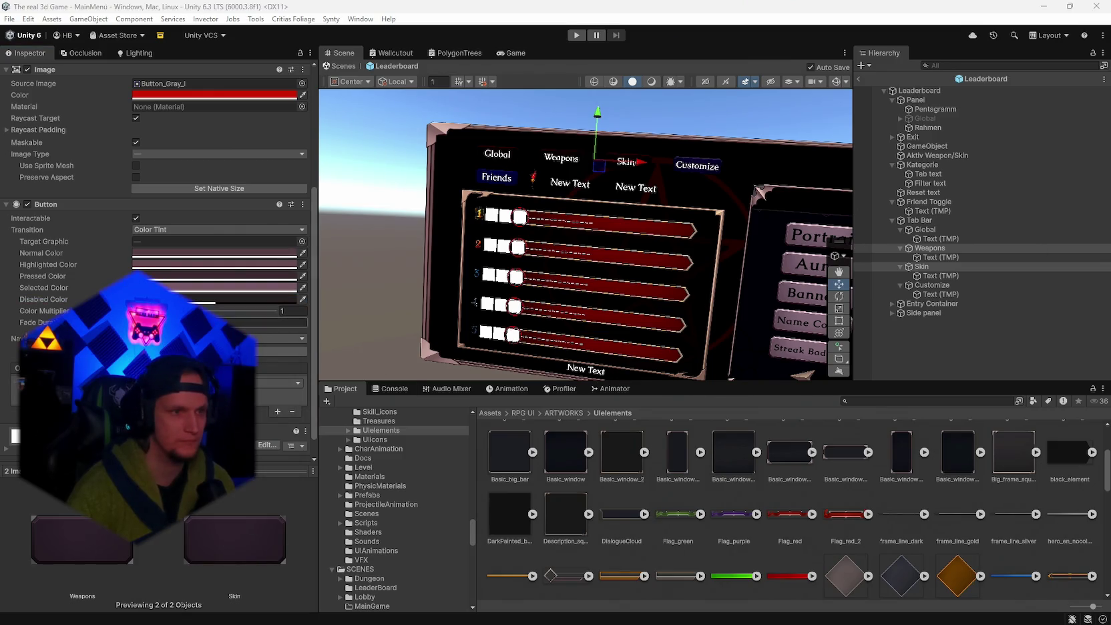
click(940, 294)
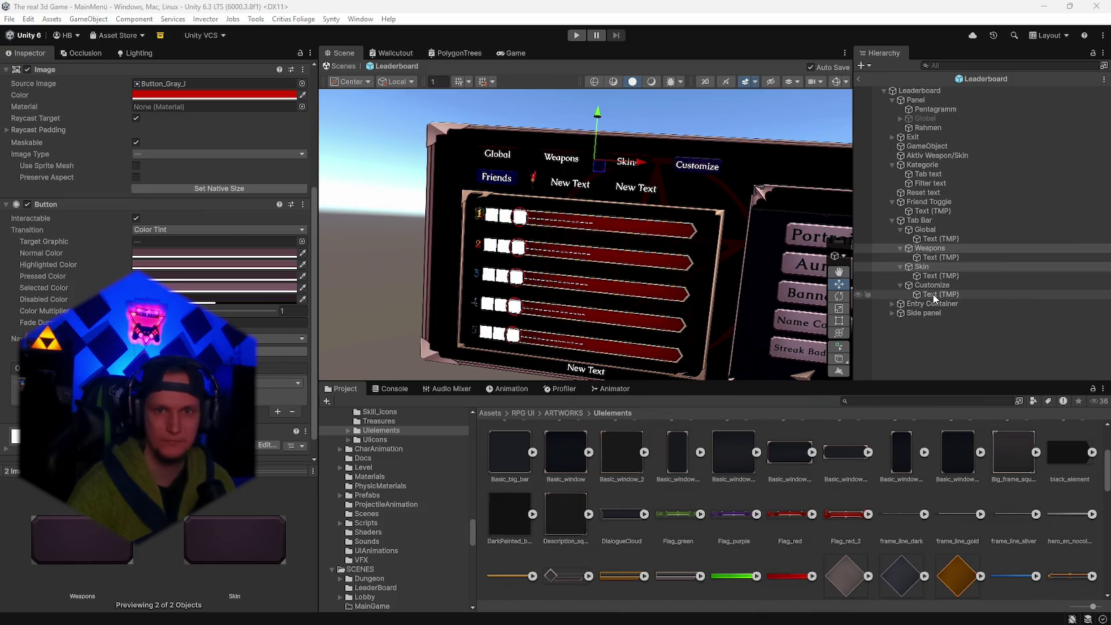
- Multi-select the tab labels and set their text colour to pale pink E8D9E1
ctrl+click(940, 276)
ctrl+click(940, 257)
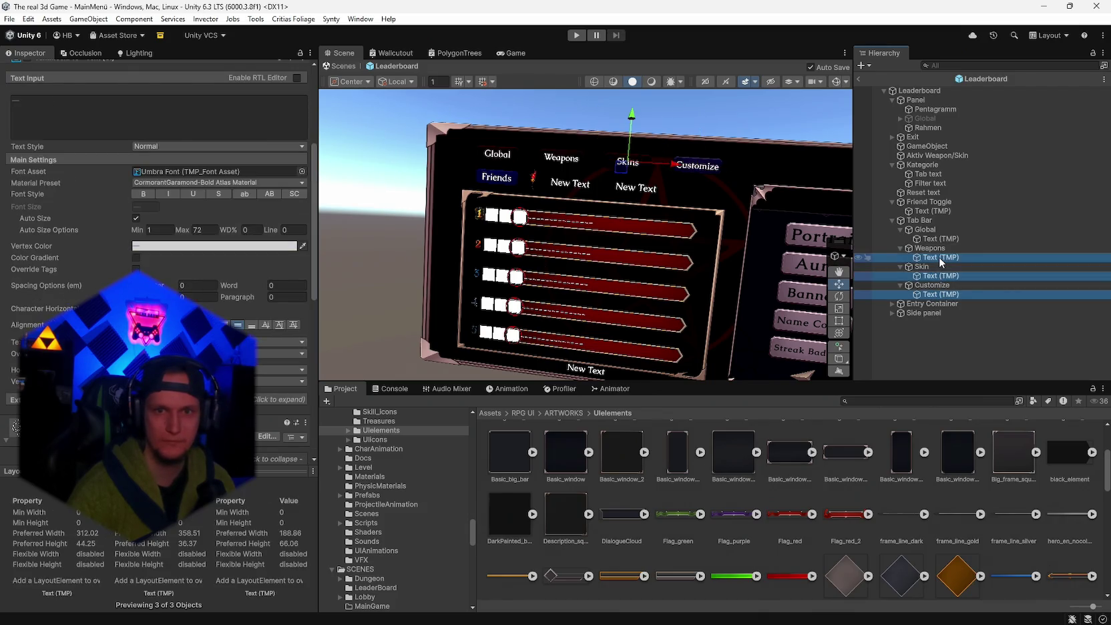
ctrl+click(940, 295)
ctrl+click(941, 238)
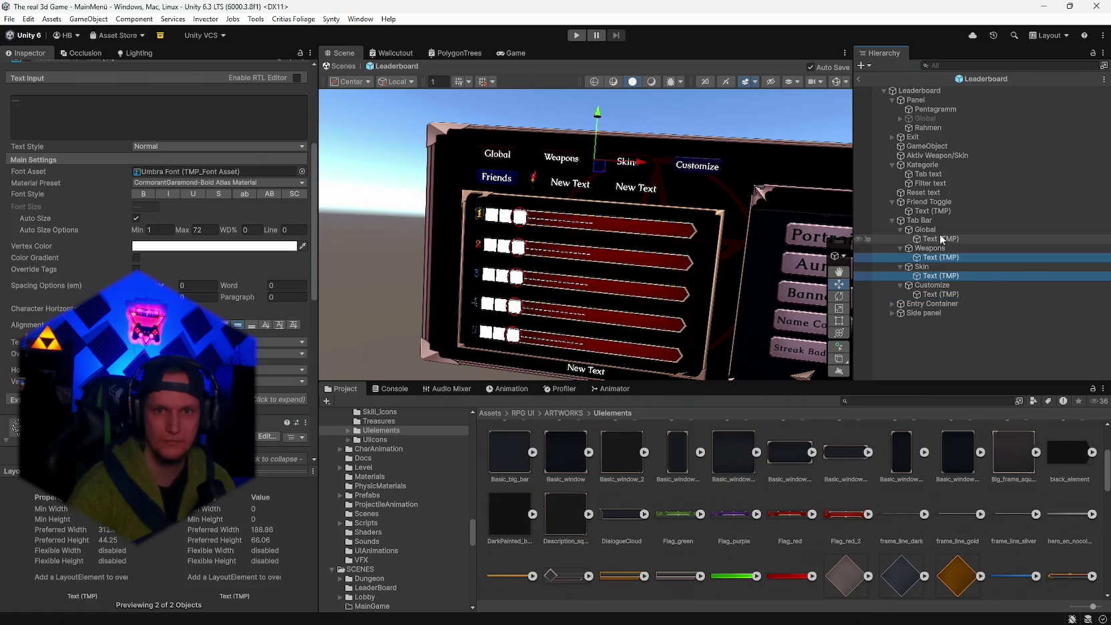
click(161, 246)
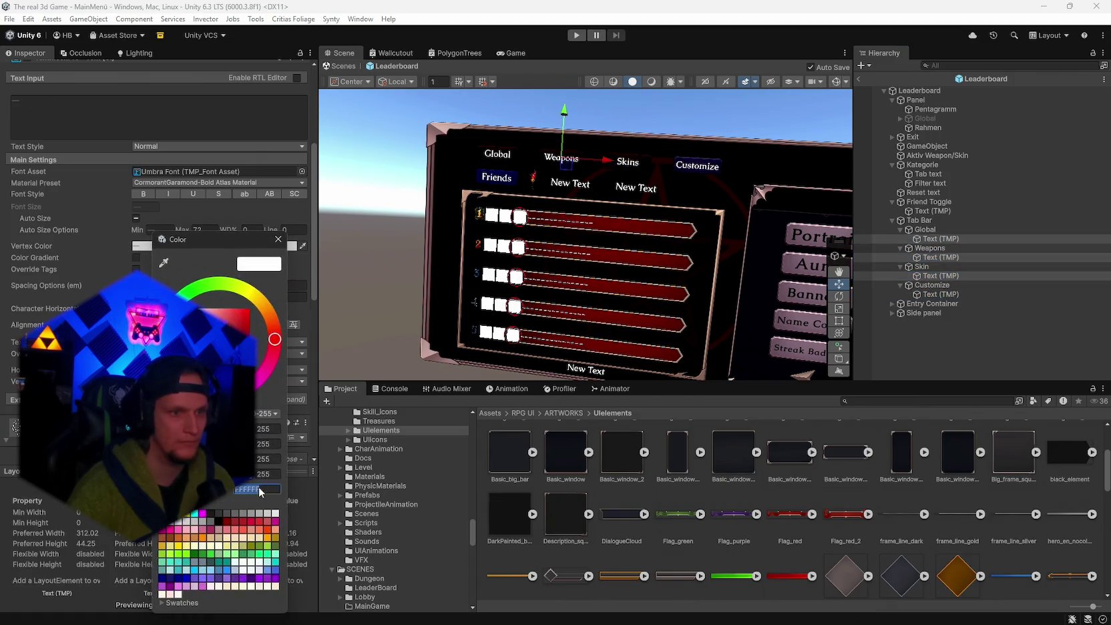
text(#E8D9E1)
click(279, 239)
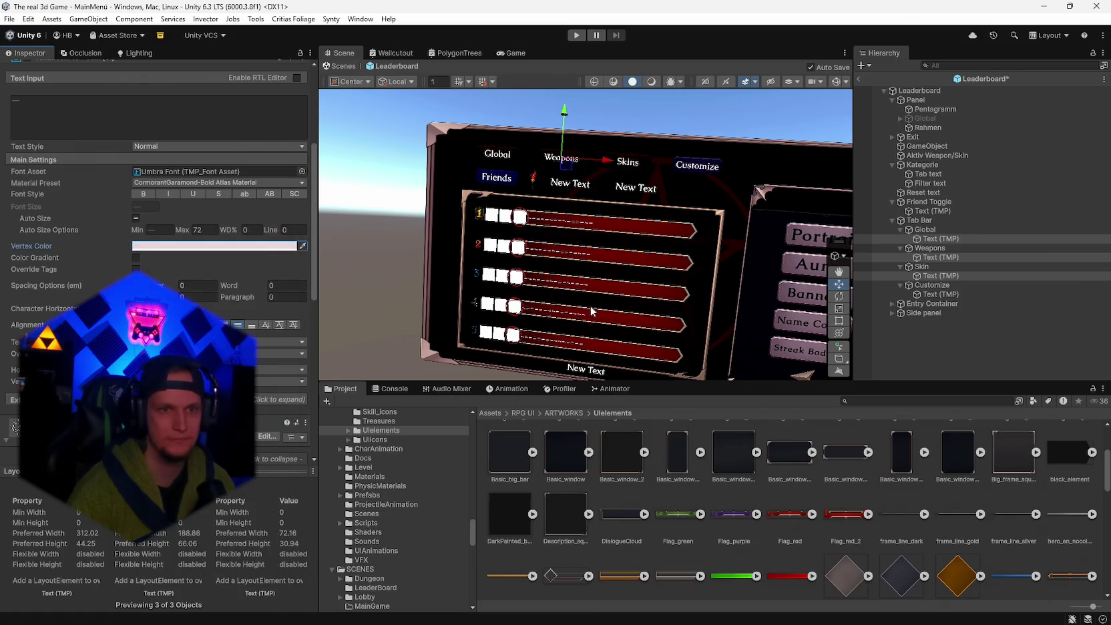
- Set the Tab text label's colour to pale pink E9D6E1
scroll(590, 302, down, 2)
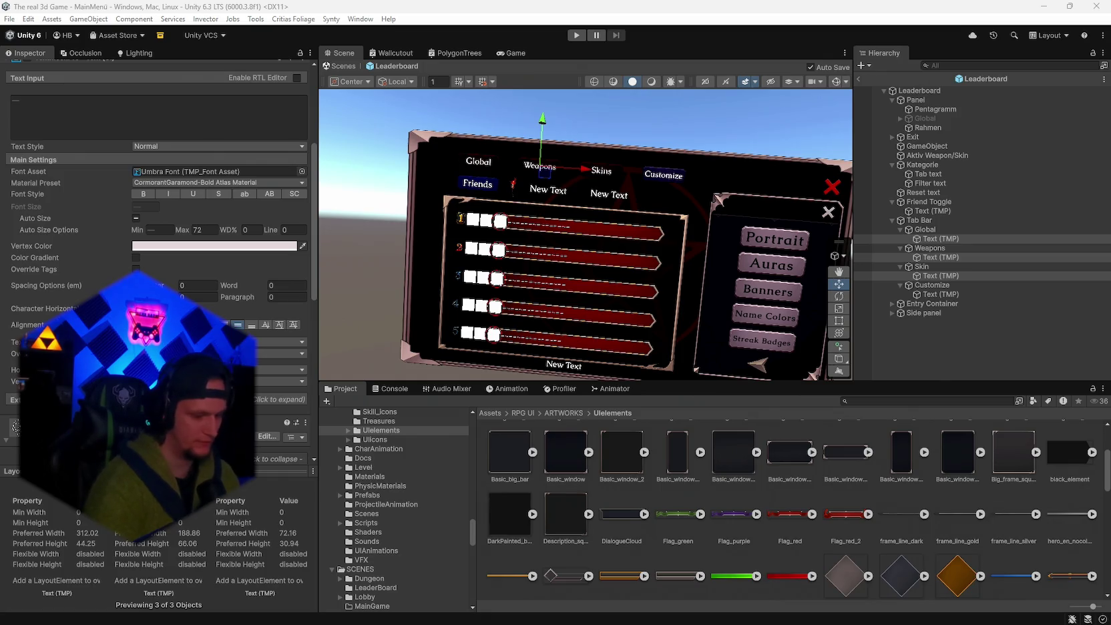
drag(665, 194, 689, 189)
scroll(689, 190, up, 6)
scroll(703, 184, up, 3)
click(935, 174)
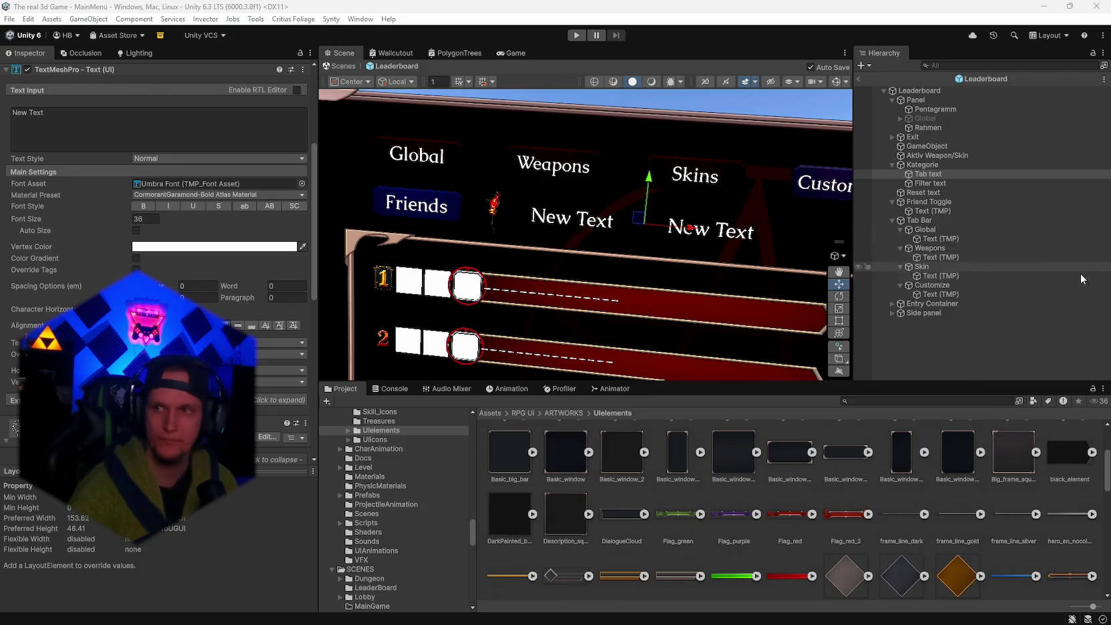
click(214, 247)
click(267, 487)
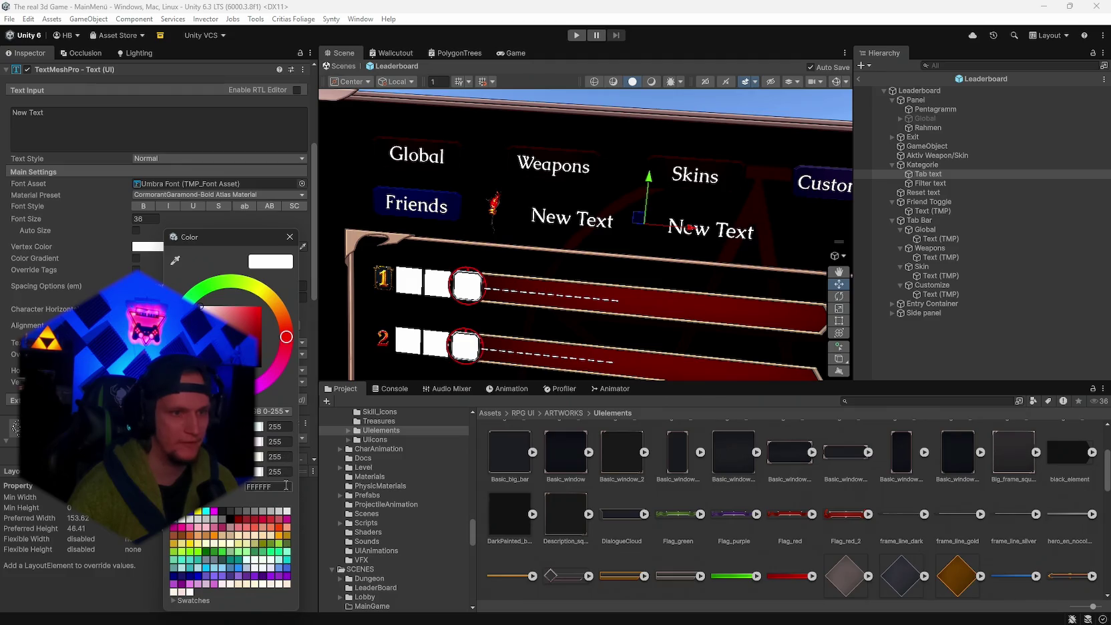
text(E9D6E1)
click(290, 236)
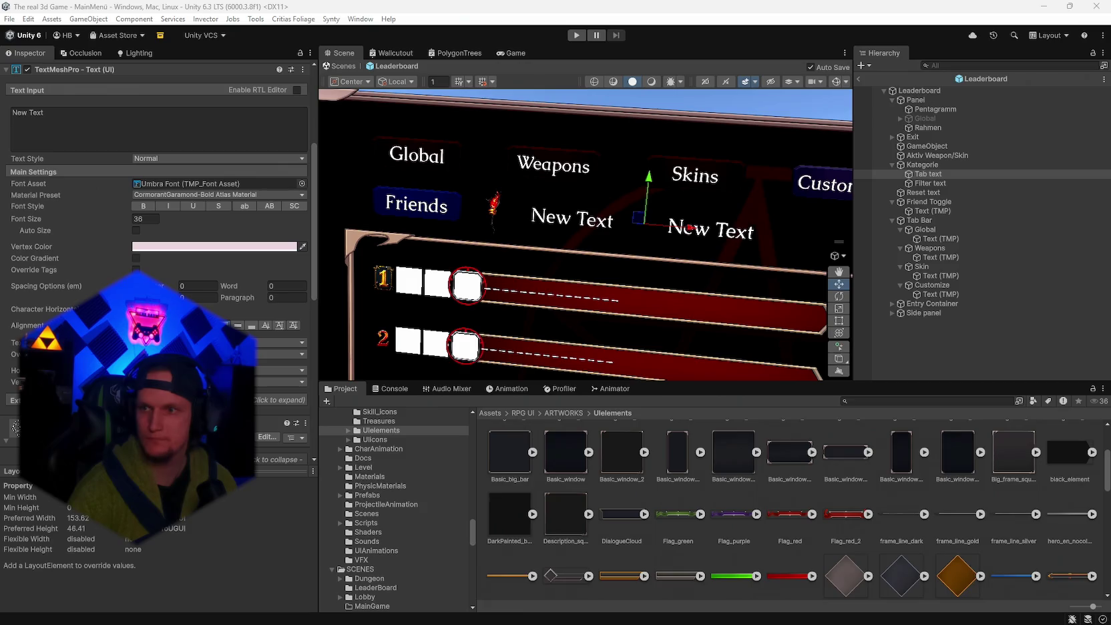
- Apply the same pink tint to the Filter text label
click(932, 184)
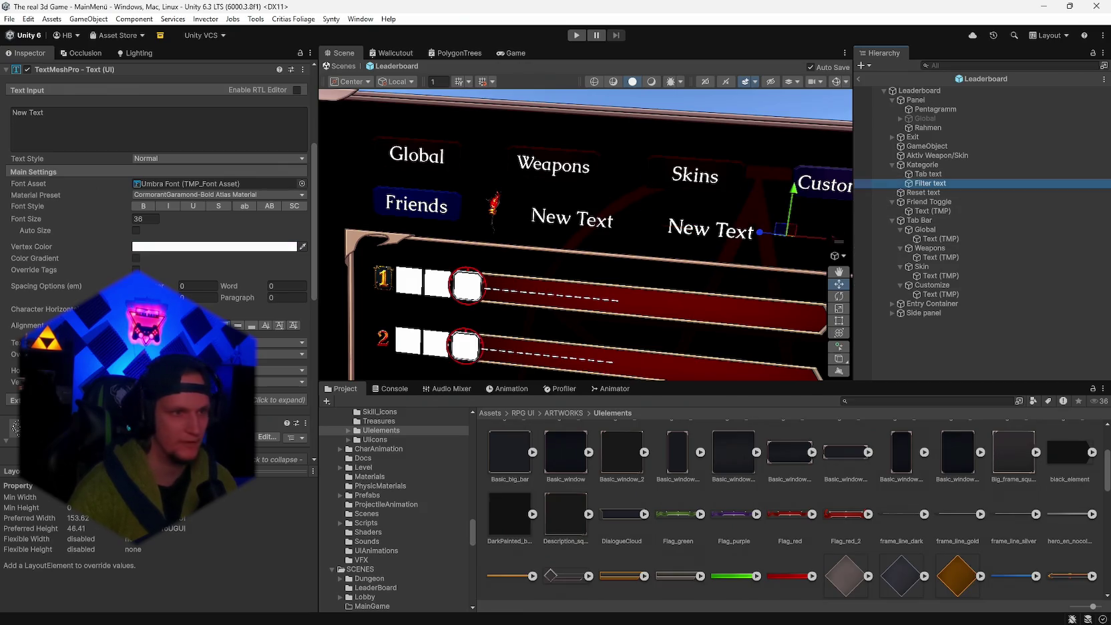
click(159, 247)
text(#BFA9B6)
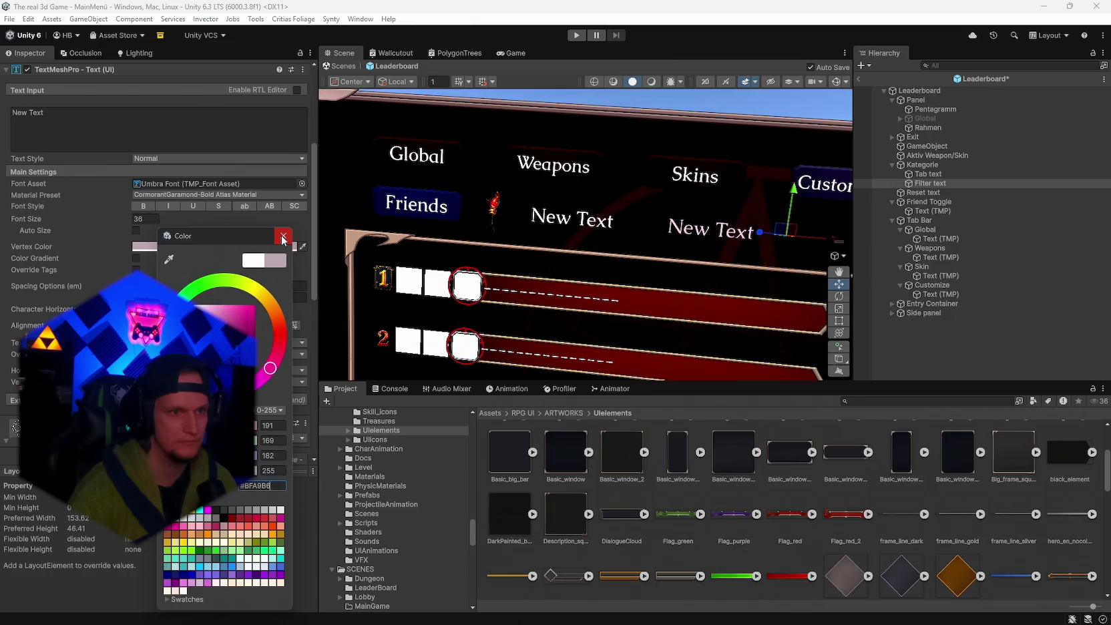
click(283, 236)
mouse_move(617, 301)
mouse_down()
mouse_move(628, 305)
mouse_move(598, 294)
mouse_up()
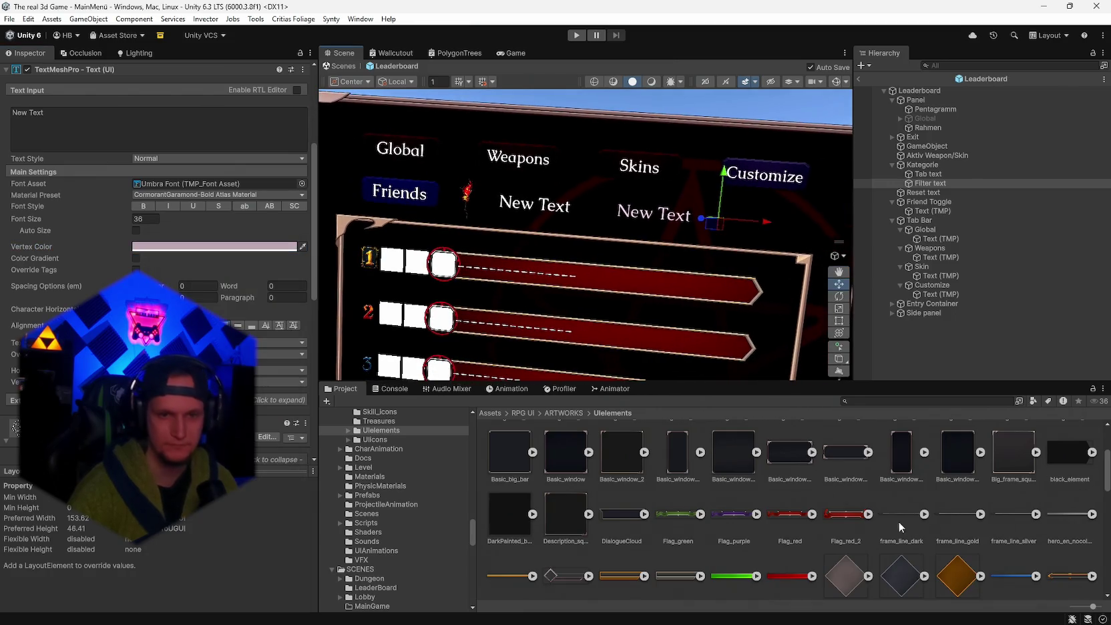
- Preview the Skill_bar_1, text_frame_black, Skill_bar_2 and quest_flag_gray sprites
scroll(802, 498, down, 5)
scroll(803, 498, down, 5)
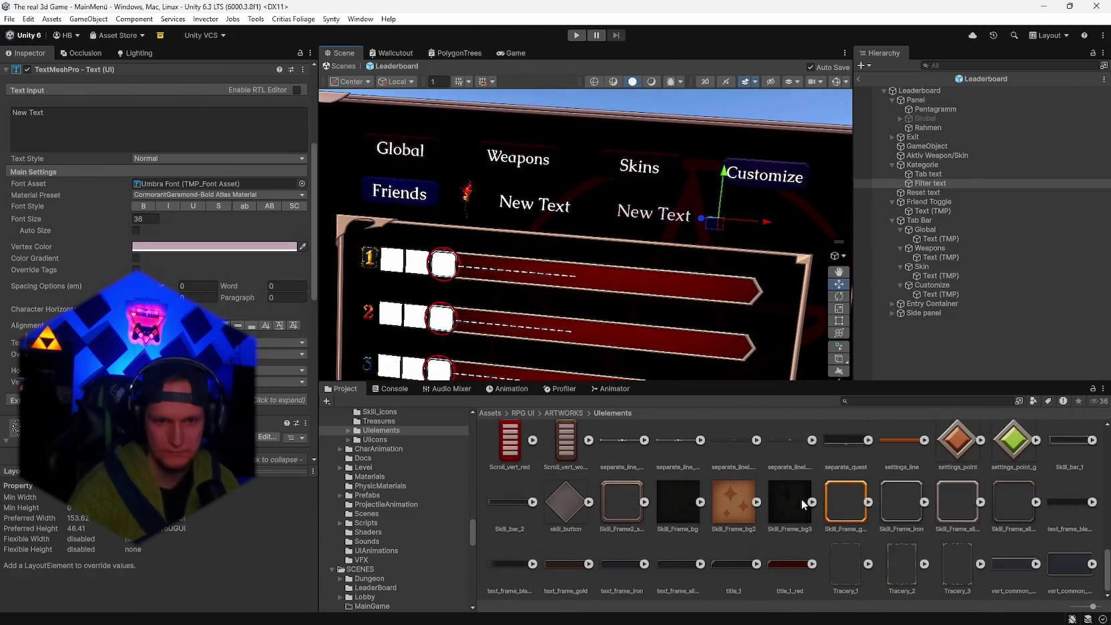
scroll(836, 533, up, 2)
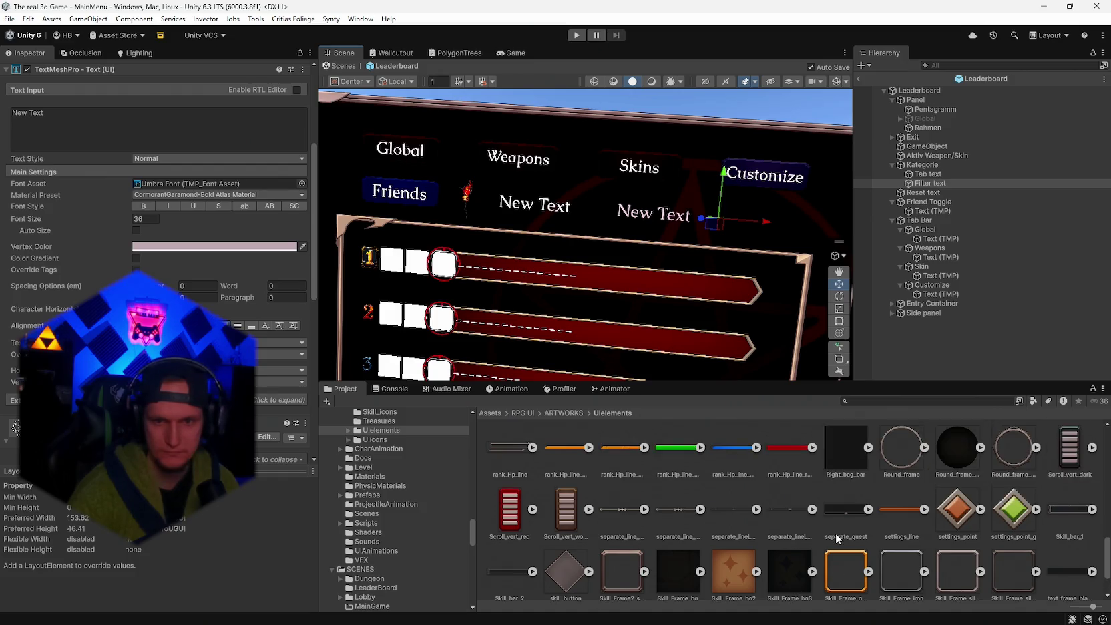
click(1050, 553)
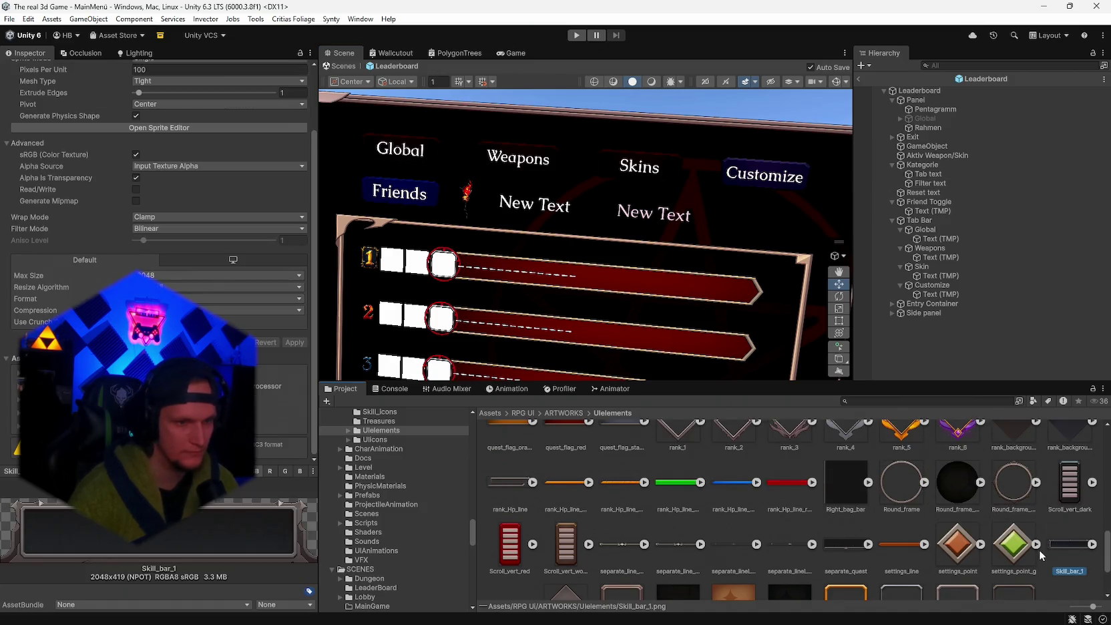
scroll(1049, 572, down, 1)
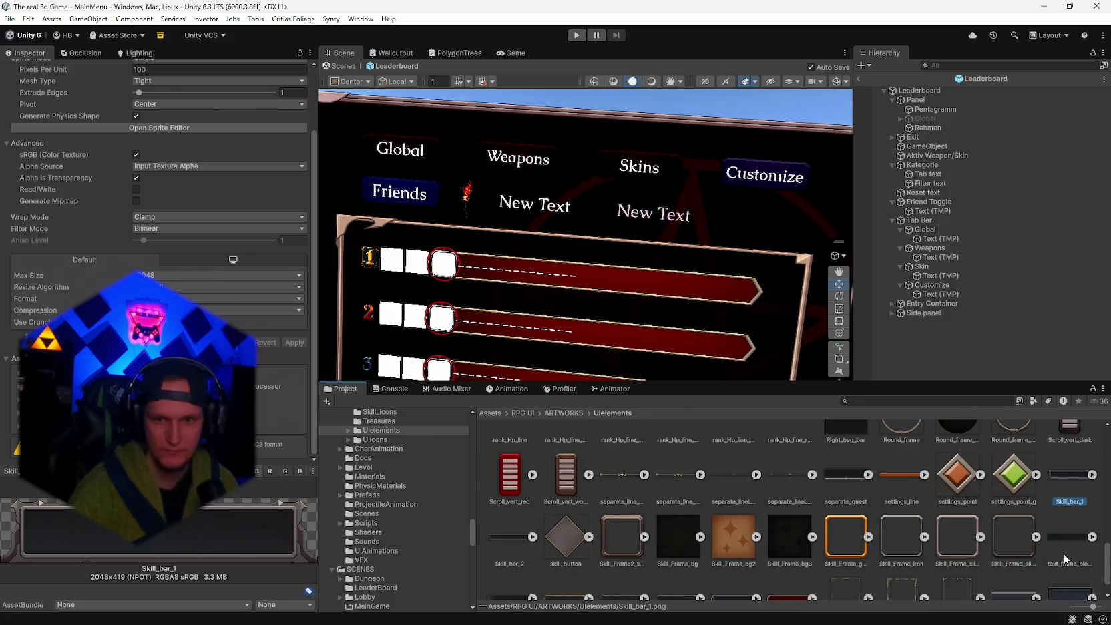
click(1059, 545)
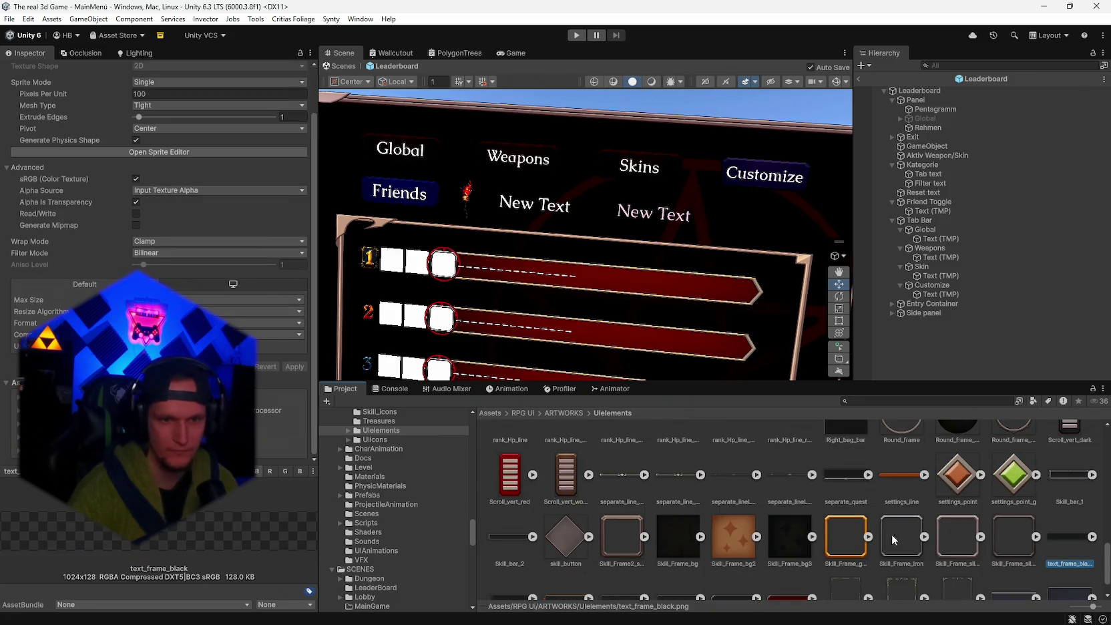
click(504, 530)
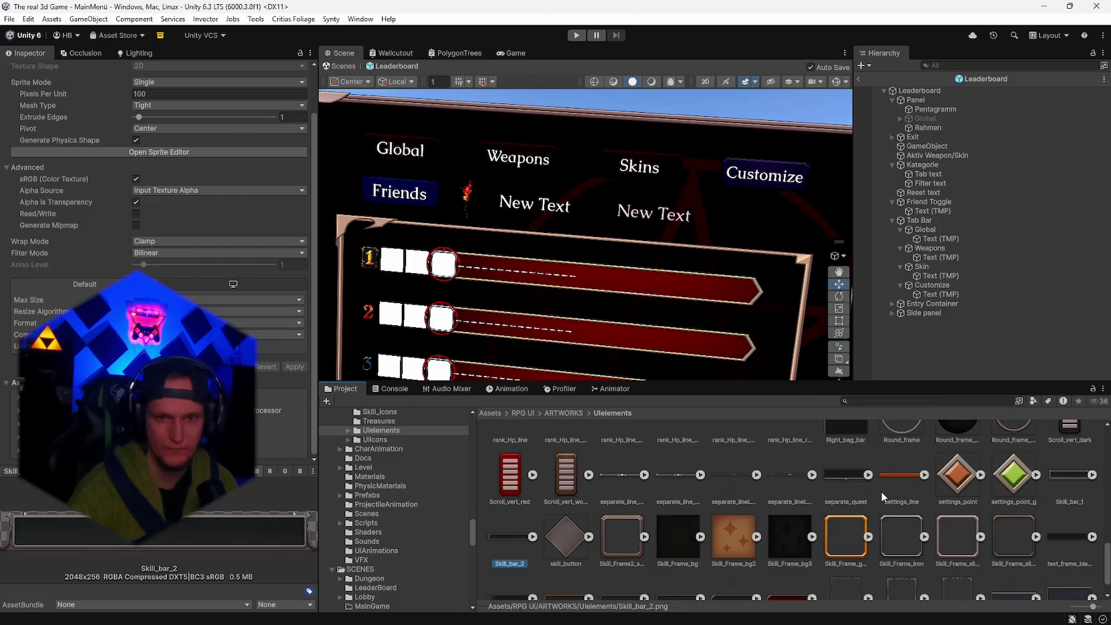
scroll(881, 492, up, 2)
scroll(938, 538, up, 1)
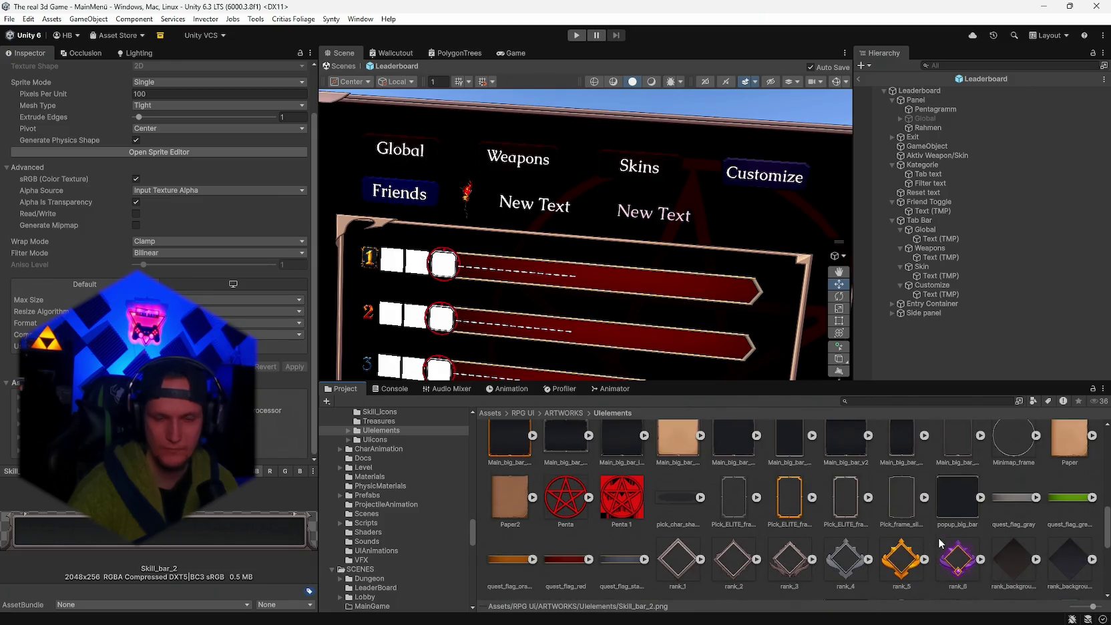
click(1012, 500)
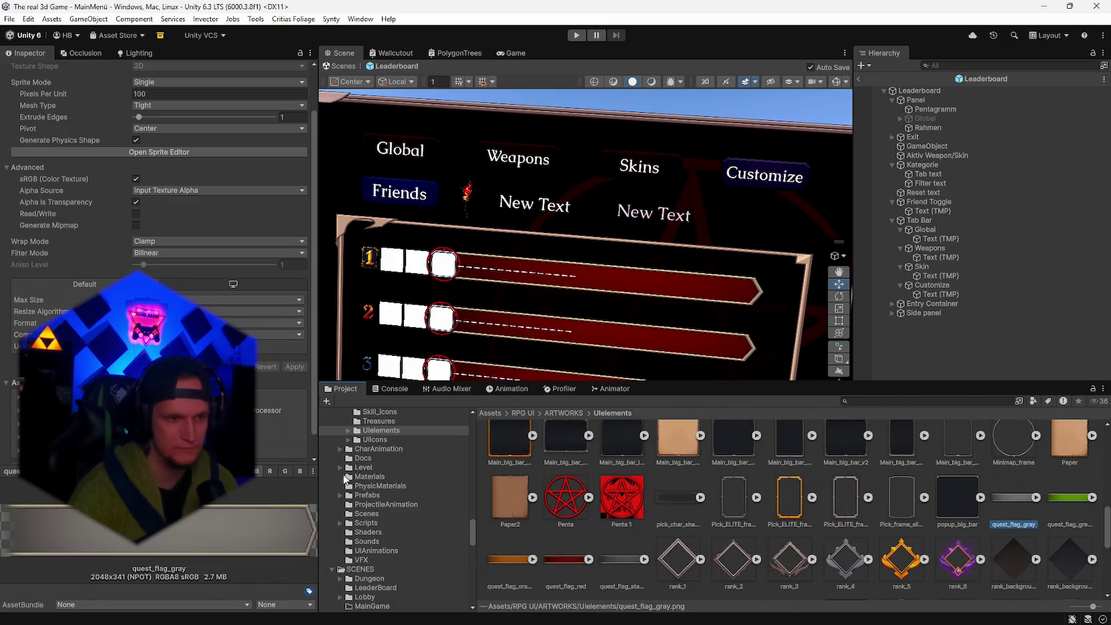
- Preview the rank_Hp_line and title_1 sprites
scroll(874, 529, up, 3)
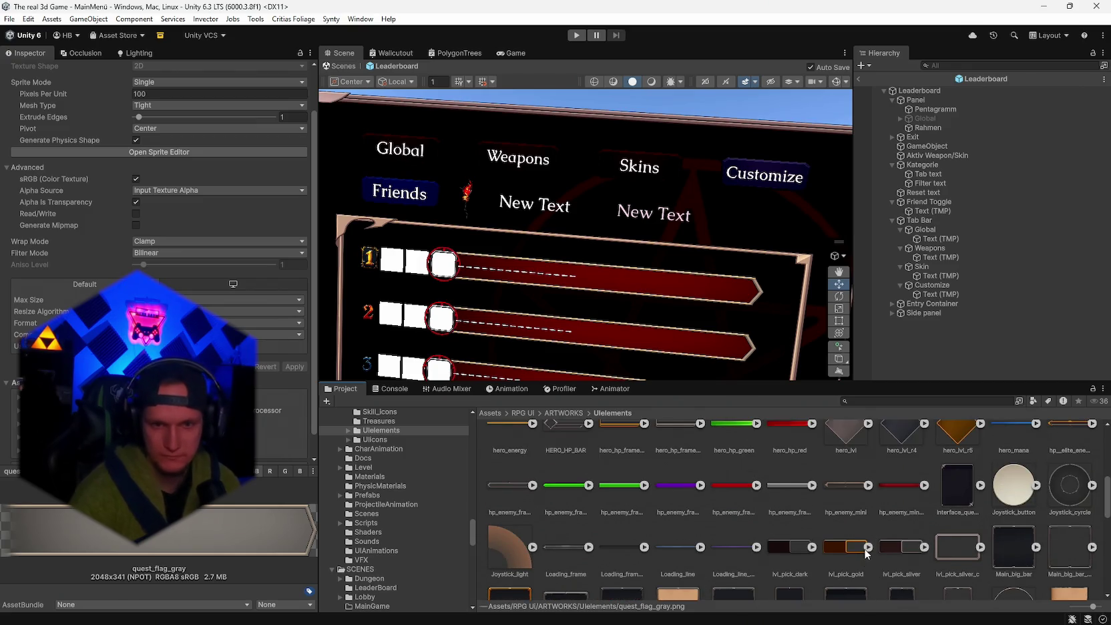
scroll(864, 548, down, 5)
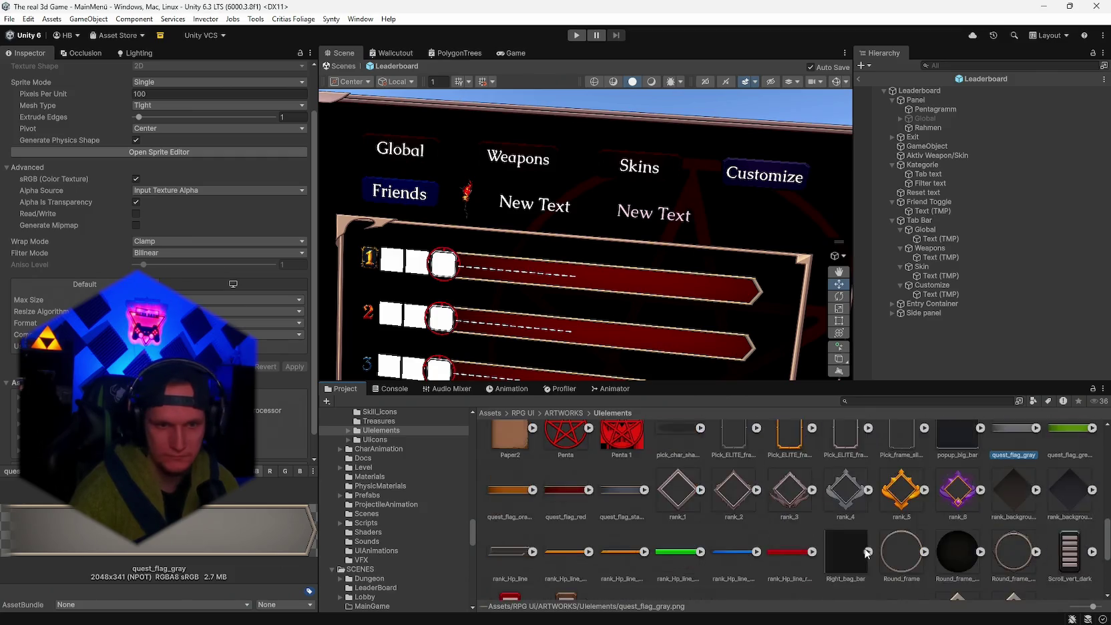
click(514, 466)
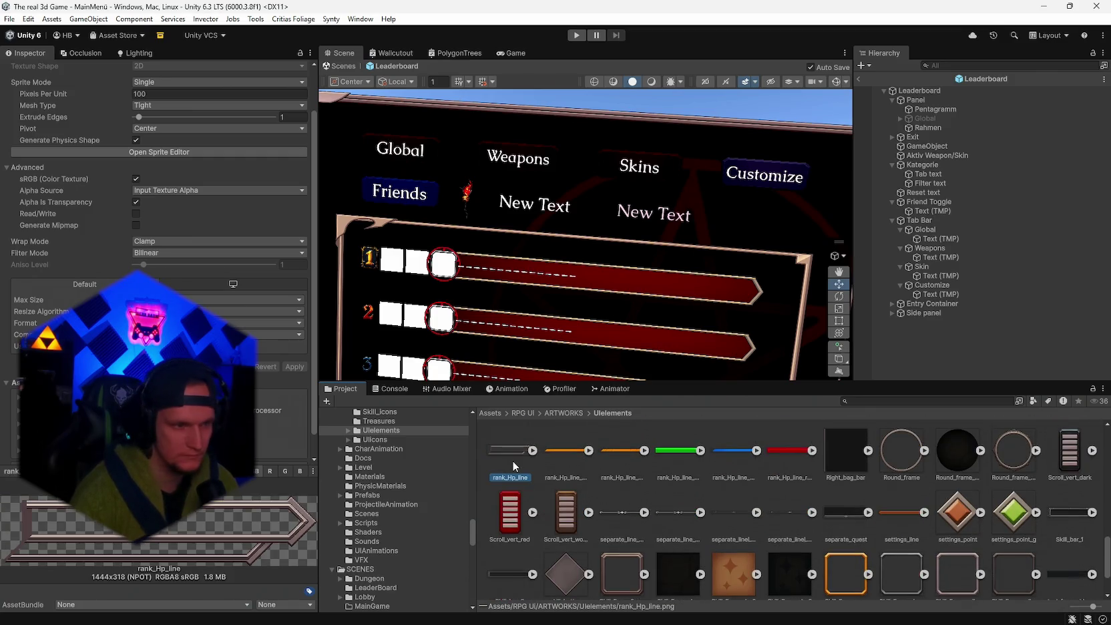
scroll(605, 481, down, 2)
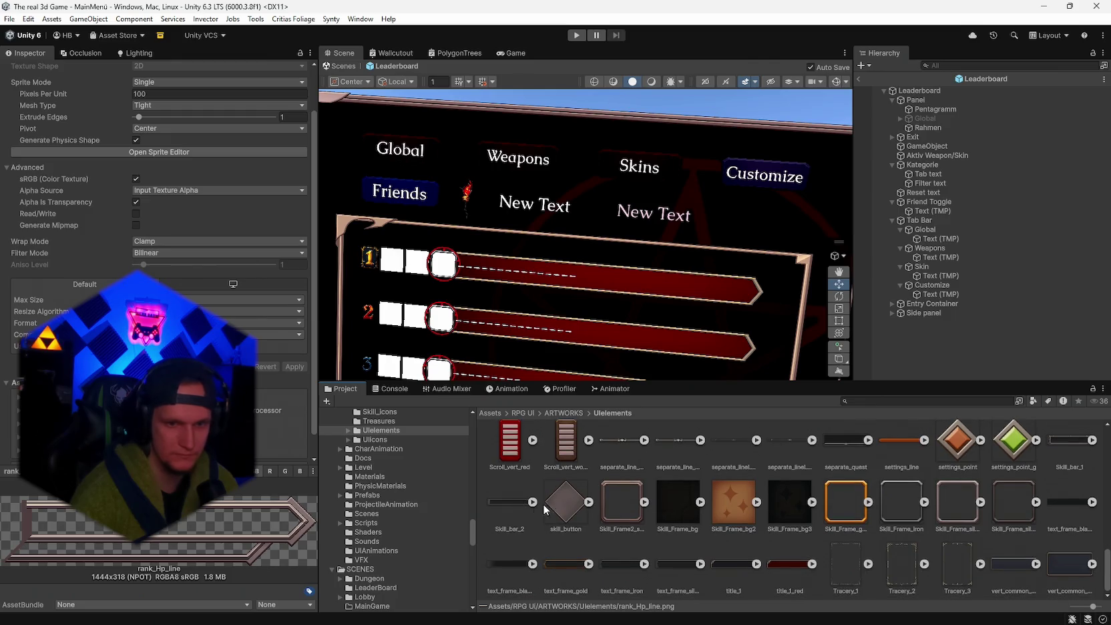
click(732, 565)
- Compare the silver, iron, gold and black2 text frames, settling on text_frame_silver
click(671, 566)
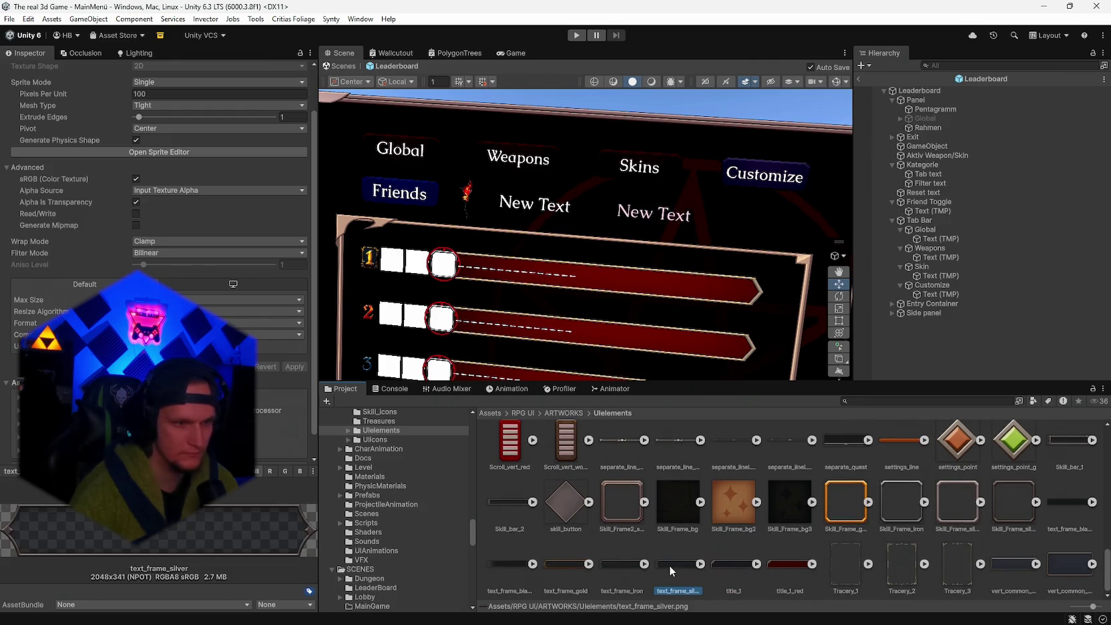
click(621, 569)
click(566, 566)
click(499, 561)
click(715, 571)
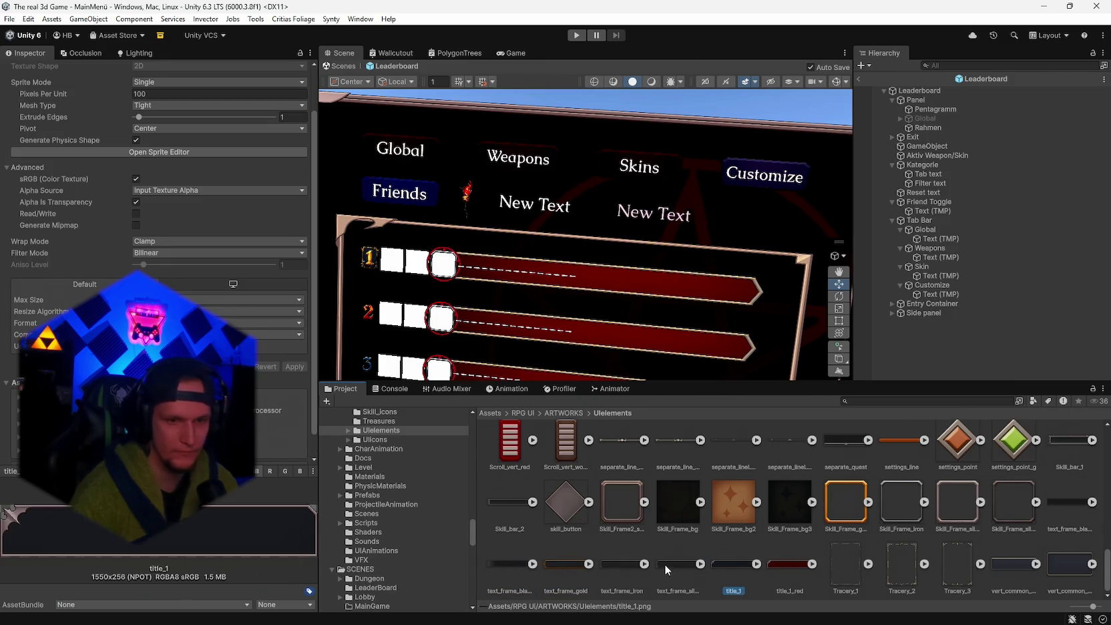
click(664, 565)
click(625, 561)
click(680, 565)
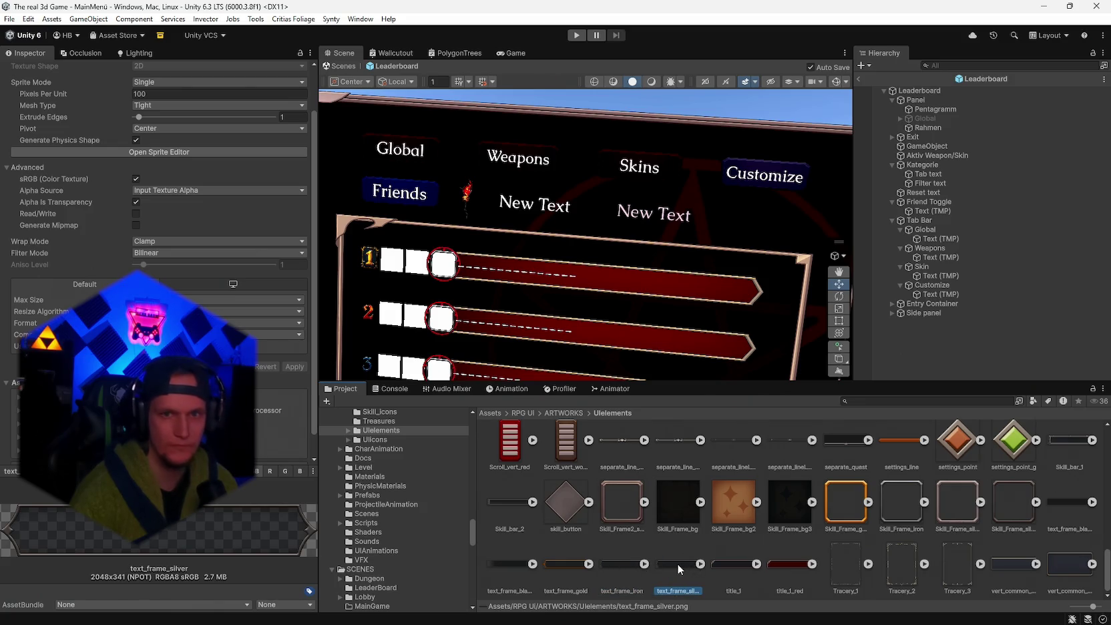
click(920, 167)
- Add a new UI Image as a child of the Tab text label
right_click(920, 167)
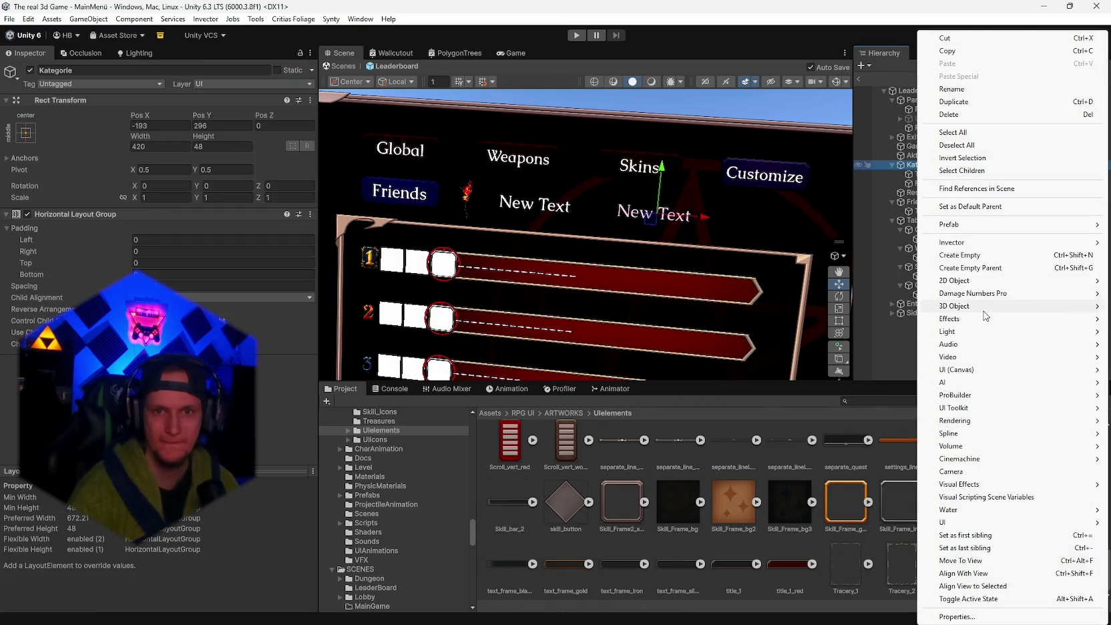
click(920, 174)
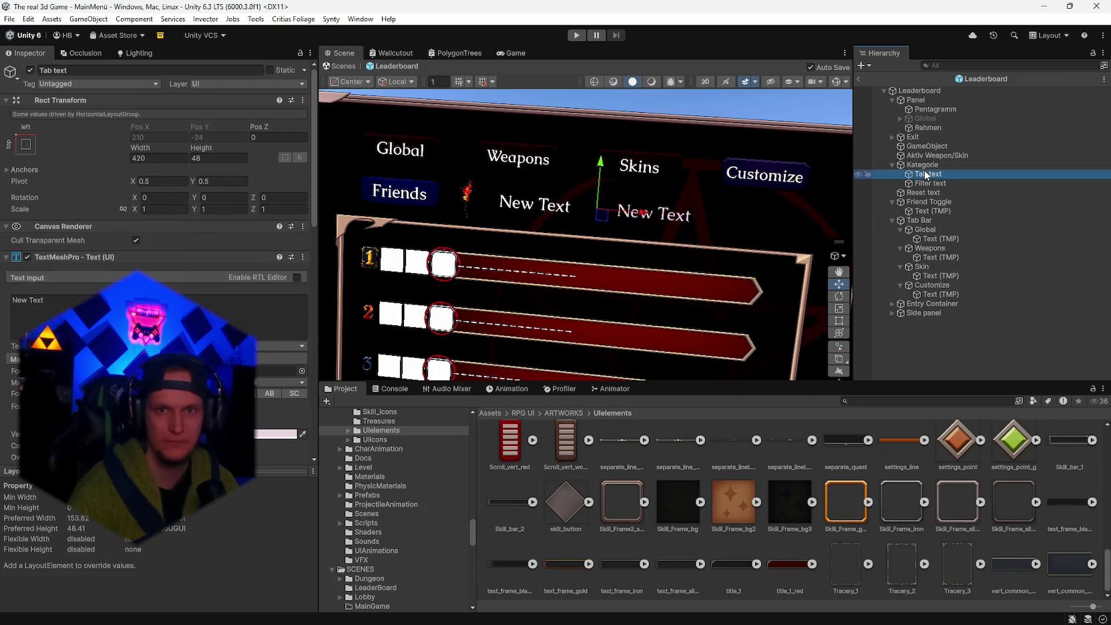
right_click(926, 174)
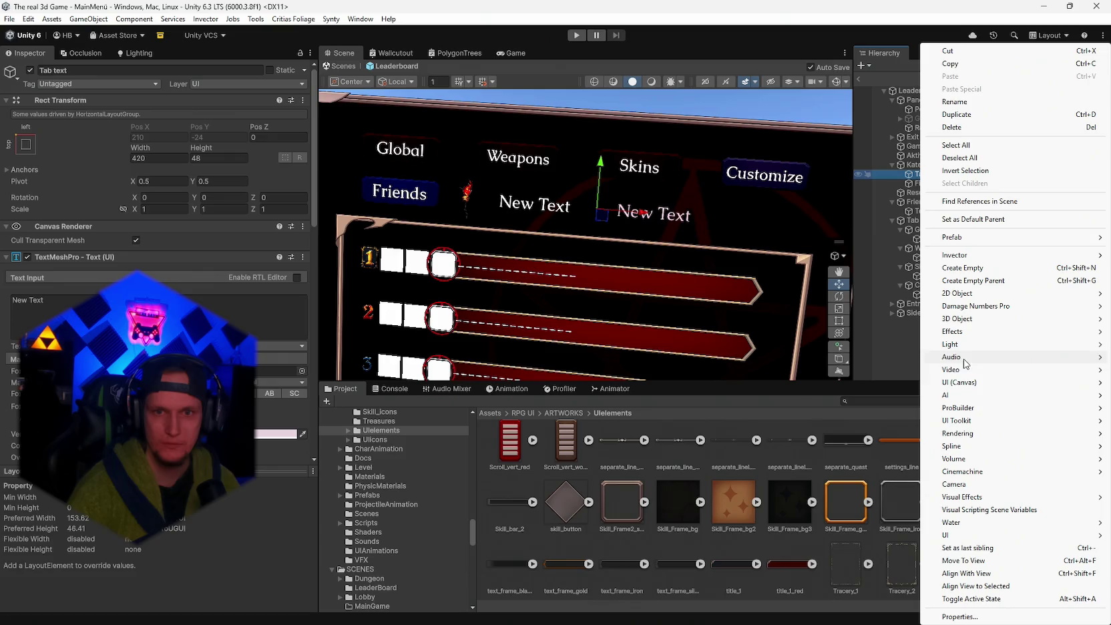
mouse_move(955, 383)
click(870, 385)
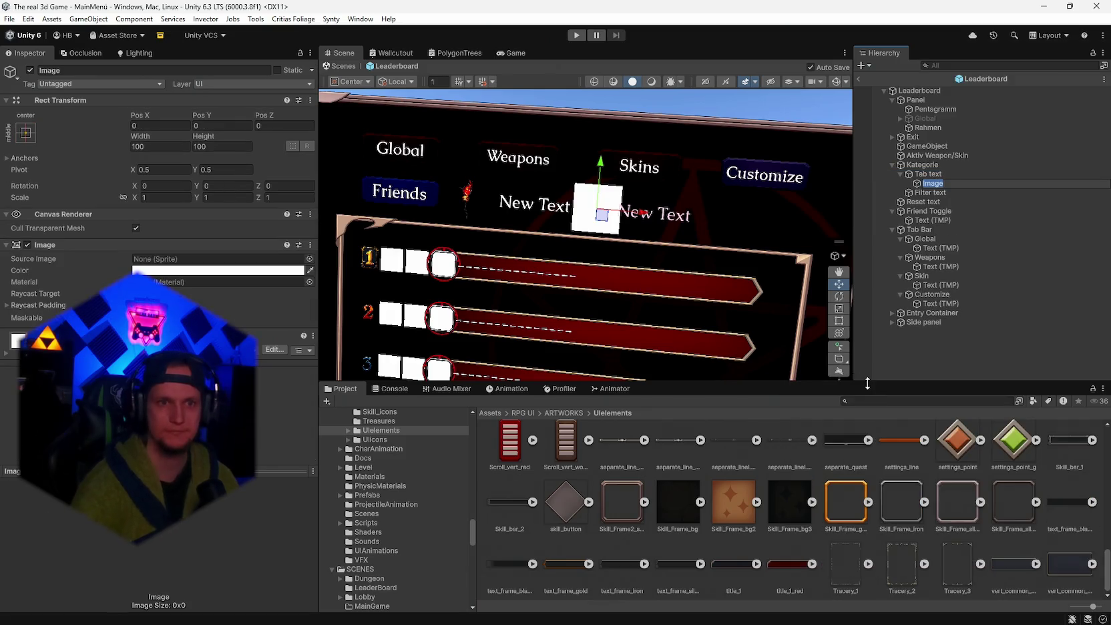
key(Return)
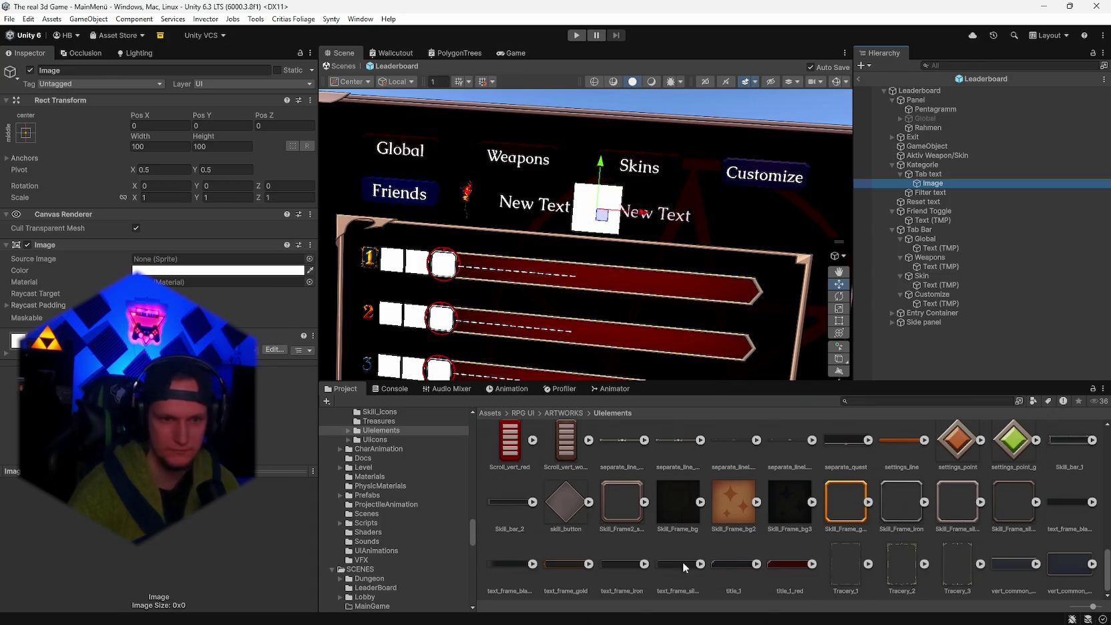
- Give the Image the text_frame_silver sprite, shift it right, and resize to about 168×58.7
mouse_move(679, 572)
mouse_down()
mouse_move(267, 281)
mouse_move(200, 259)
mouse_up()
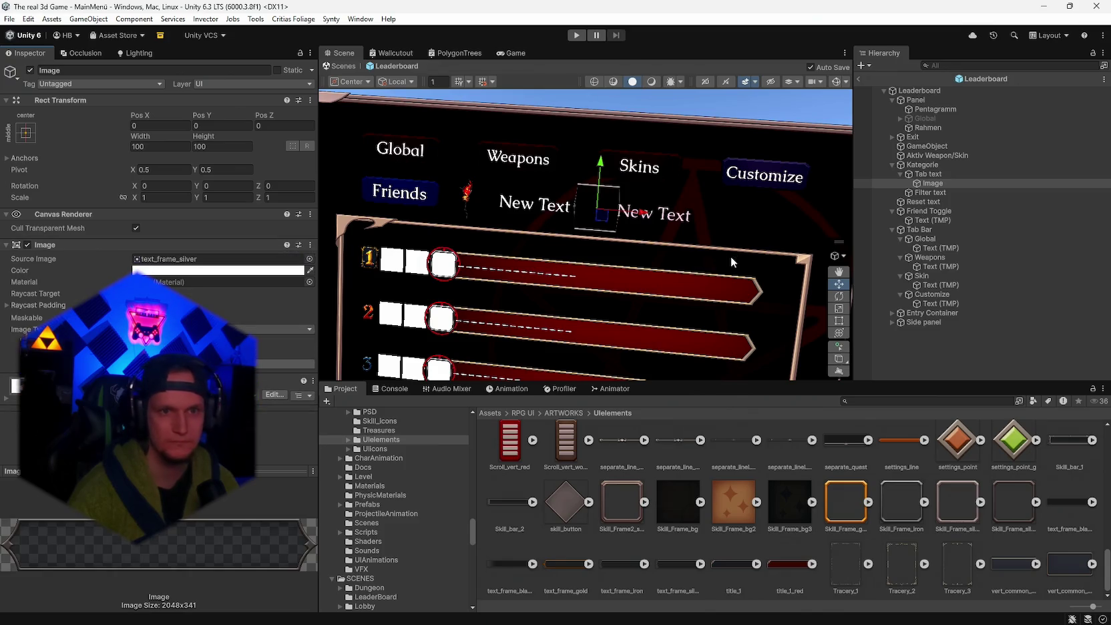
drag(644, 216, 701, 216)
mouse_move(204, 136)
mouse_down()
mouse_move(142, 152)
mouse_move(171, 140)
mouse_move(321, 157)
mouse_up()
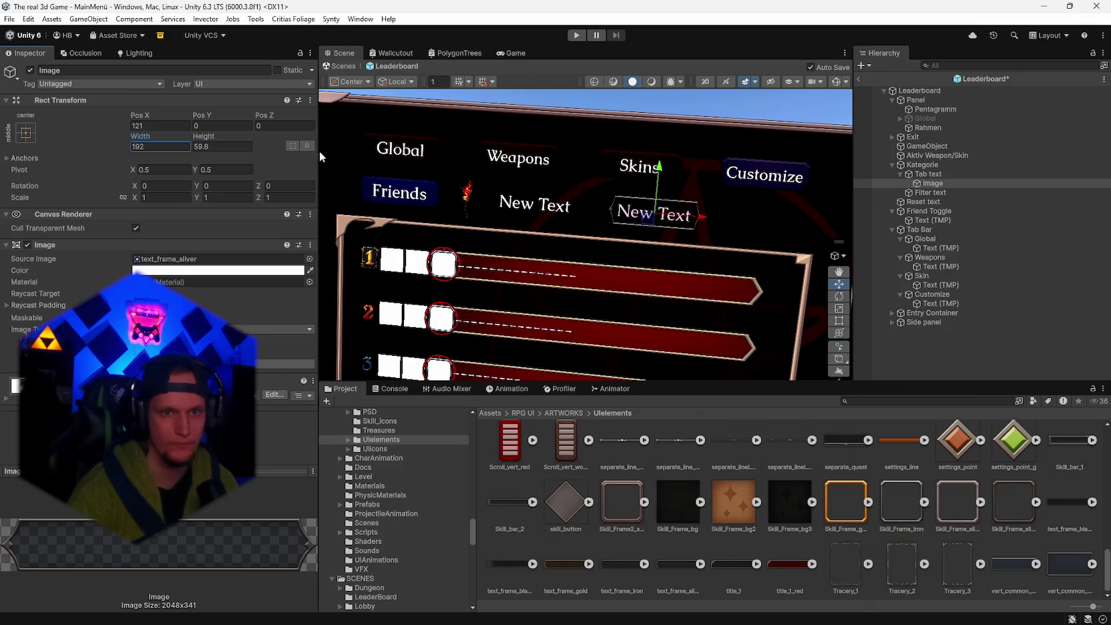
drag(211, 139, 210, 143)
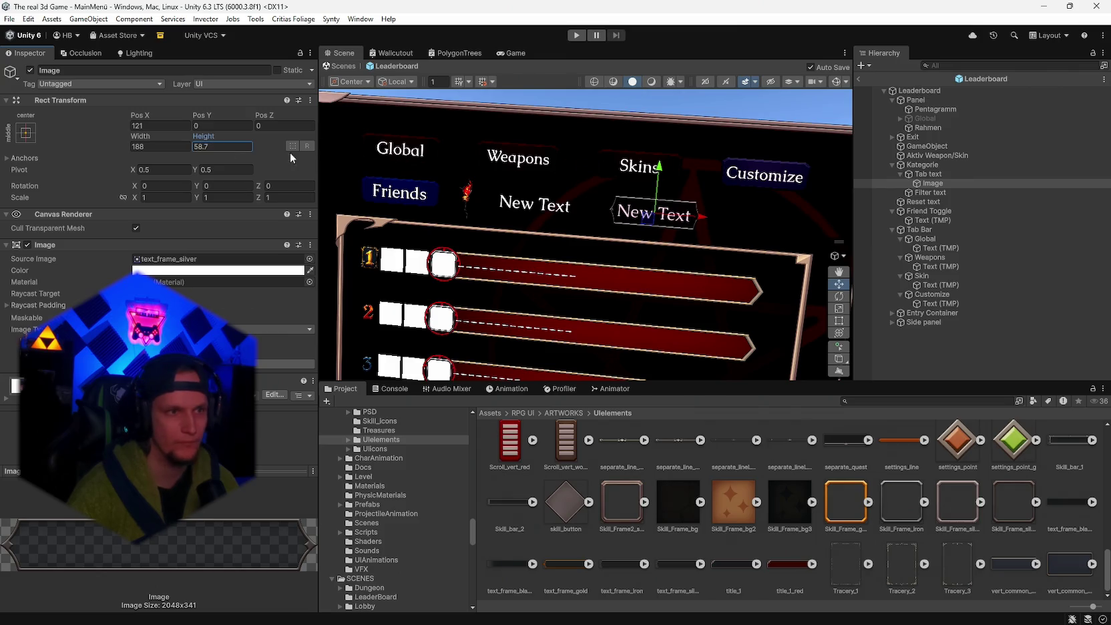
- Place a copy of the silver frame under Filter text
drag(659, 179, 655, 261)
scroll(655, 261, up, 8)
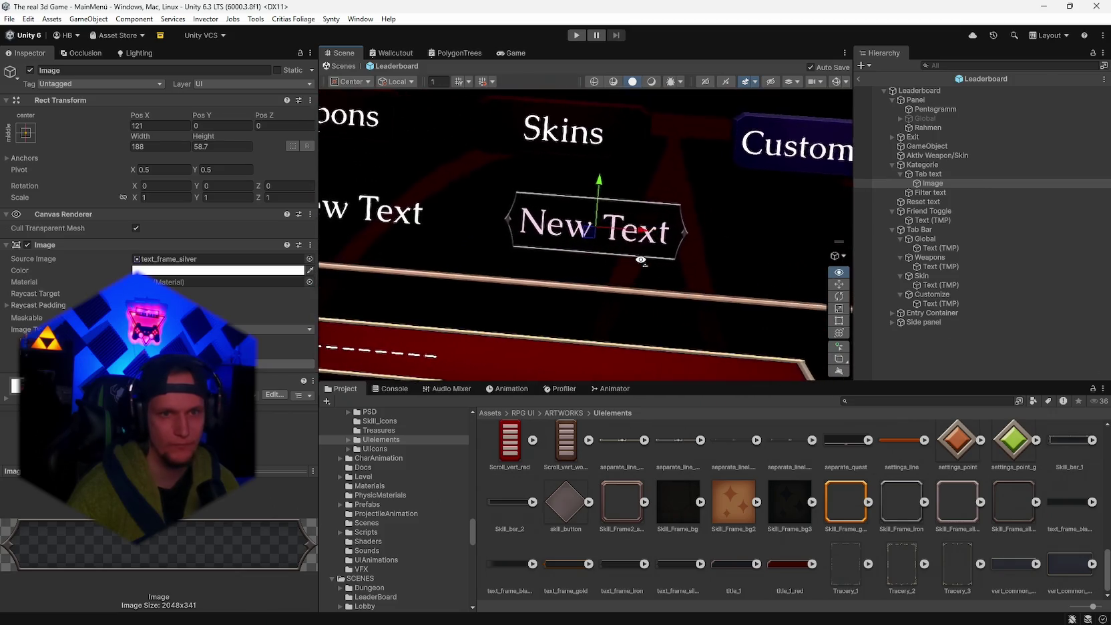
scroll(642, 260, down, 10)
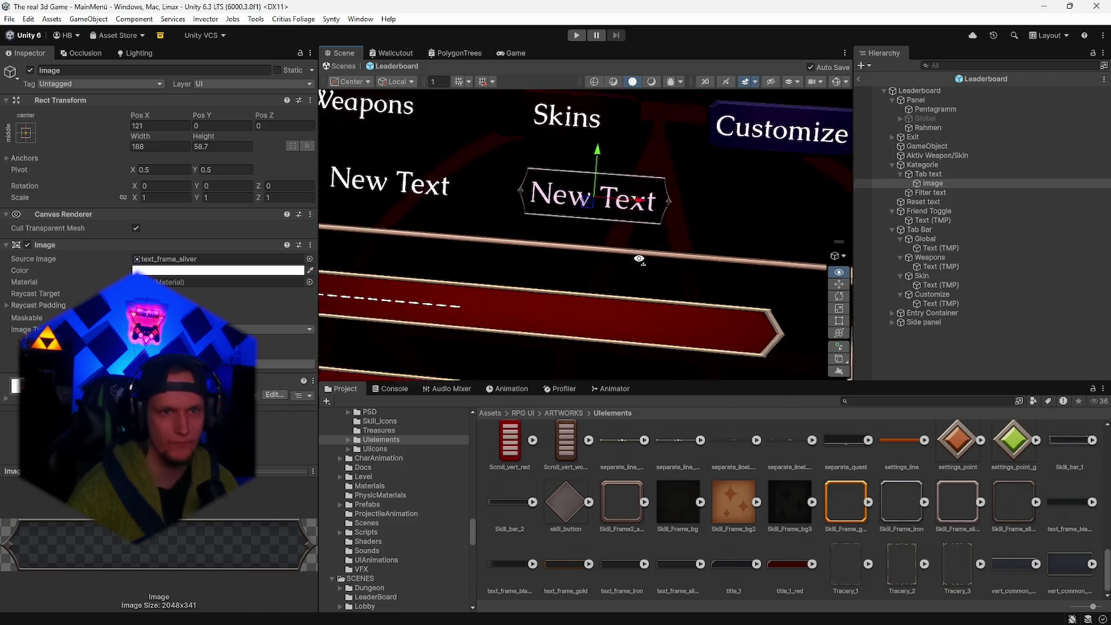
scroll(636, 260, down, 3)
mouse_move(638, 262)
mouse_down()
mouse_move(733, 301)
mouse_move(641, 274)
mouse_move(590, 298)
mouse_move(790, 245)
mouse_up()
scroll(618, 267, up, 3)
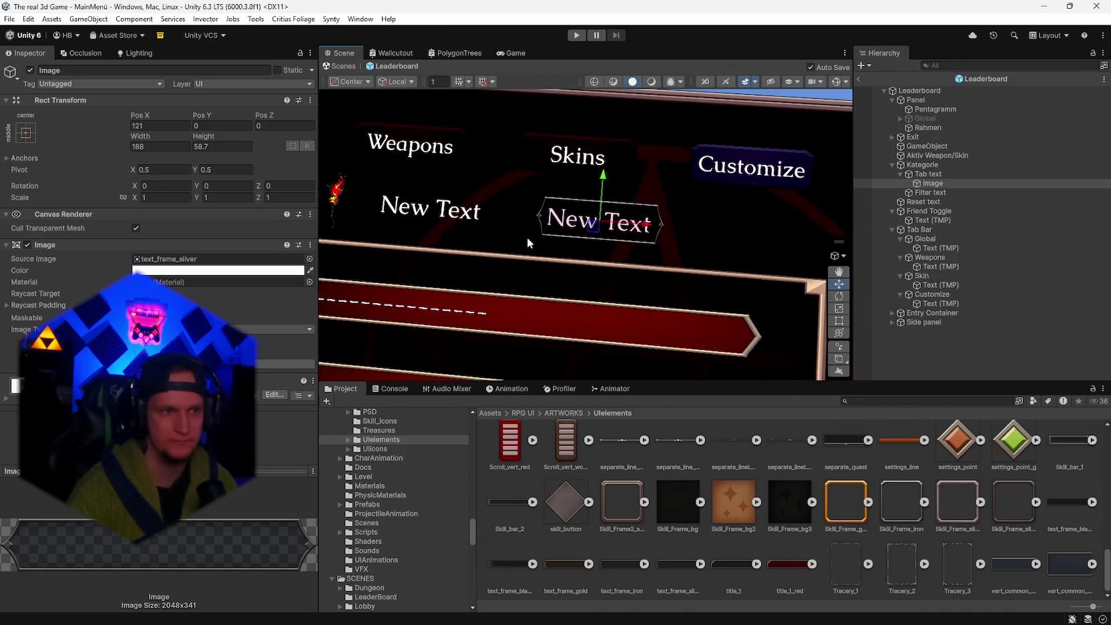
mouse_move(938, 190)
mouse_down()
mouse_move(949, 212)
mouse_move(931, 193)
mouse_up()
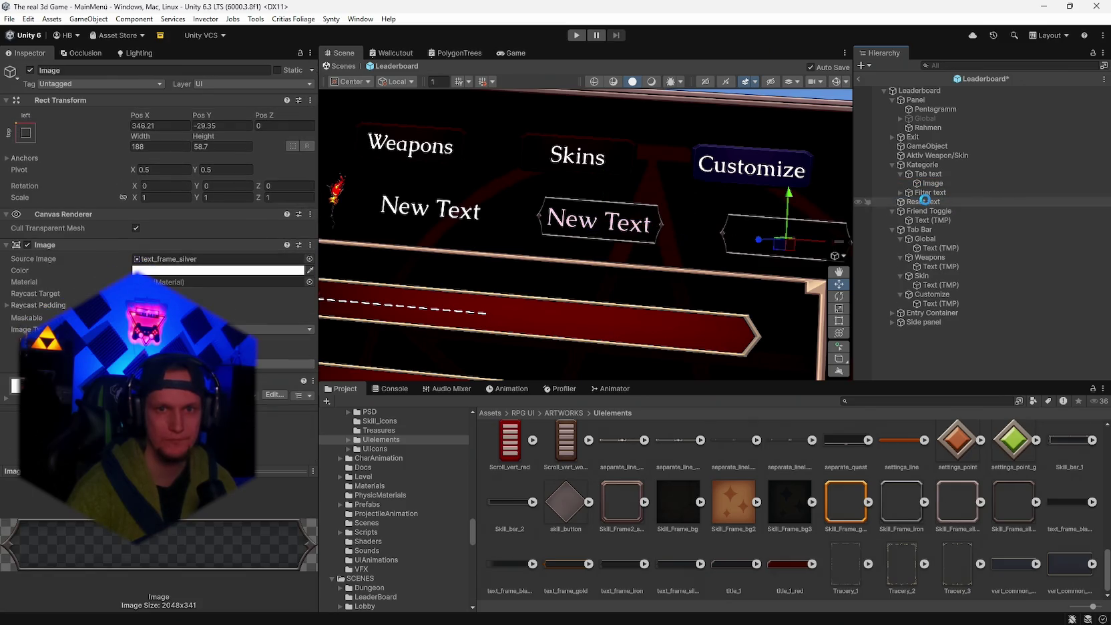
- Set the frame copy's Pos X and Pos Y to 0 with the middle-center anchor
click(161, 126)
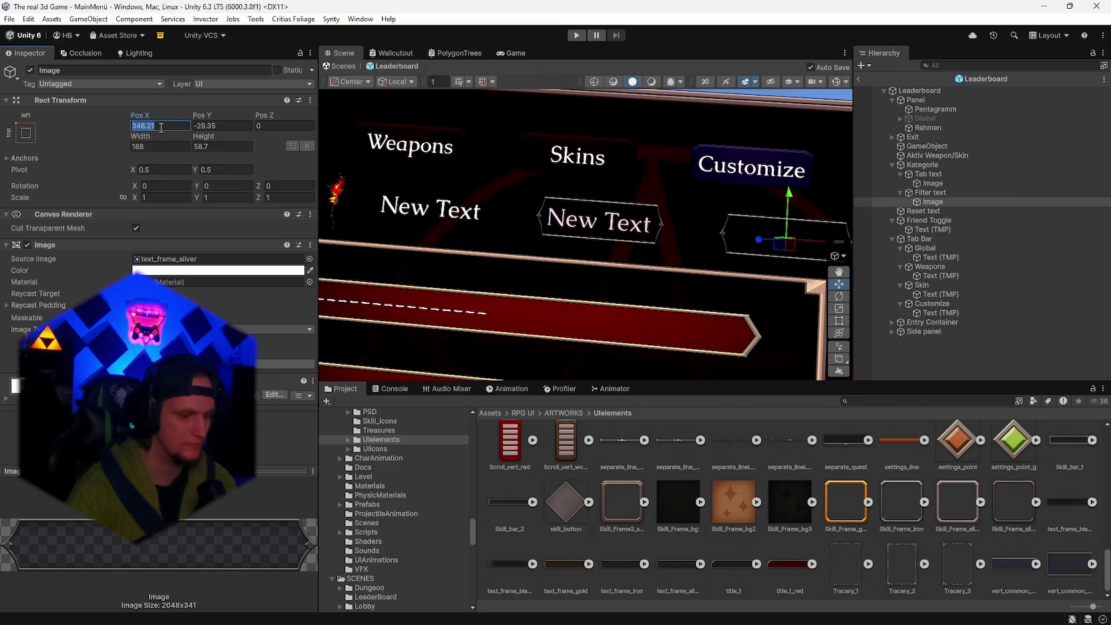
text(0)
key(Tab)
text(0)
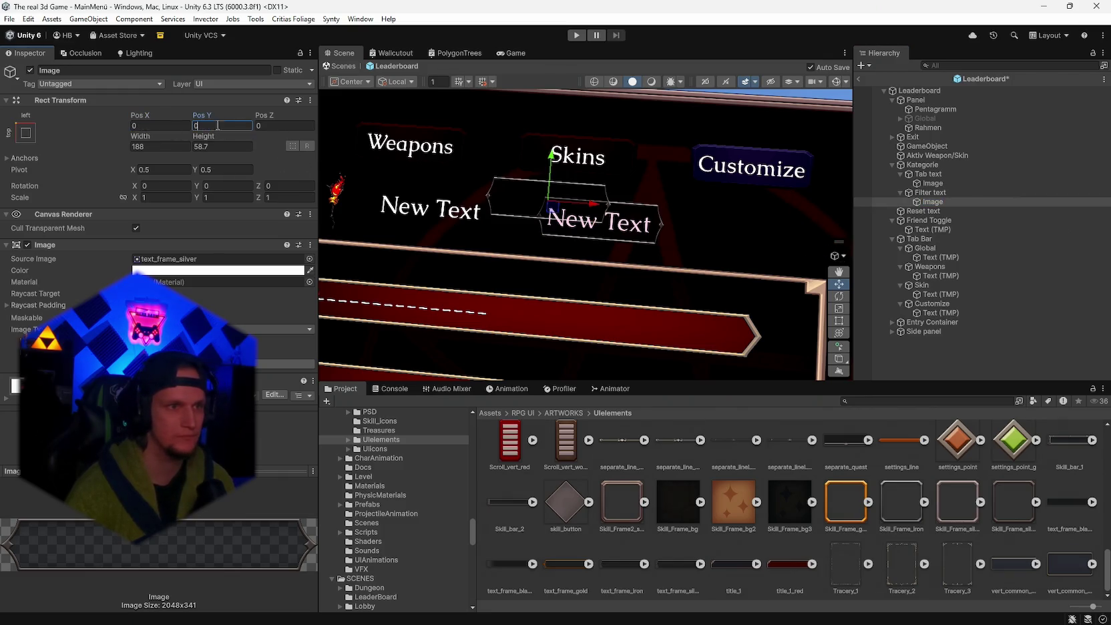
click(25, 132)
click(100, 240)
click(158, 130)
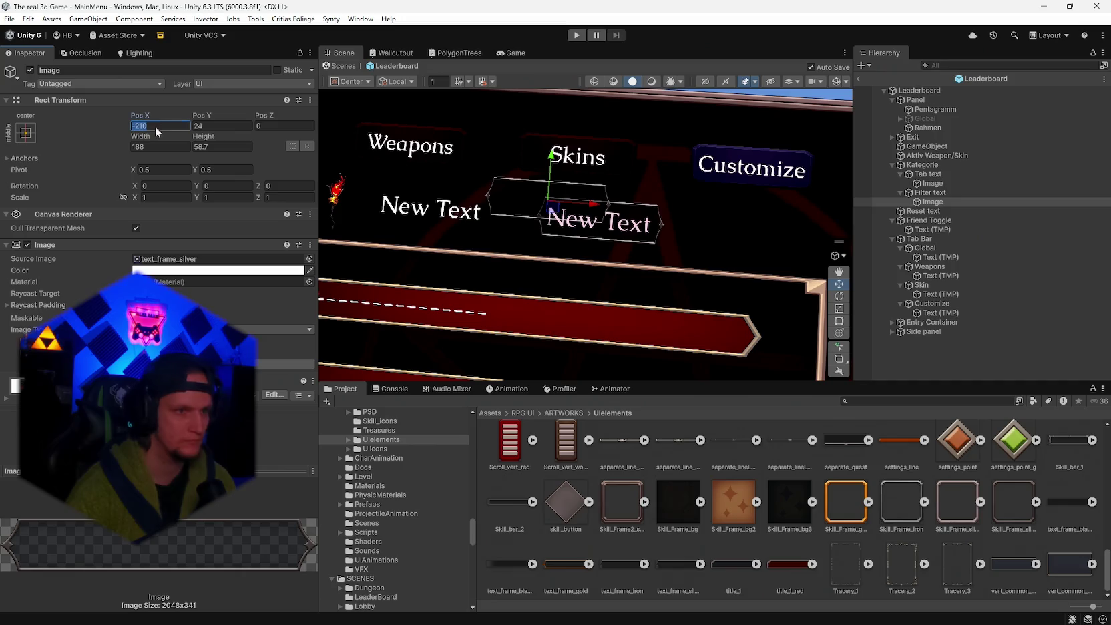
text(00)
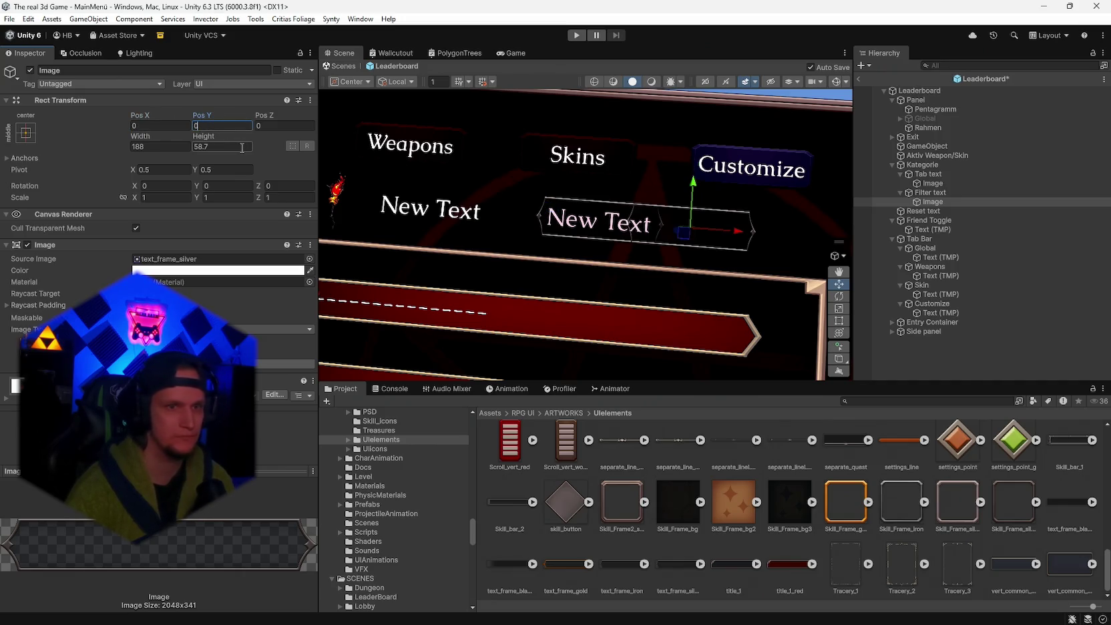
key(Return)
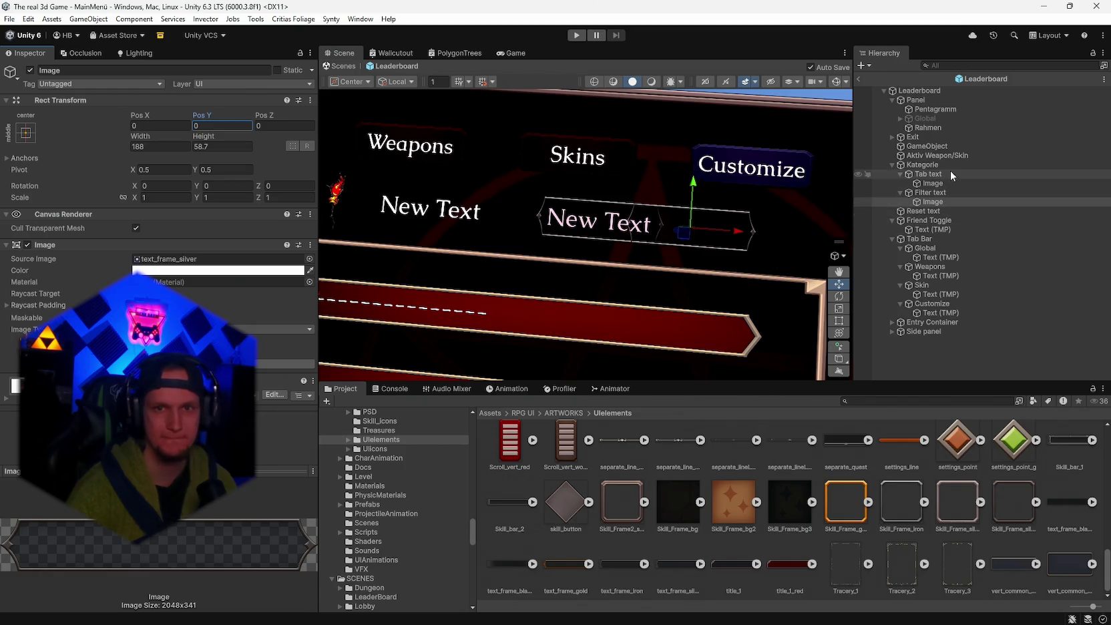
- Slide the Filter text frame left beneath the Weapons tab
click(930, 193)
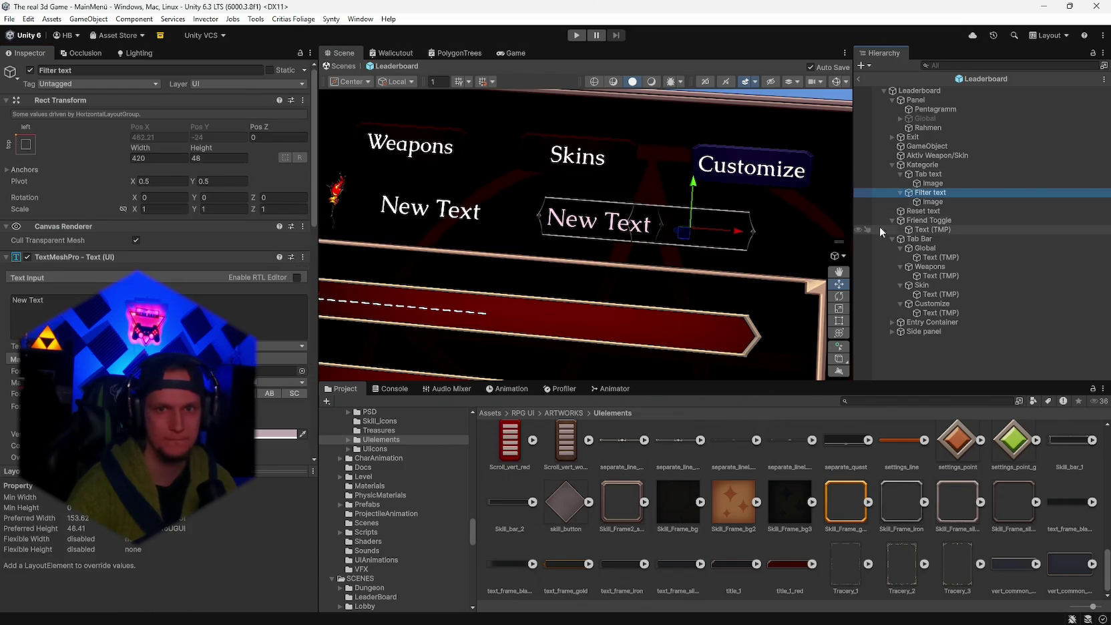
drag(737, 231, 739, 234)
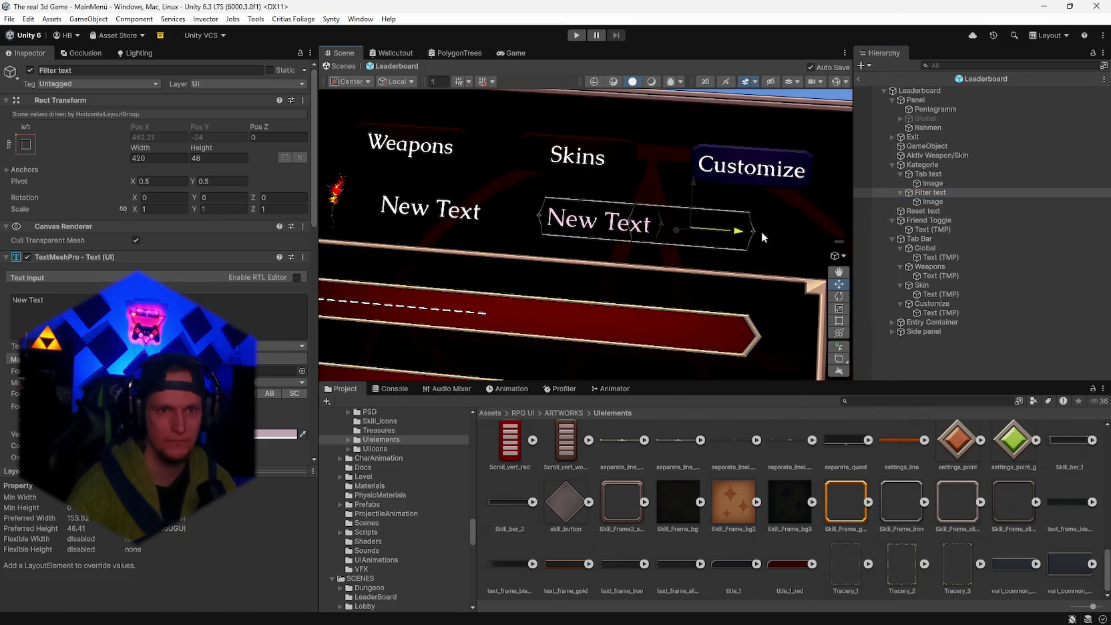
click(933, 202)
mouse_move(727, 235)
mouse_down()
mouse_move(481, 225)
mouse_move(601, 276)
mouse_move(671, 202)
mouse_up()
click(928, 174)
mouse_move(650, 258)
mouse_down()
mouse_move(674, 262)
mouse_move(661, 267)
mouse_up()
click(53, 302)
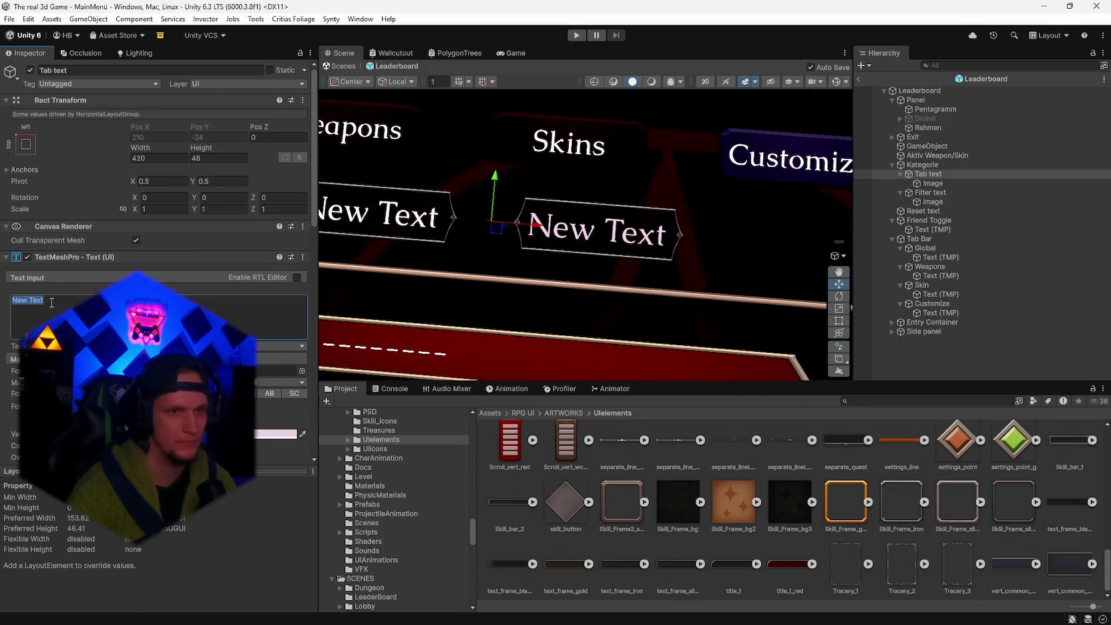
- Turn on Auto Size for the Tab text label and narrow its text box
text(sssss)
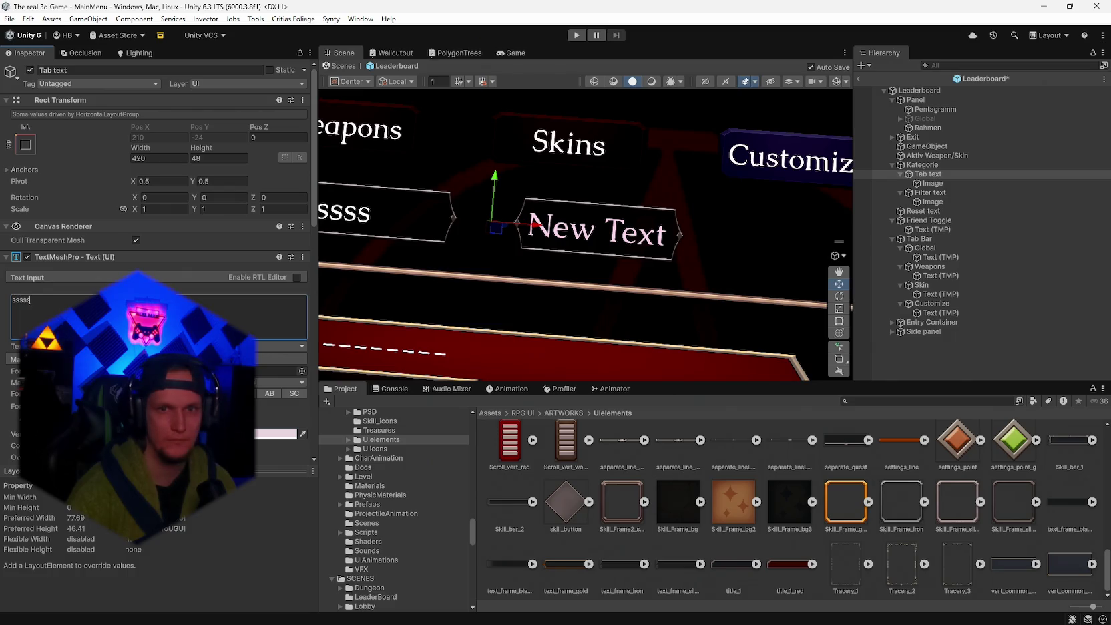
mouse_move(627, 242)
mouse_down()
mouse_move(588, 220)
mouse_move(611, 239)
mouse_up()
click(52, 303)
text(sssssss)
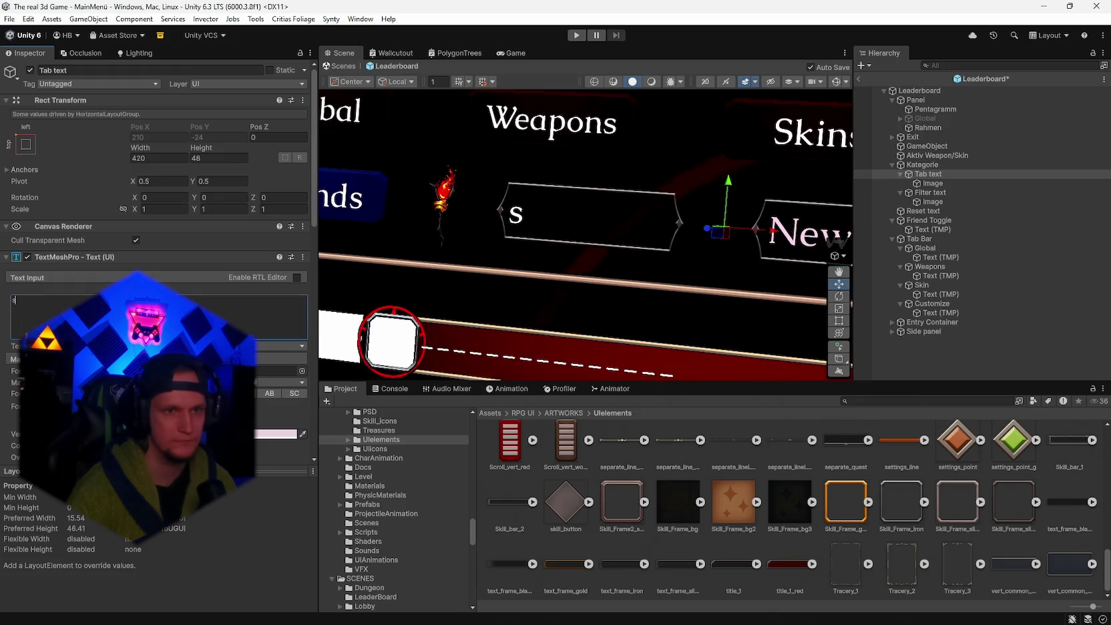
text(sssssssssssss)
scroll(160, 200, down, 4)
click(135, 293)
click(835, 83)
mouse_move(654, 257)
mouse_down()
mouse_move(773, 247)
mouse_move(593, 244)
mouse_up()
drag(547, 309, 522, 294)
scroll(548, 268, up, 4)
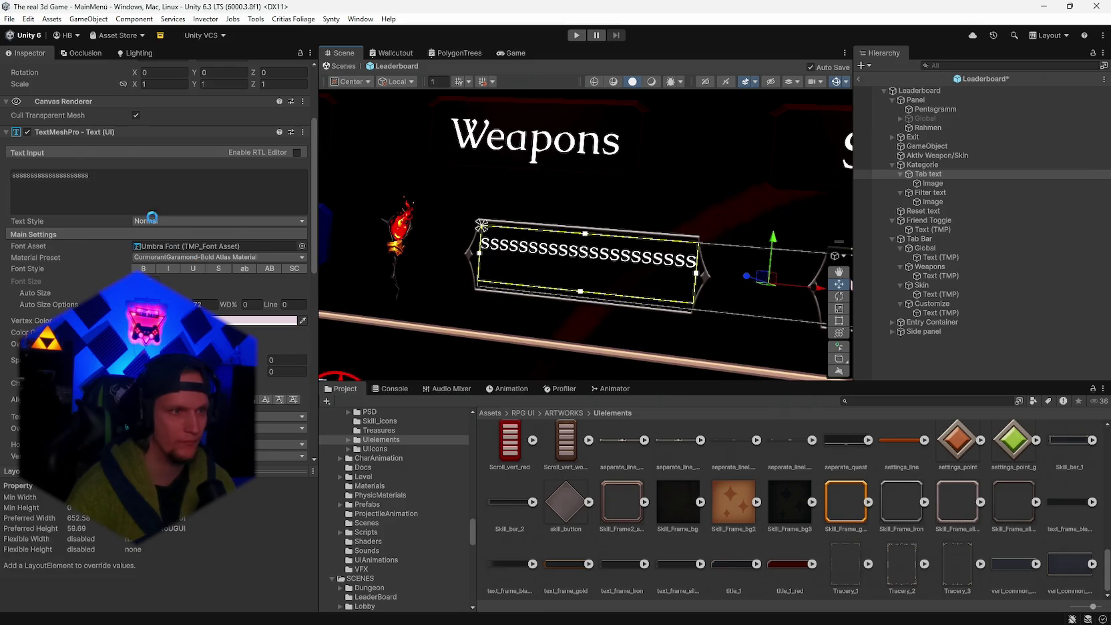
- Try 'Global' then 'Weapons' as the label text, resizing the box to fit
click(126, 197)
text(Global)
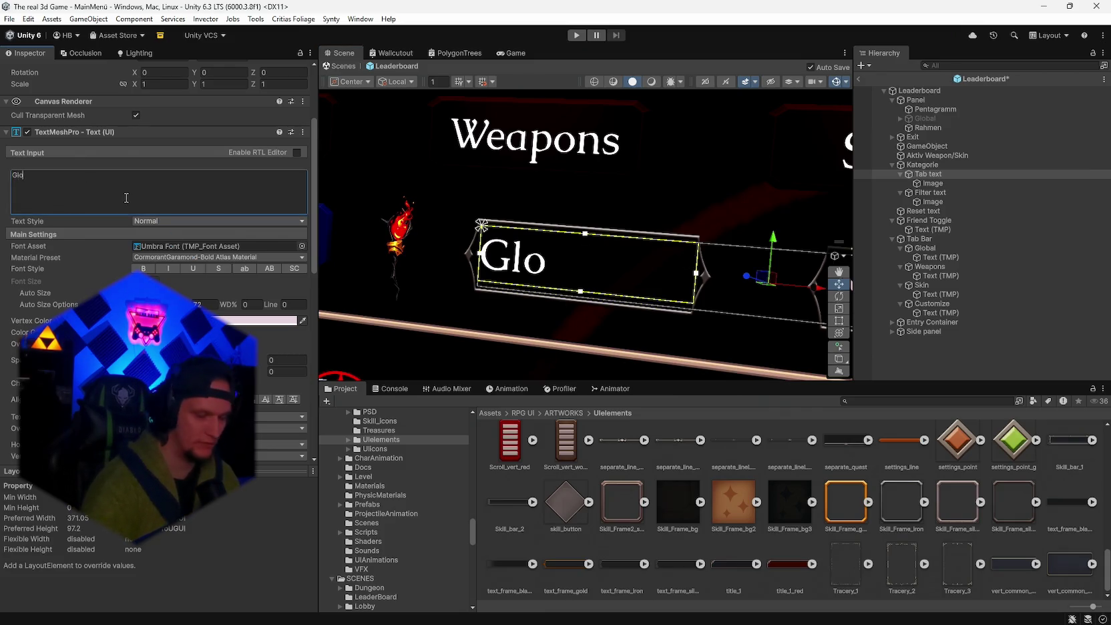
scroll(222, 241, down, 2)
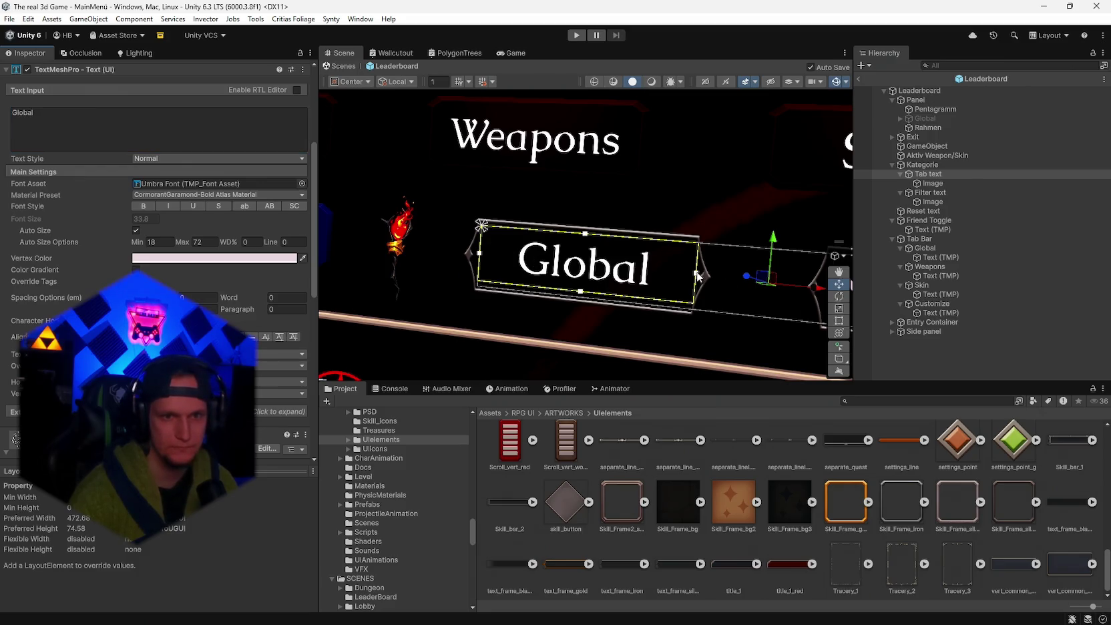
drag(697, 275, 689, 273)
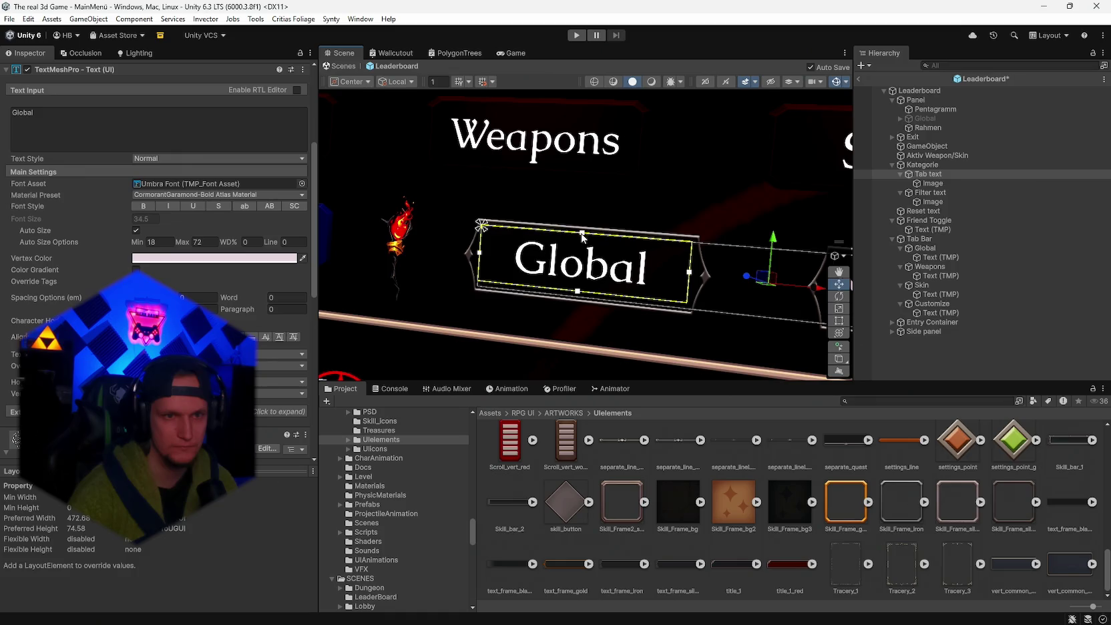
drag(577, 291, 574, 301)
click(74, 127)
text(Weapo)
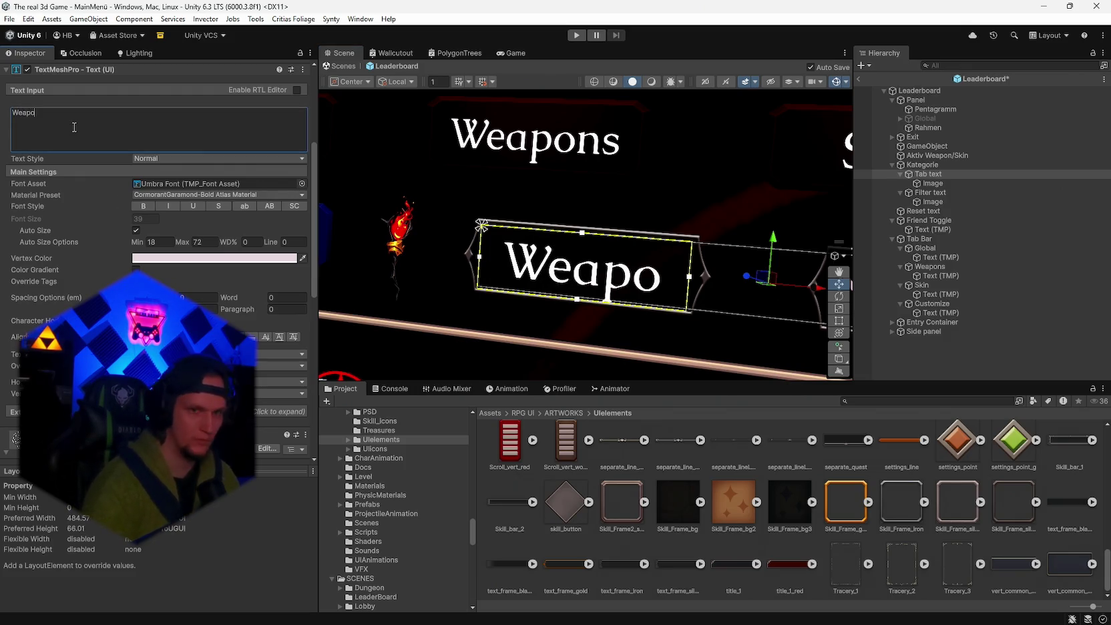
text(ns)
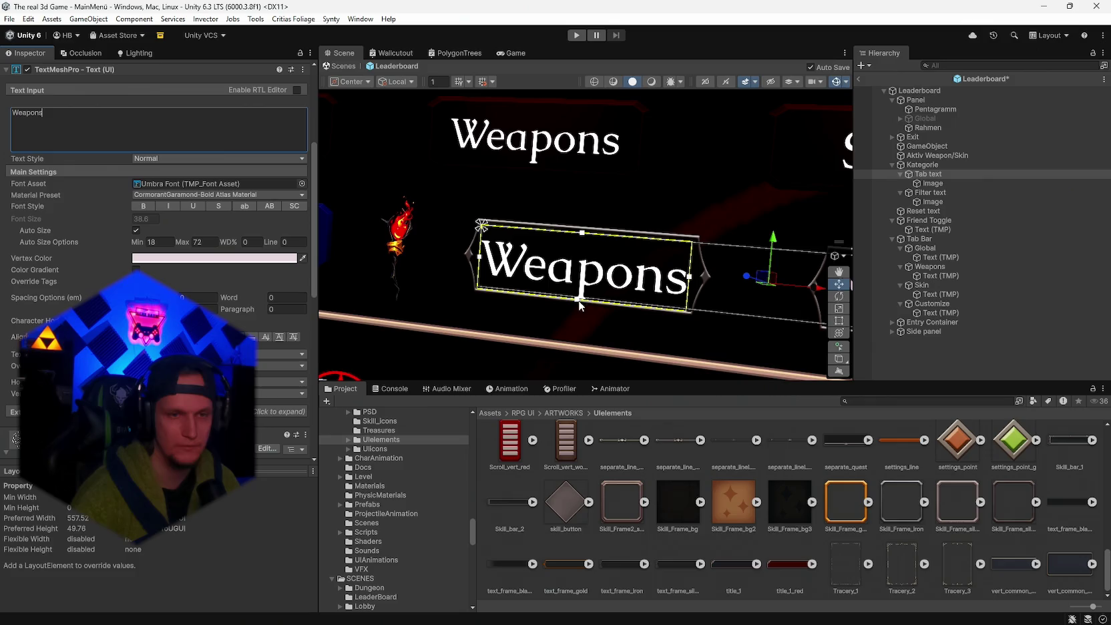
drag(581, 301, 581, 297)
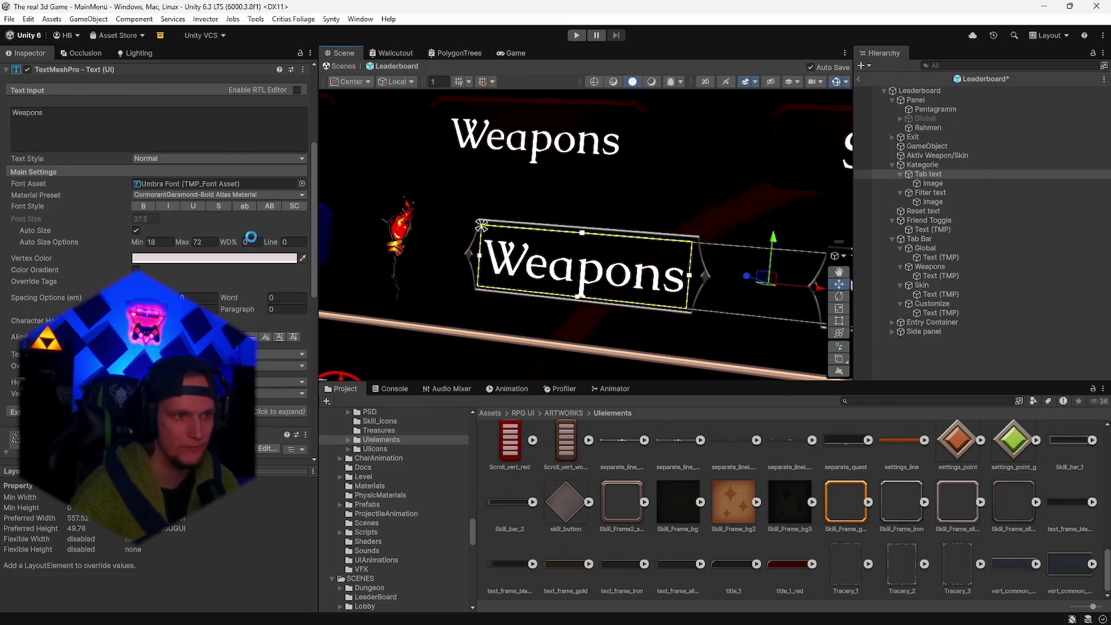
drag(578, 299, 578, 299)
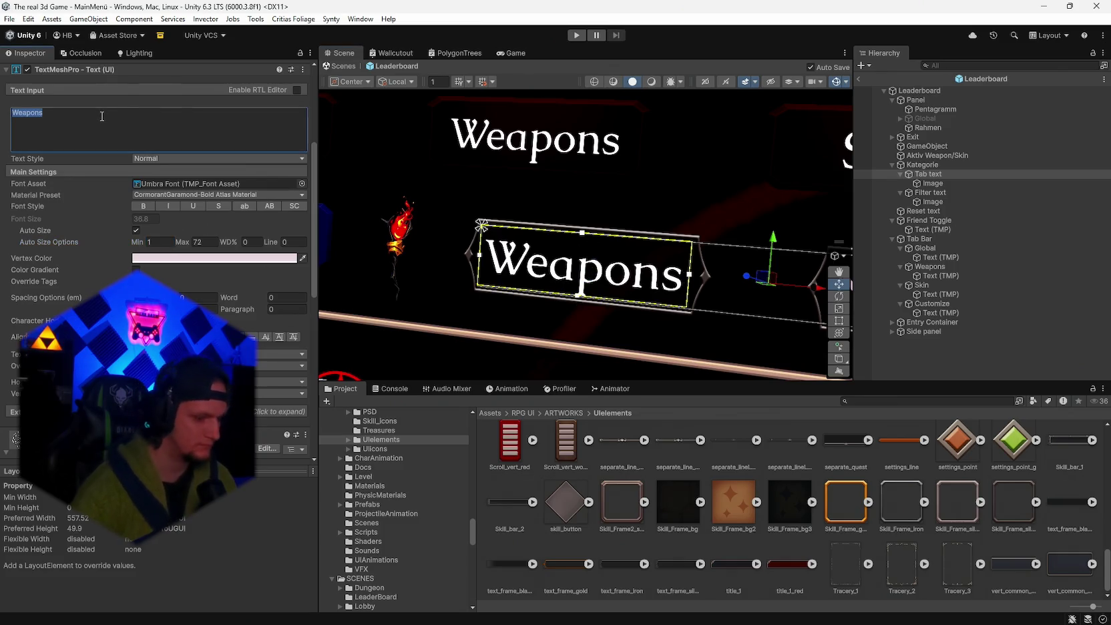
- Retype the label as 'weapons' and correct it to a capital 'Weapons'
text(Global)
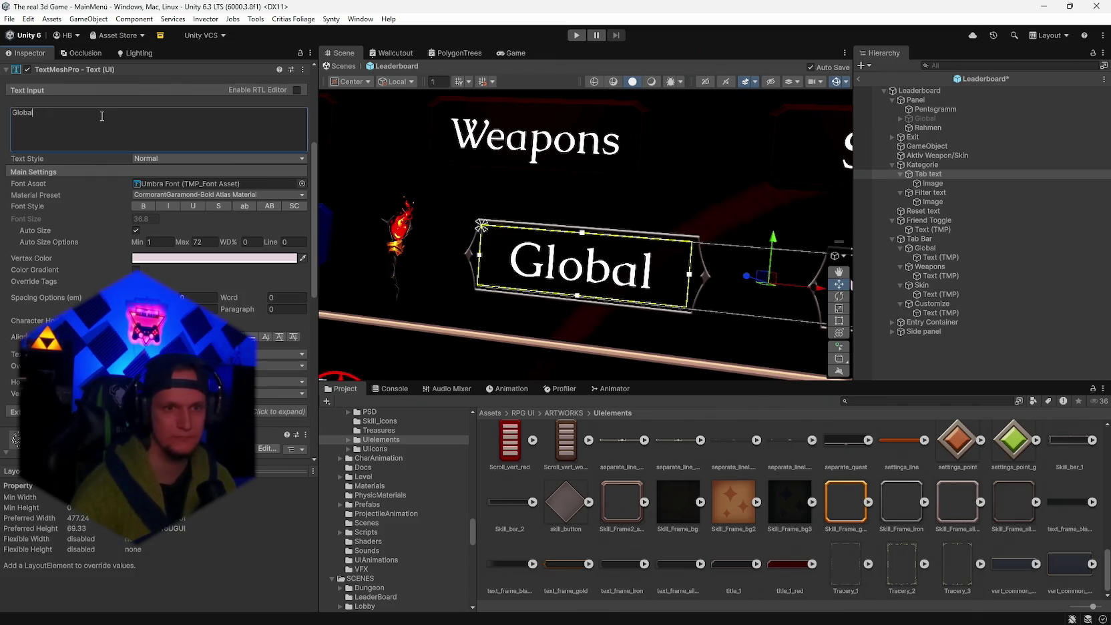
scroll(720, 199, down, 5)
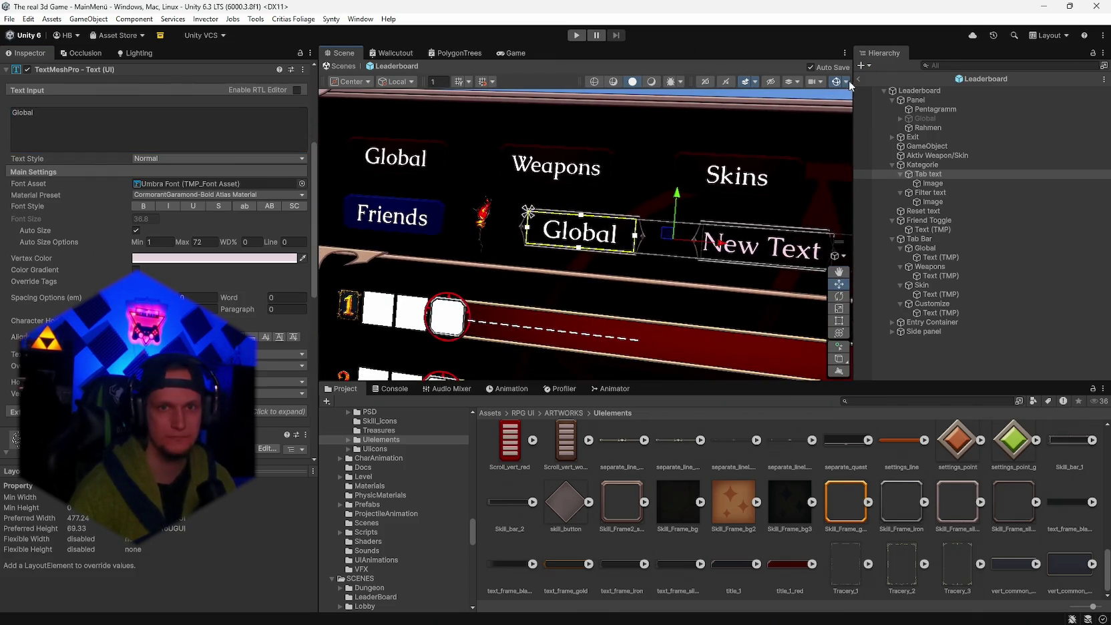
scroll(767, 155, up, 2)
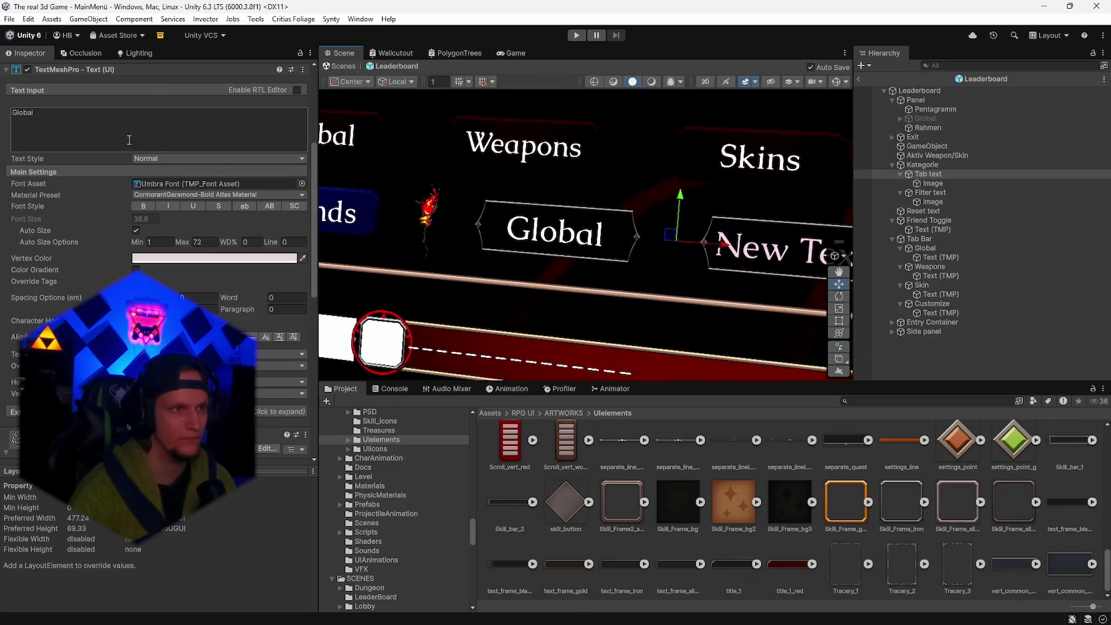
text(weapons)
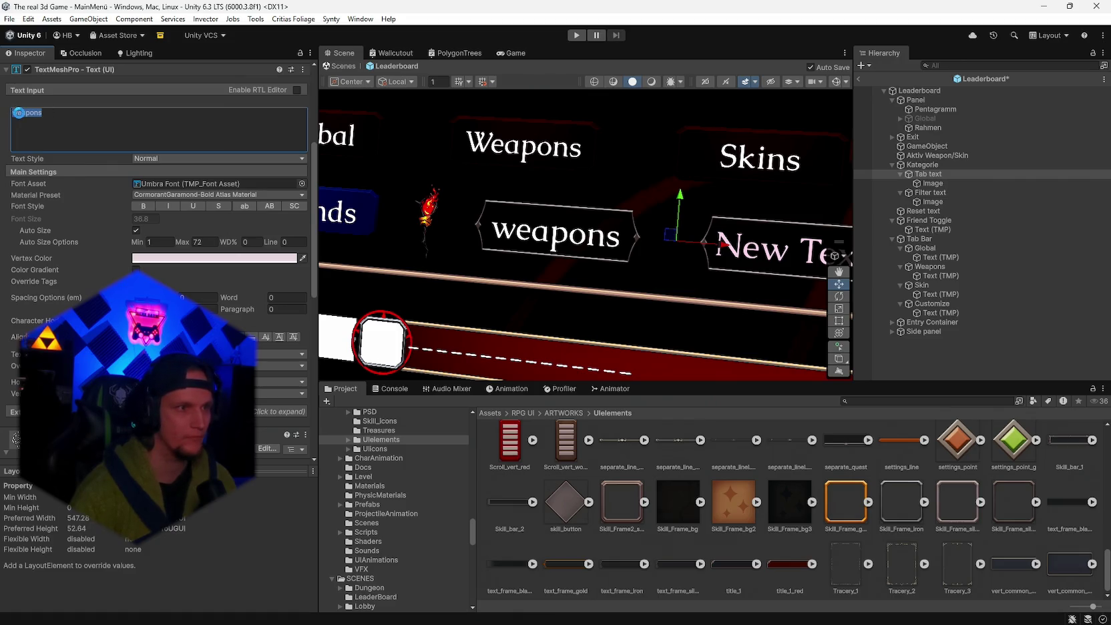
key(BackSpace)
text(W)
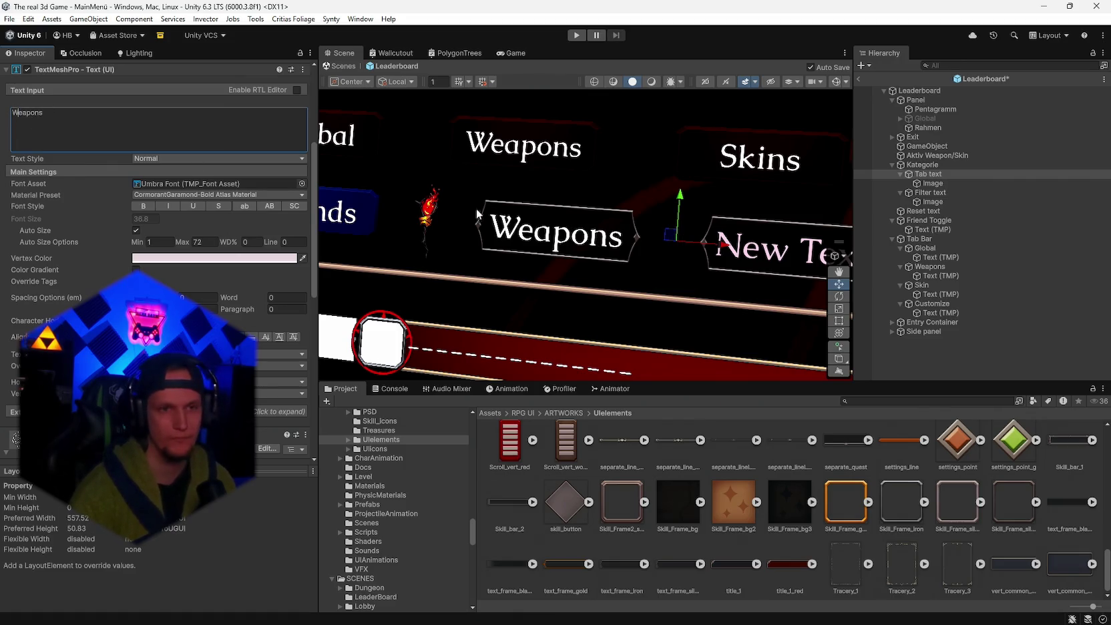
scroll(446, 206, down, 6)
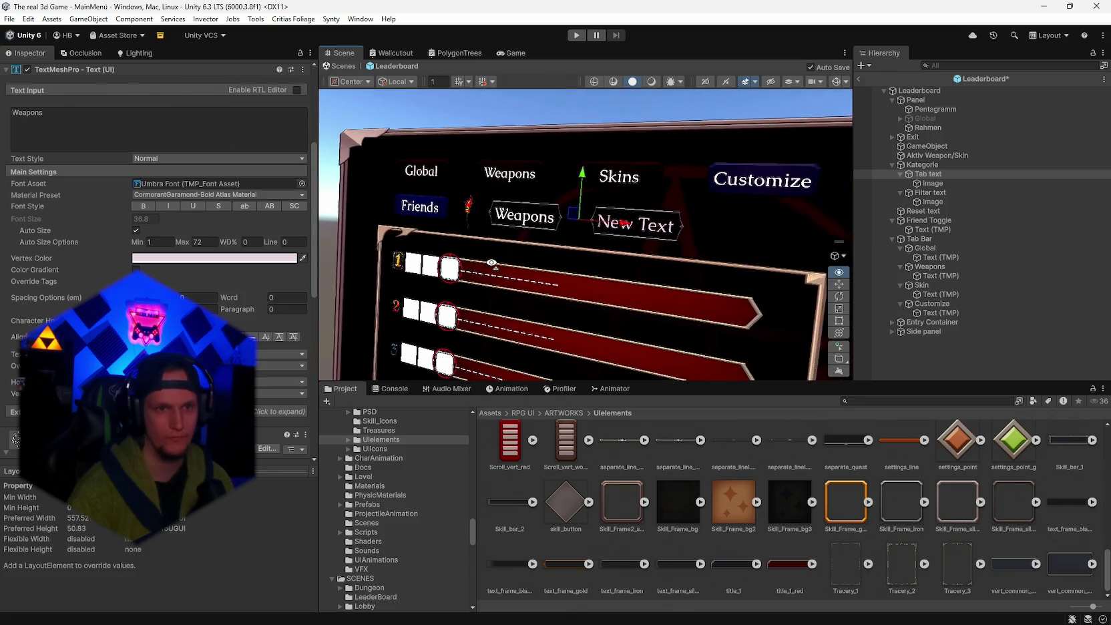
scroll(491, 263, up, 5)
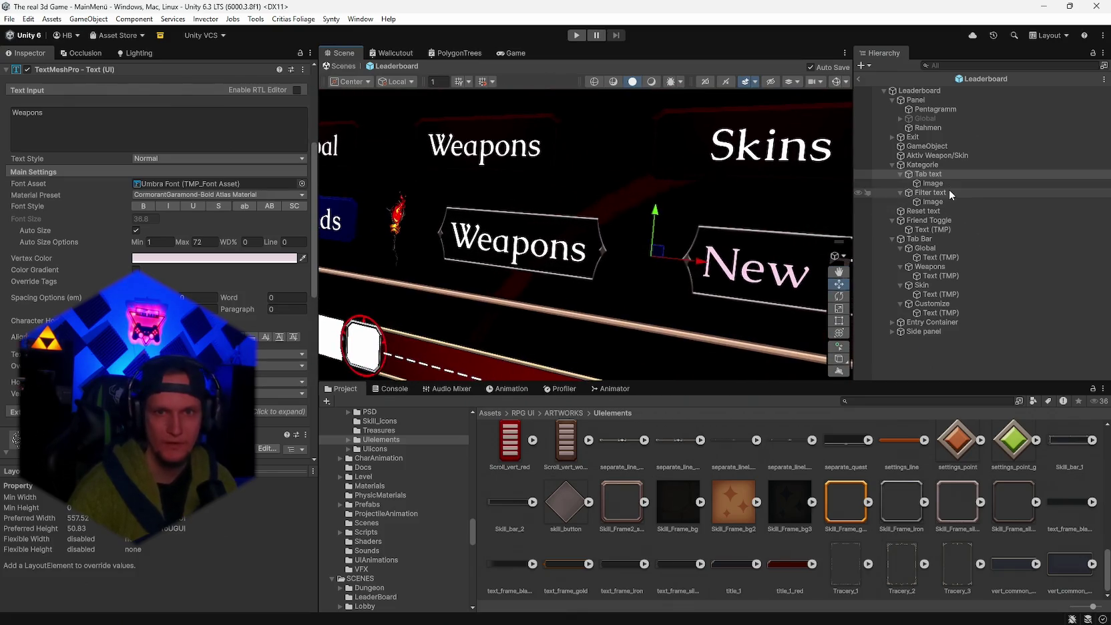
click(934, 201)
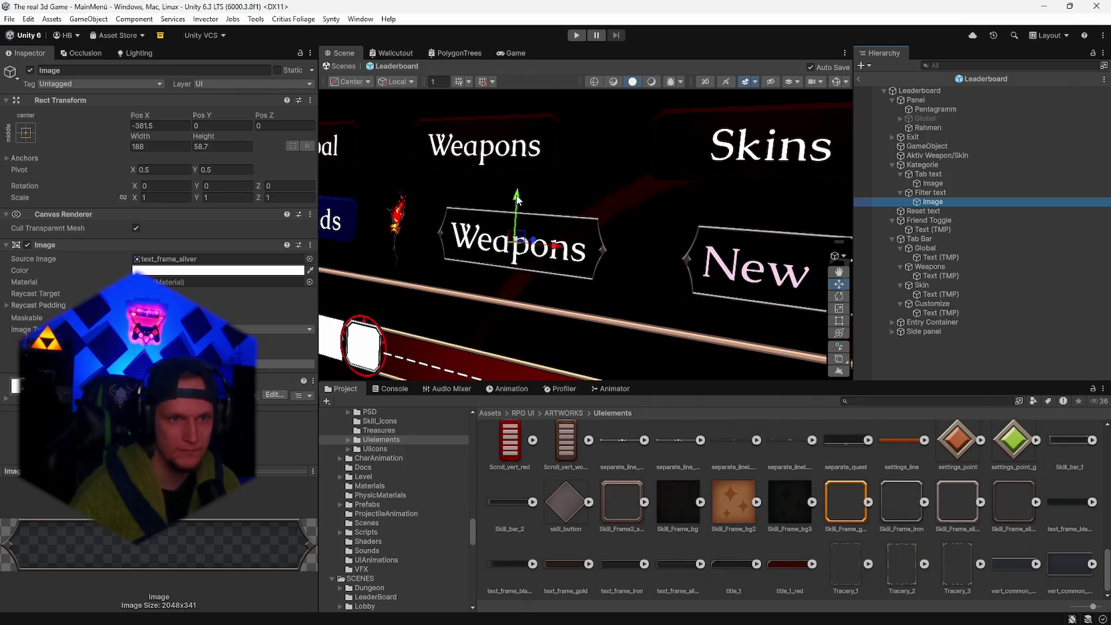
- Lower the Weapons frame image to Pos Y -2.2
drag(518, 198, 519, 201)
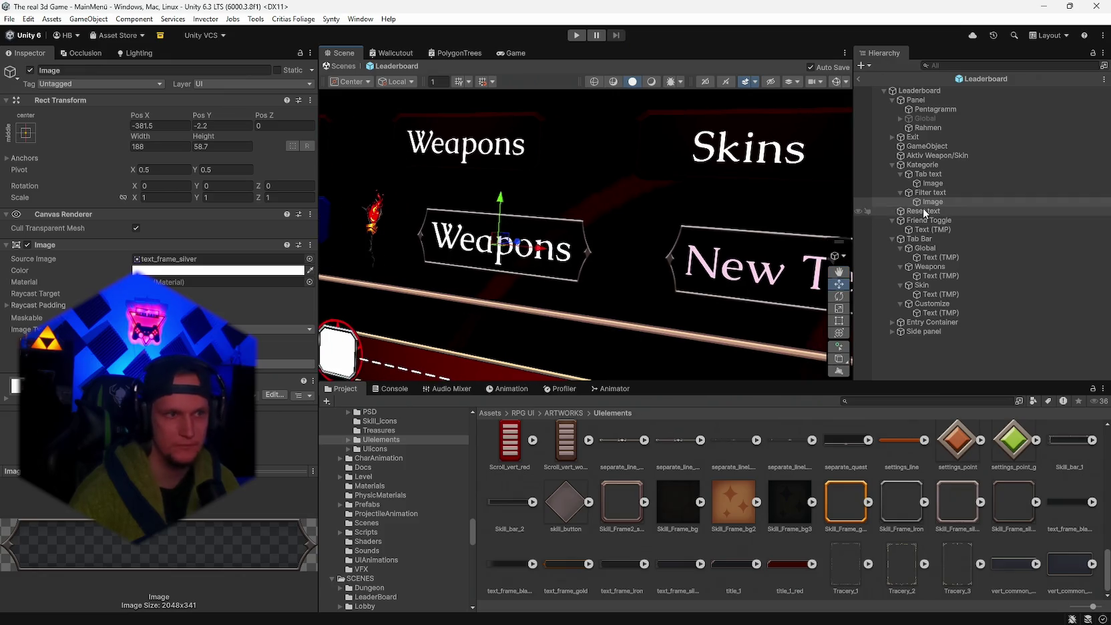
click(715, 213)
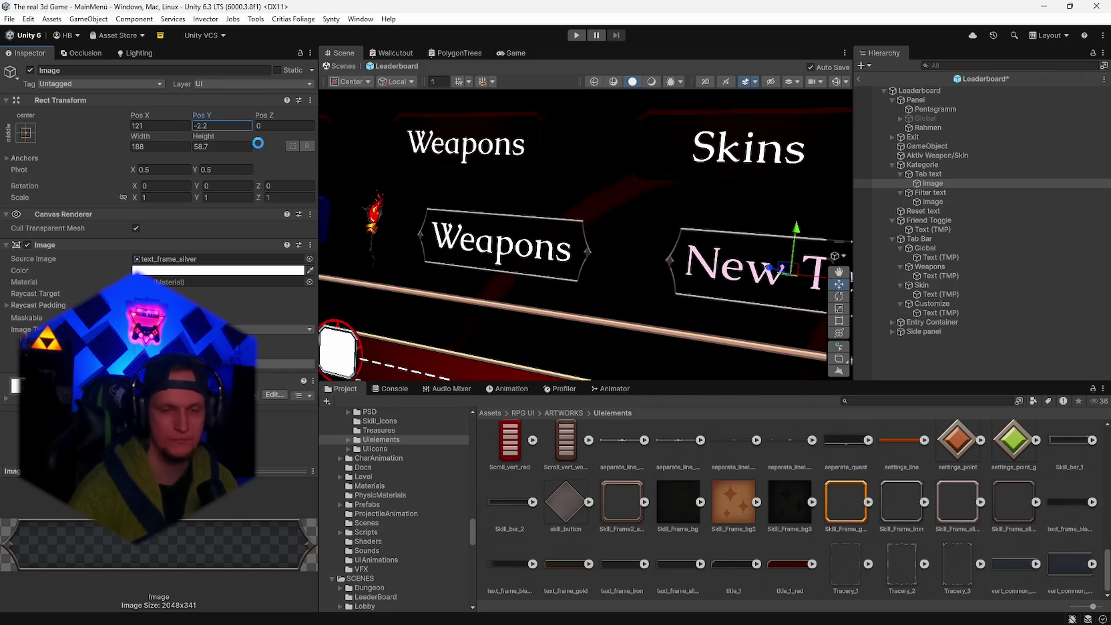
click(929, 174)
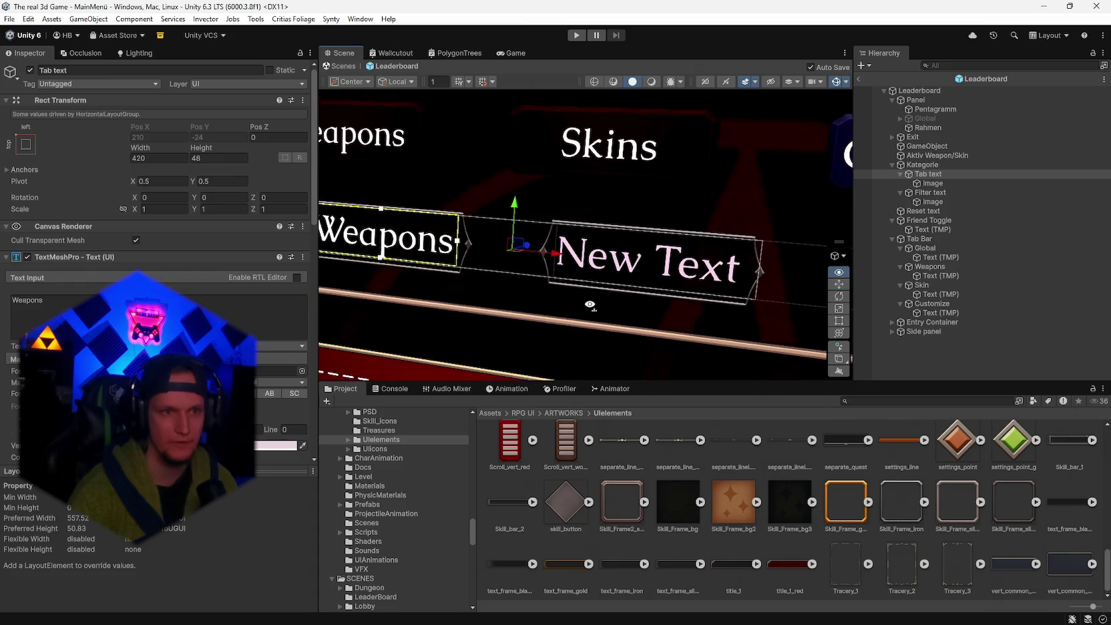
click(916, 192)
- Enable Auto Size (up to 72) on Filter text and fit its box inside the silver frame
double_click(916, 192)
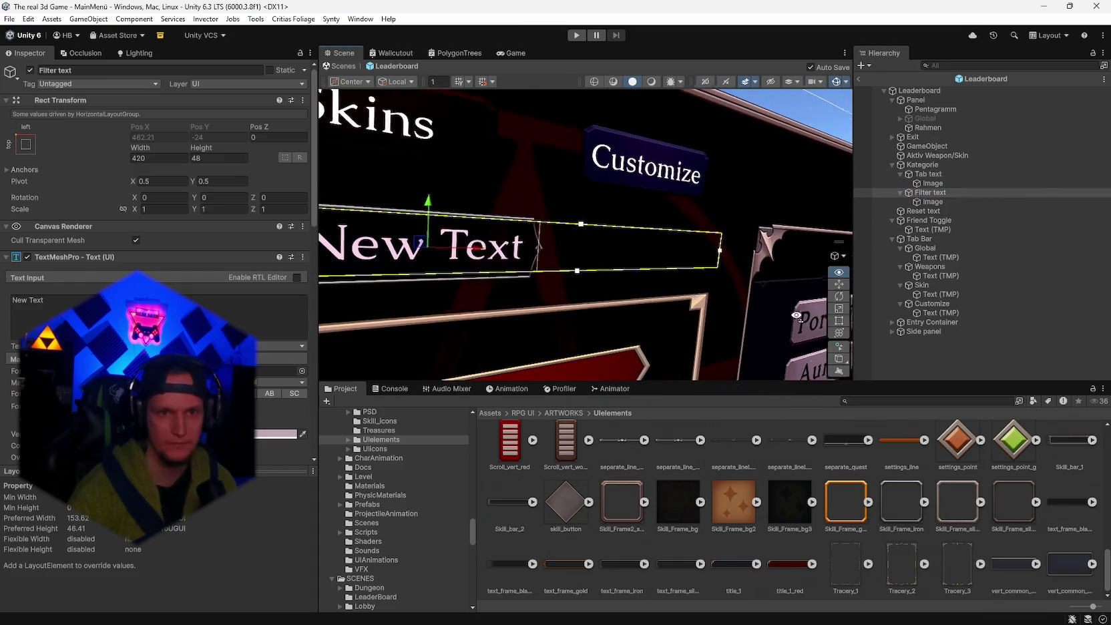
drag(723, 257, 519, 259)
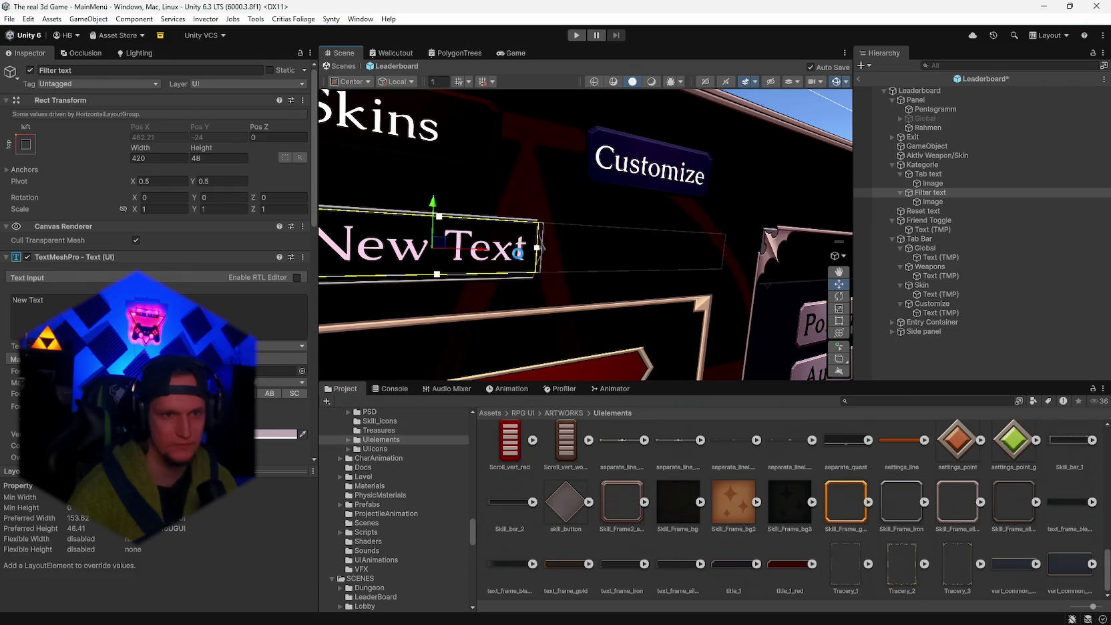
key(f)
scroll(160, 268, down, 3)
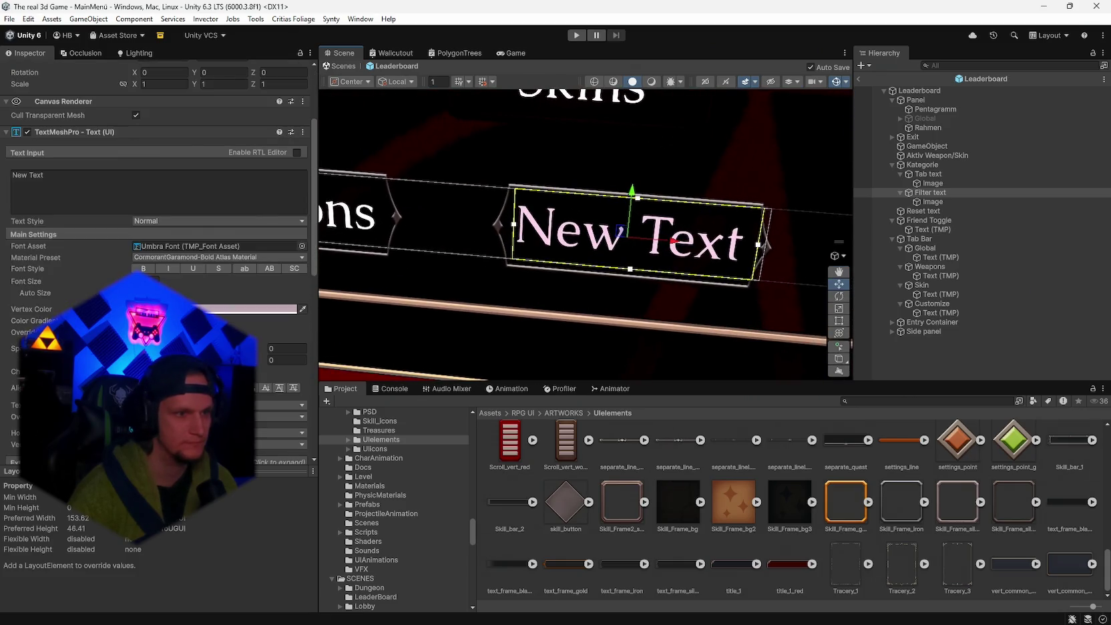
click(135, 293)
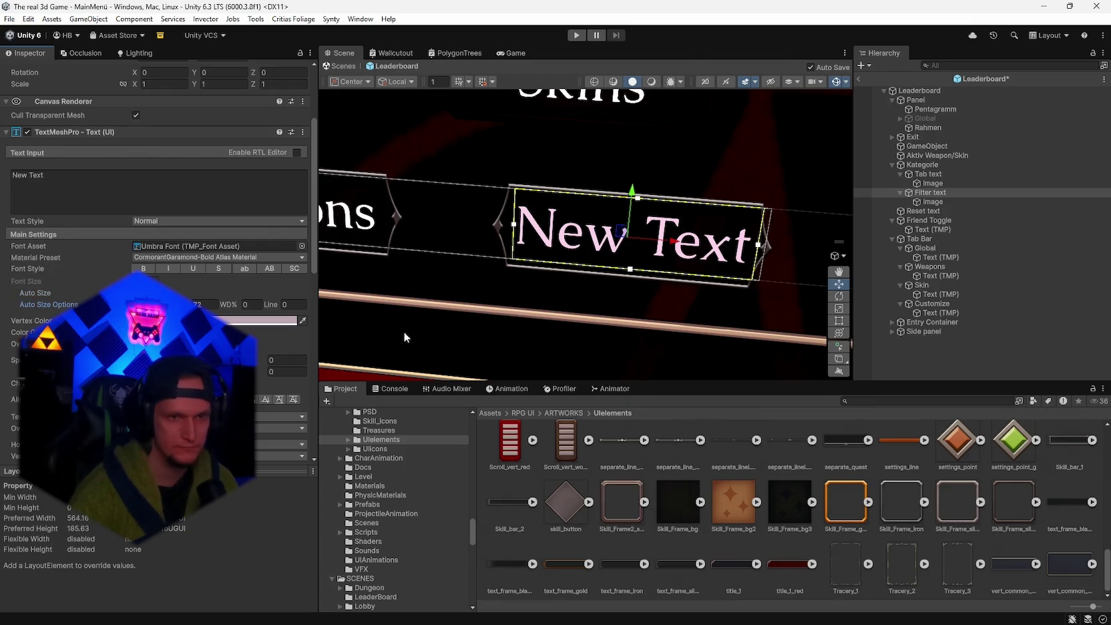
key(f)
drag(740, 271, 735, 269)
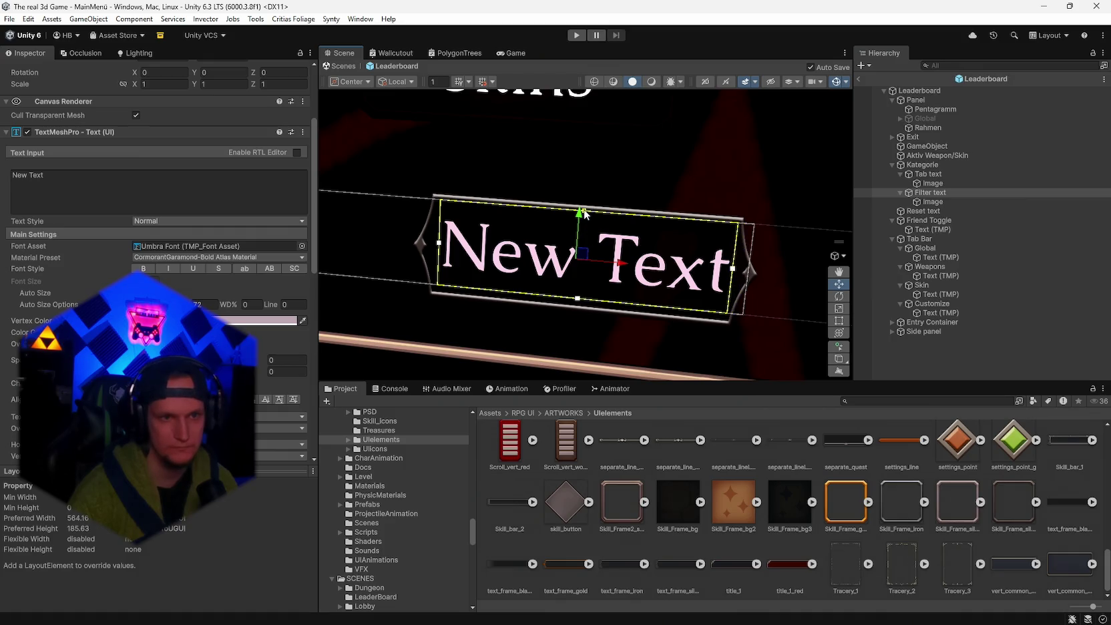
drag(585, 212, 588, 215)
scroll(161, 200, down, 1)
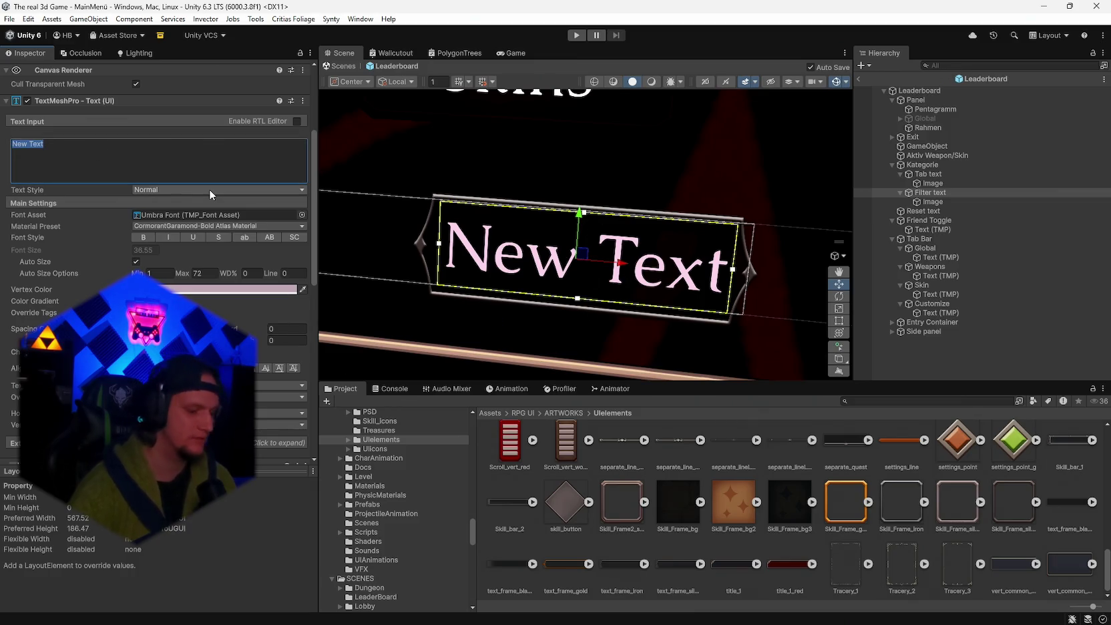
- Set Filter text to 'Global', narrow its box, then change it to 'Friends'
text(Global)
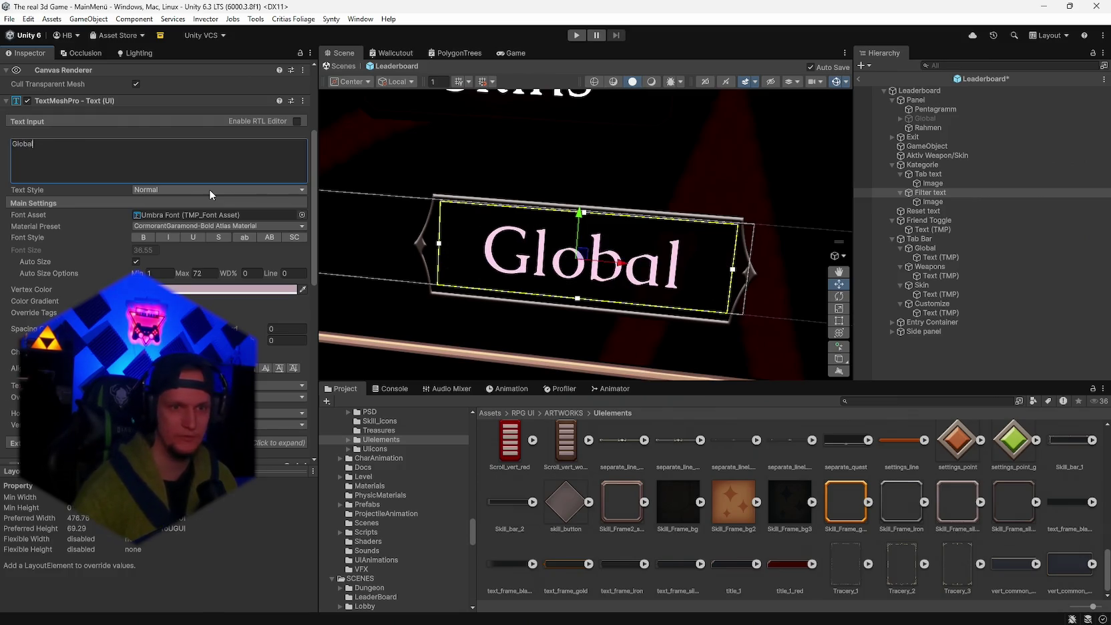
scroll(481, 251, down, 10)
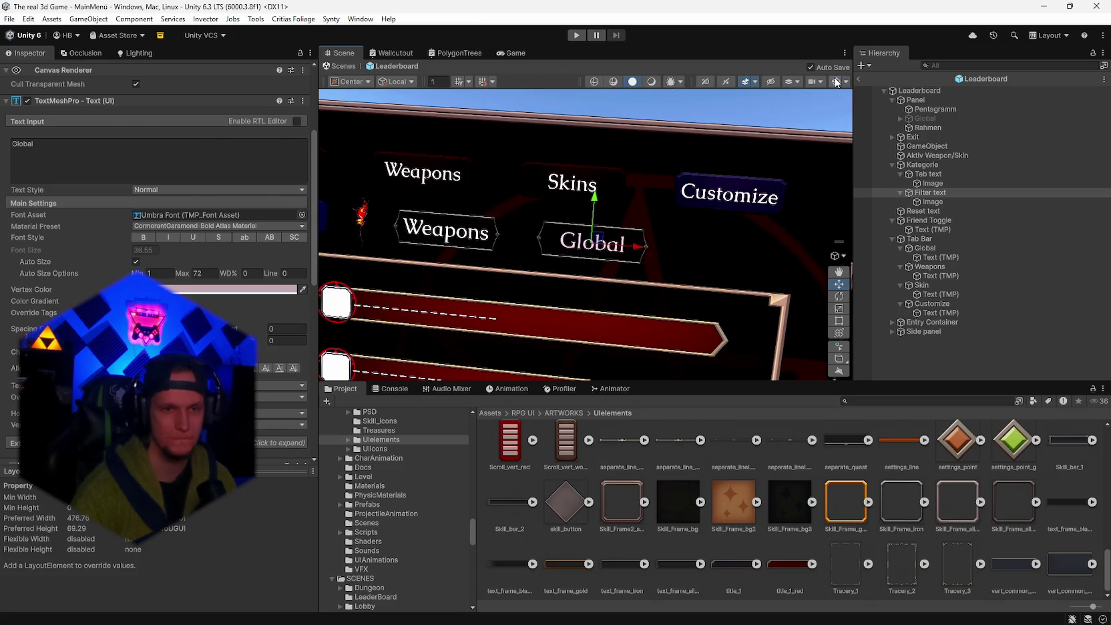
key(f)
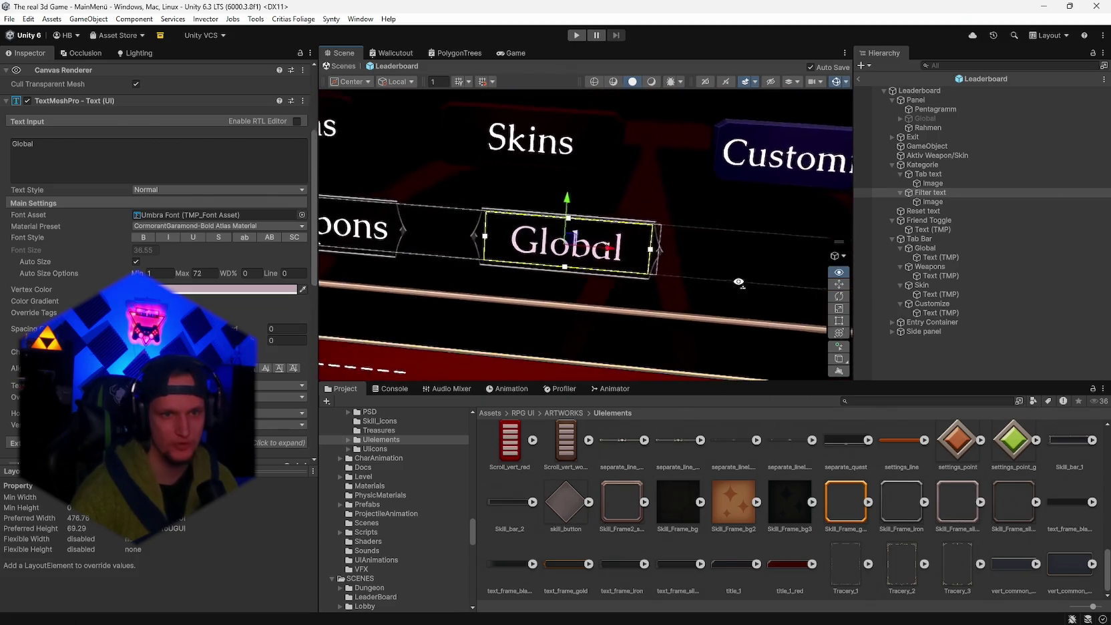
drag(655, 254, 651, 253)
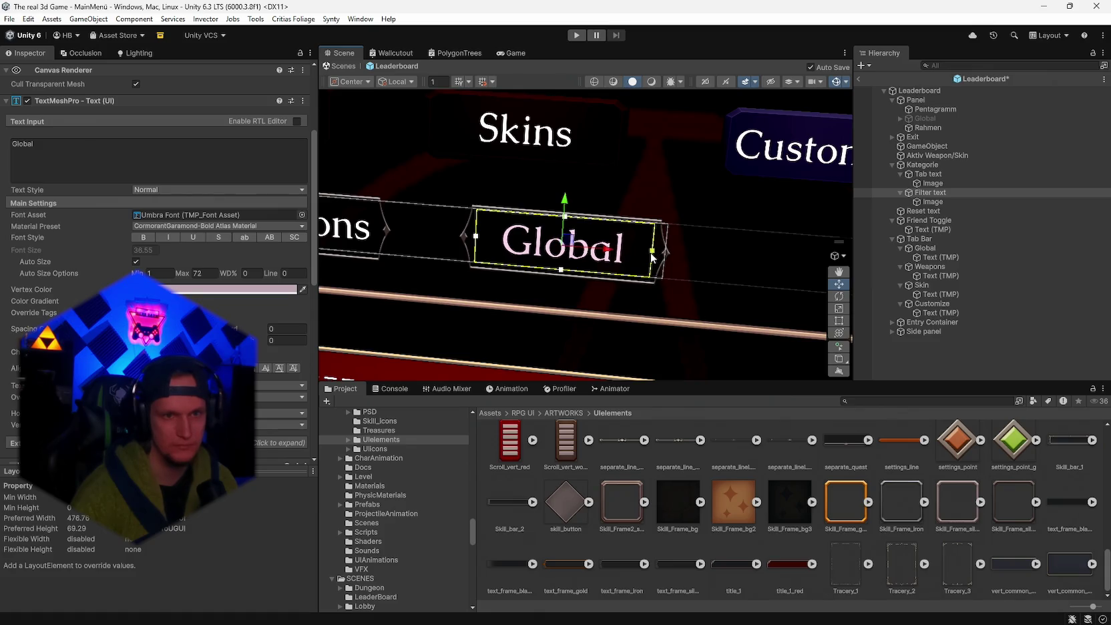
scroll(626, 318, down, 5)
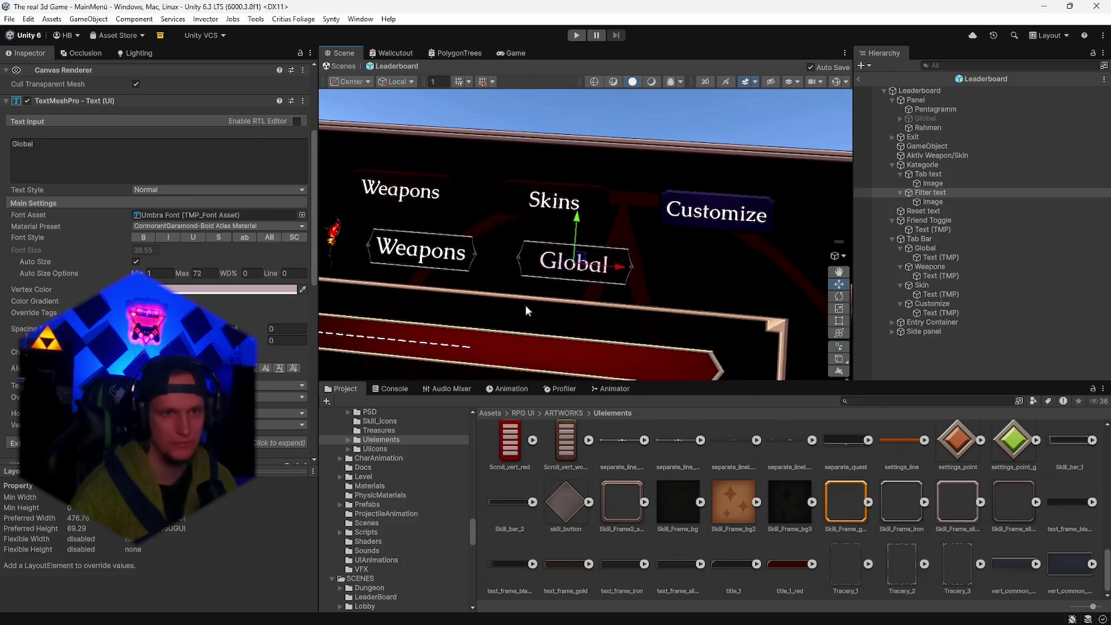
click(72, 157)
text(Friends)
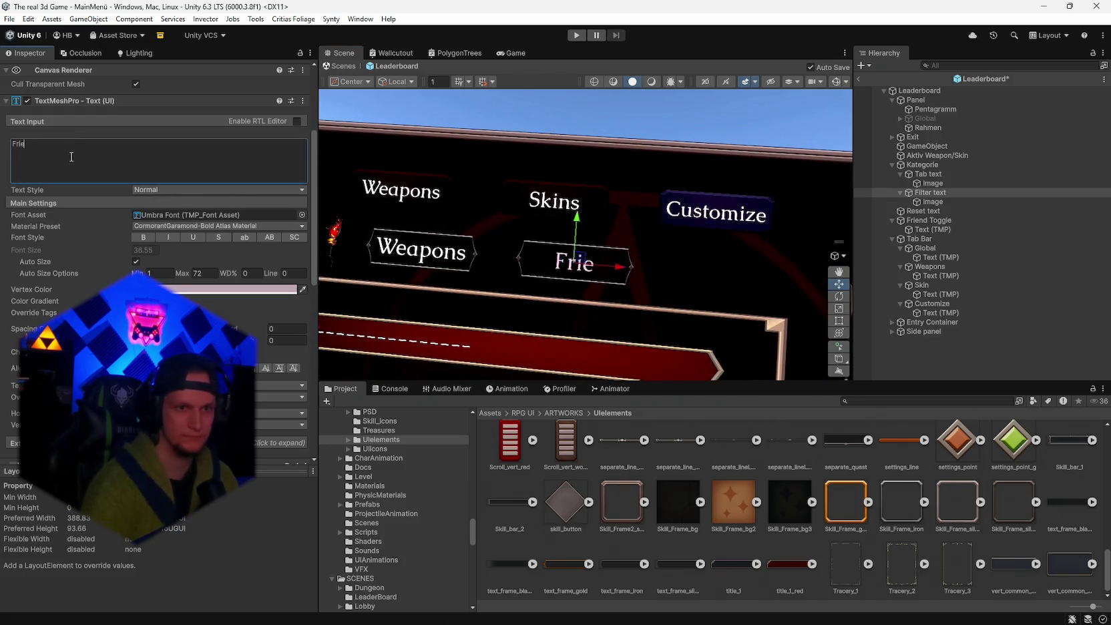
- Check the Tab text frame, Tab text and Filter text labels across the leaderboard
drag(589, 230, 578, 306)
scroll(578, 306, up, 10)
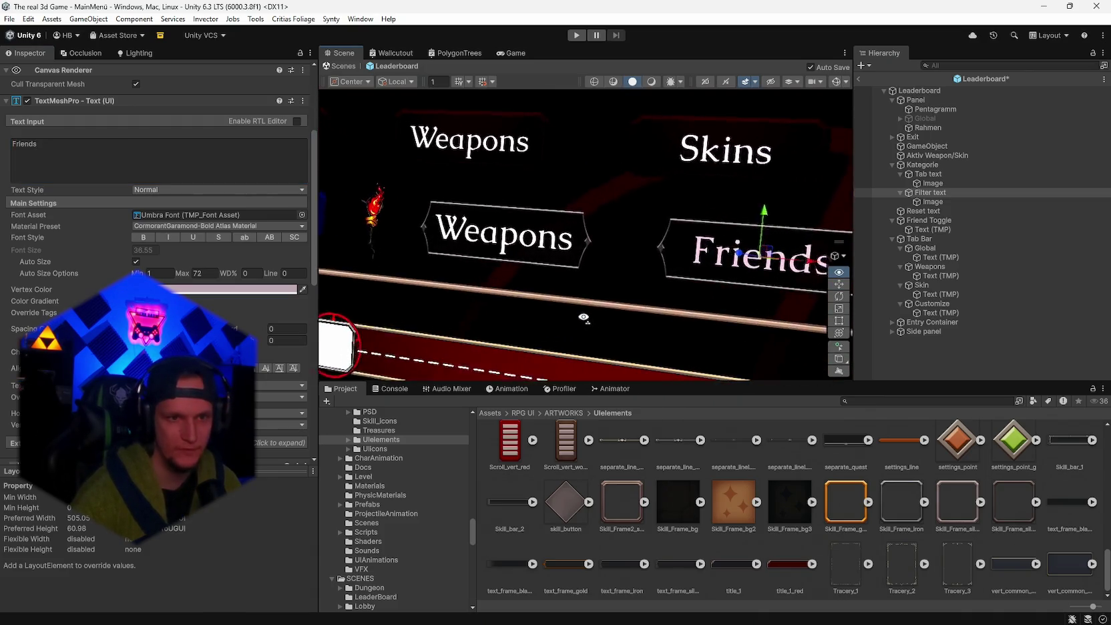
click(948, 183)
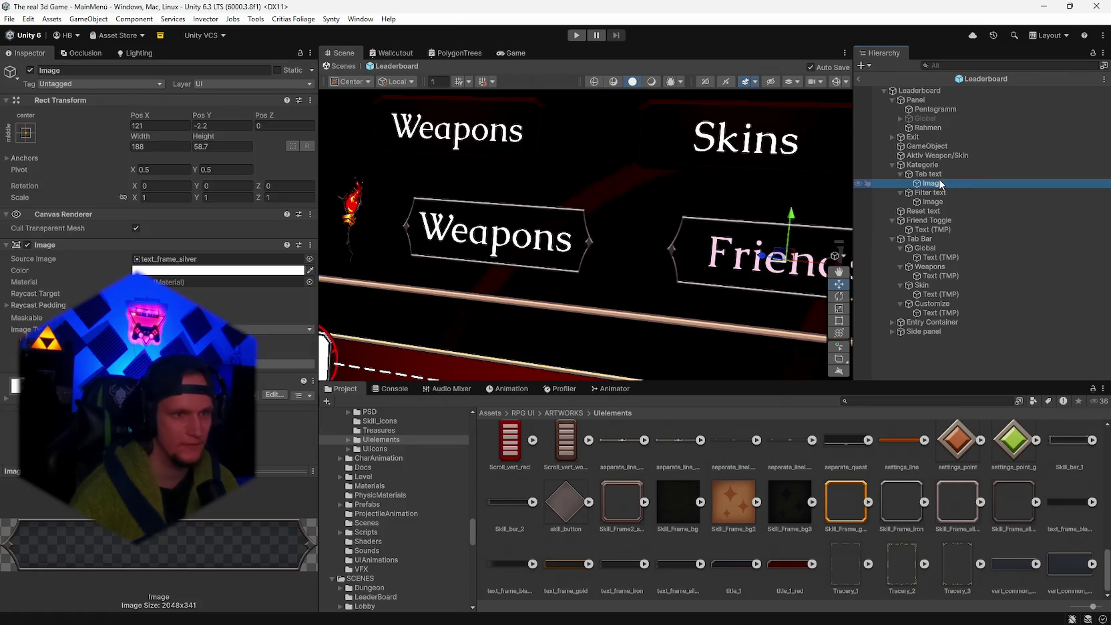
click(930, 174)
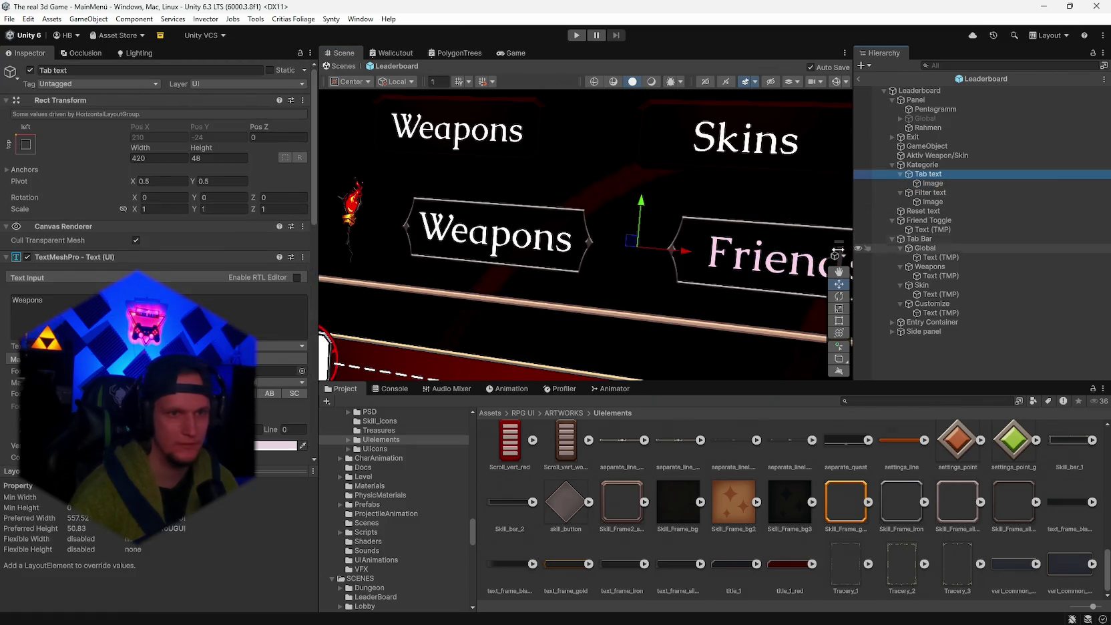
click(930, 192)
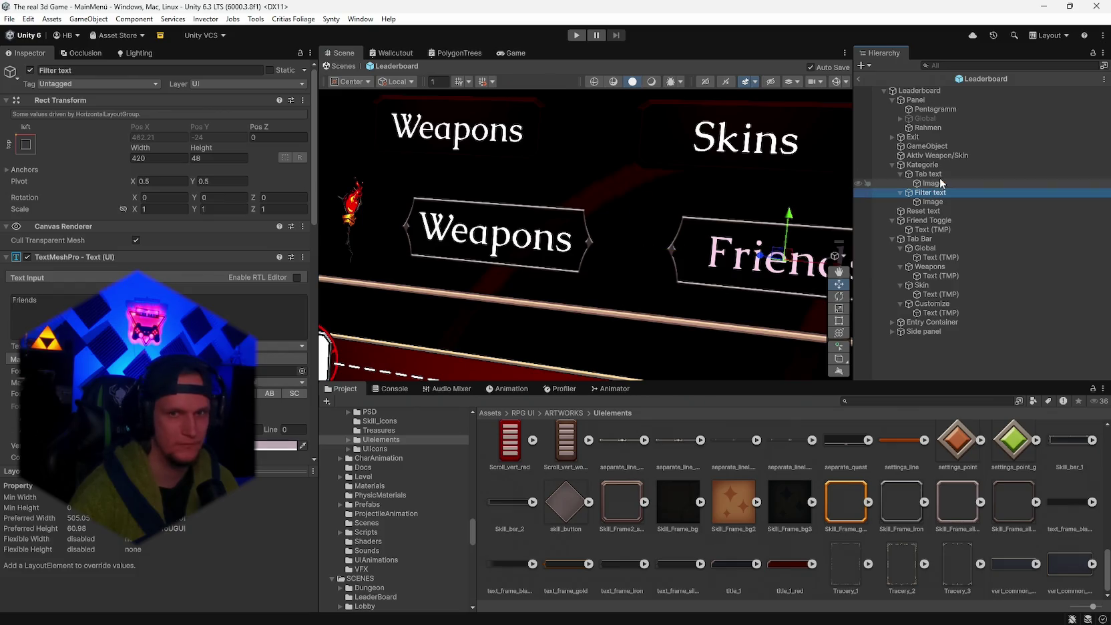
mouse_move(600, 329)
mouse_down()
mouse_move(702, 315)
mouse_move(680, 294)
mouse_move(661, 310)
mouse_move(675, 319)
mouse_up()
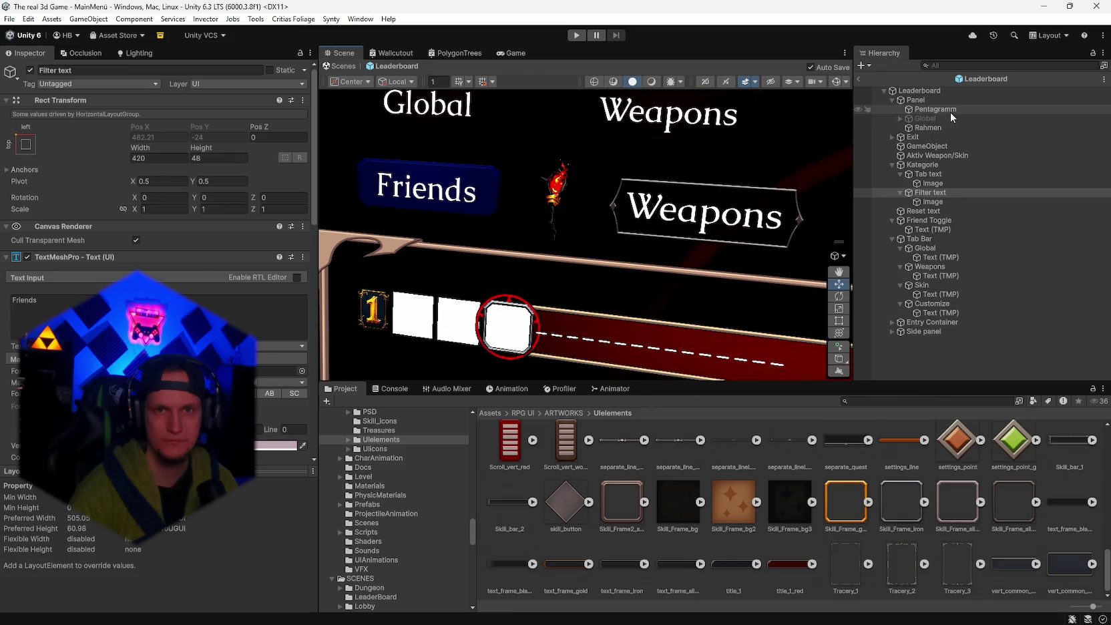
- Clear the Firestaff sprite from the Aktiv Weapon/Skin image, leaving Source Image None
click(930, 157)
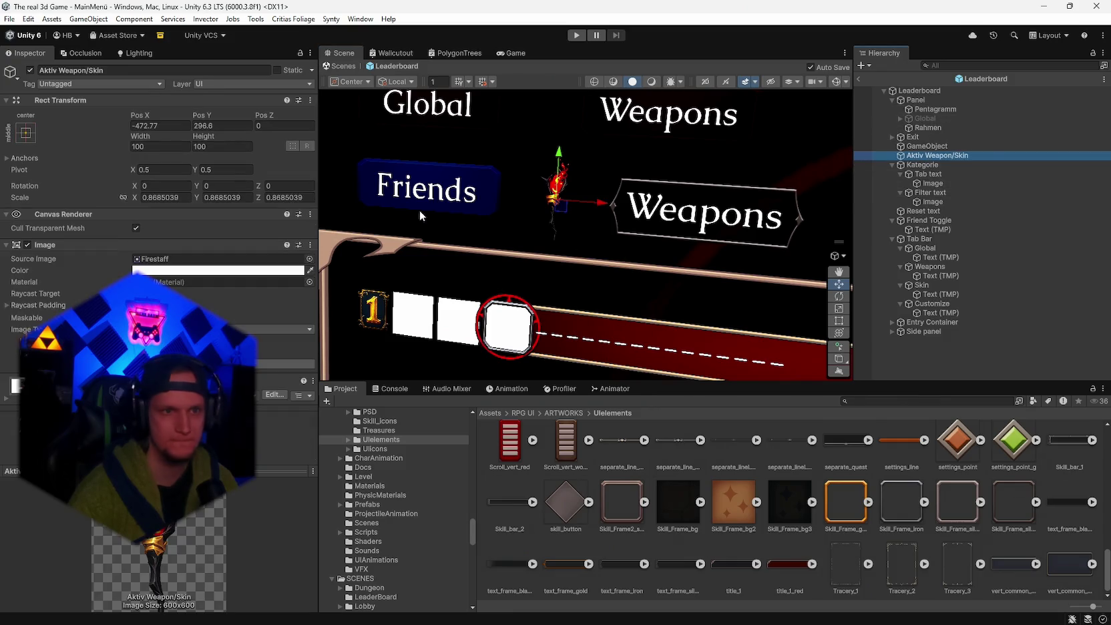
click(167, 259)
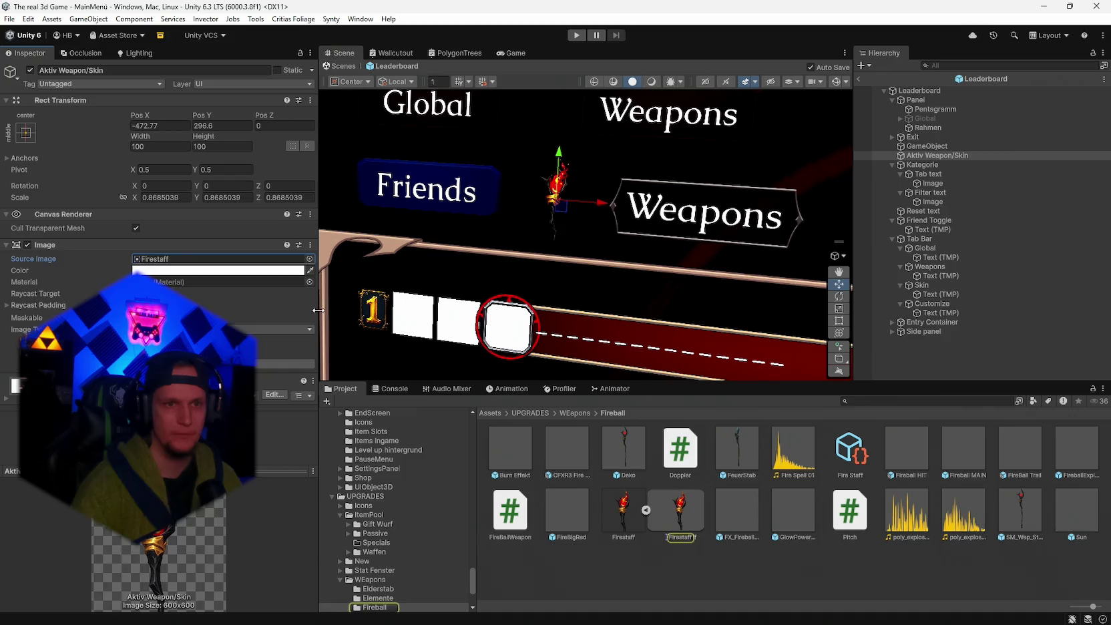
key(Delete)
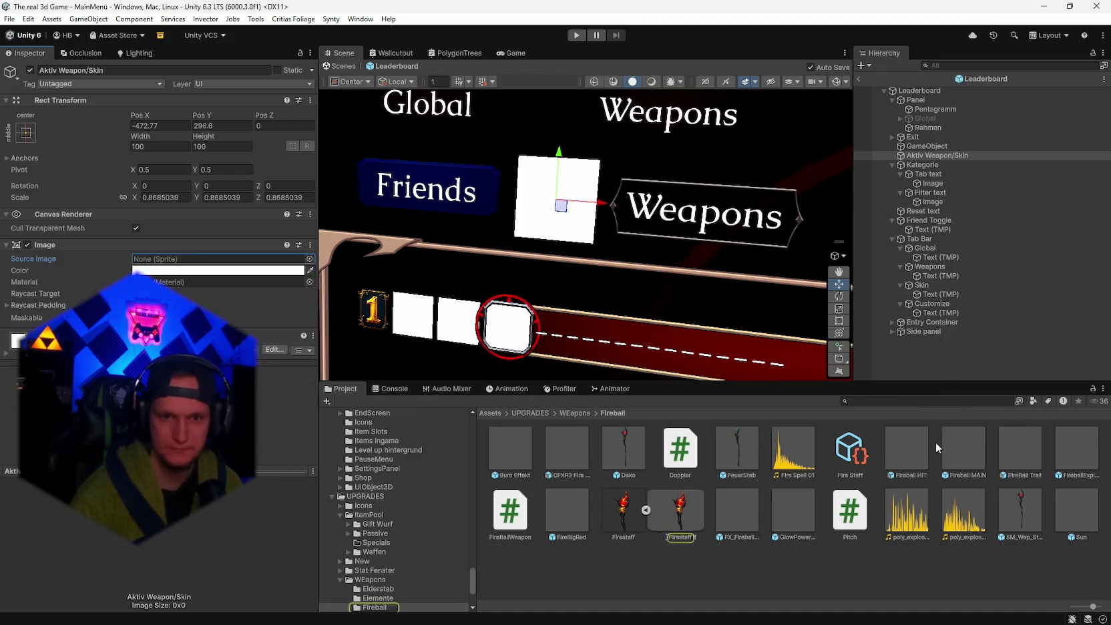
- Search the Project window and open the UIelements folder
click(875, 402)
text(uie)
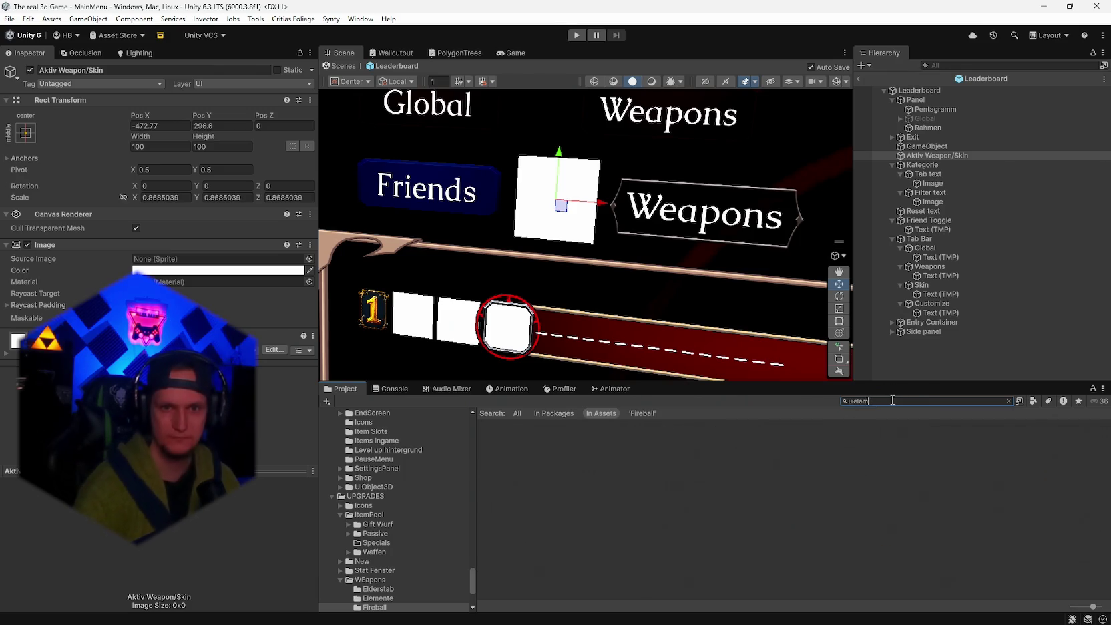
double_click(511, 458)
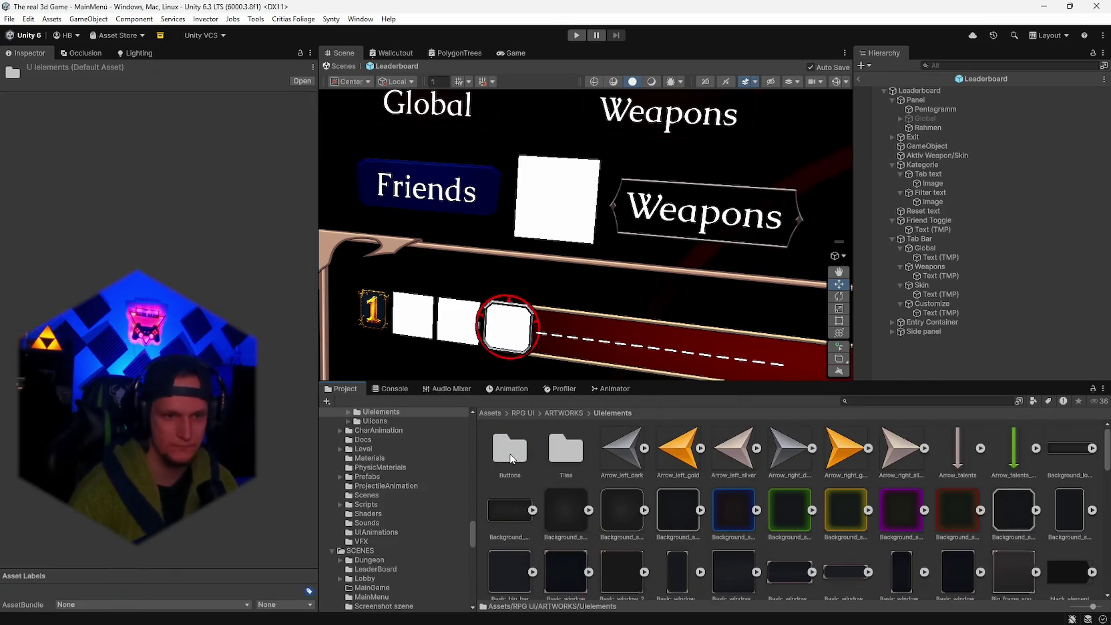
right_click(935, 155)
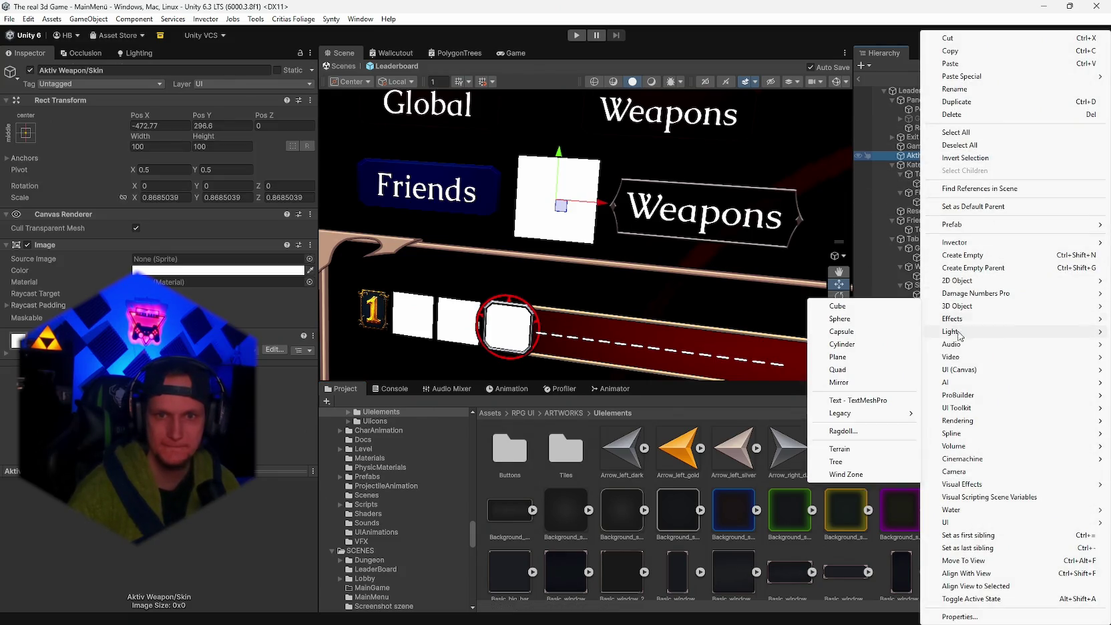
- Add a child Image named Rahmen under the slot and give it the Background_sq_v3 sprite
mouse_move(959, 370)
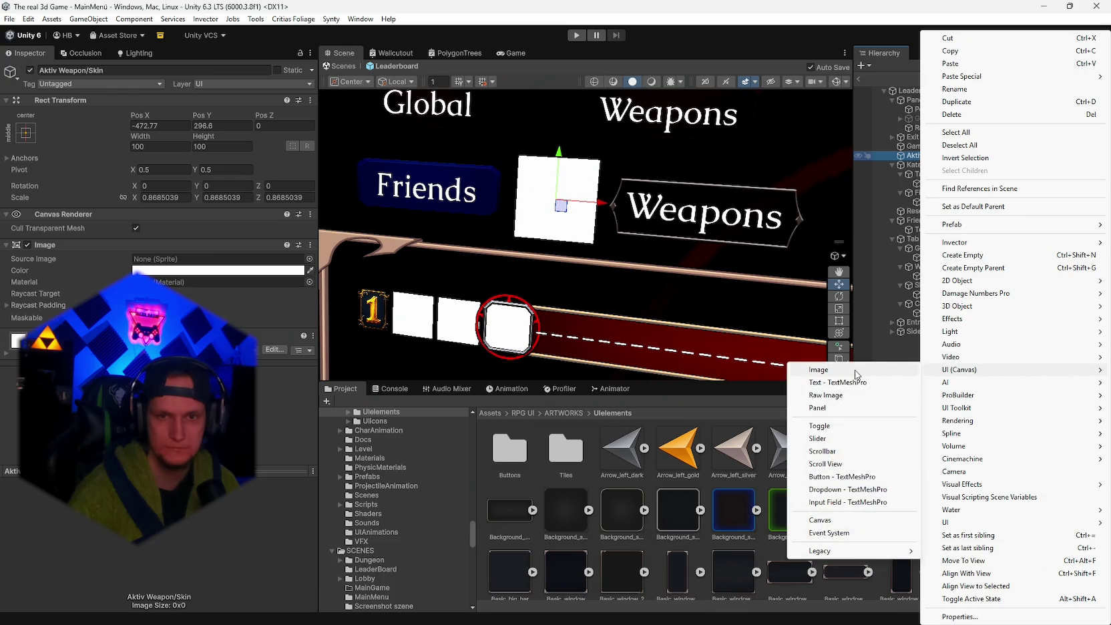
click(856, 375)
text(Rahme)
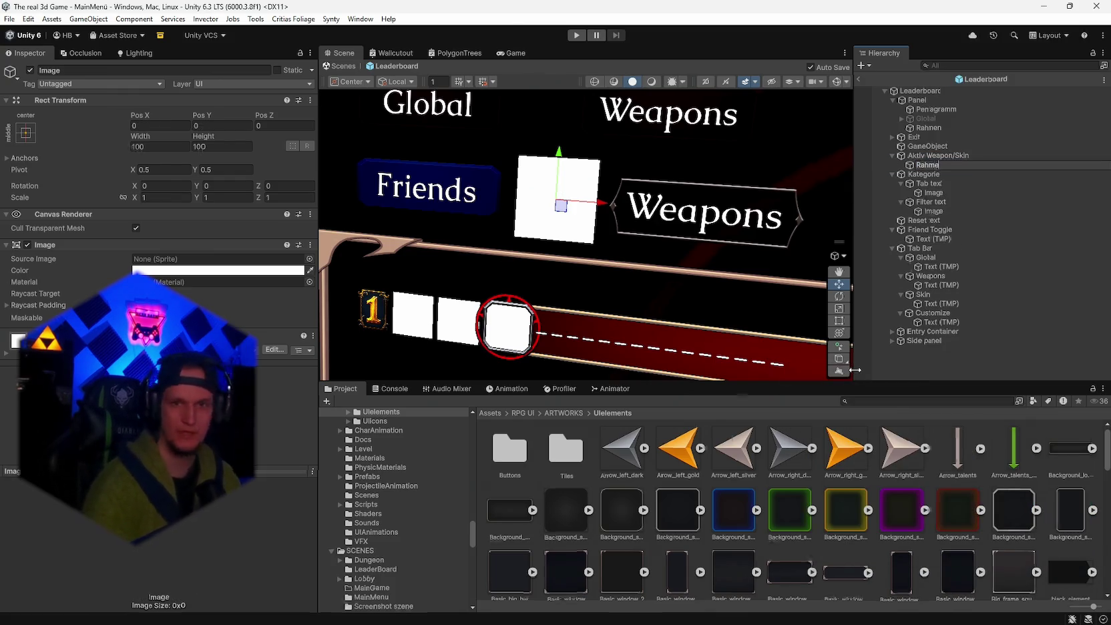
text(n)
key(Return)
scroll(685, 535, down, 1)
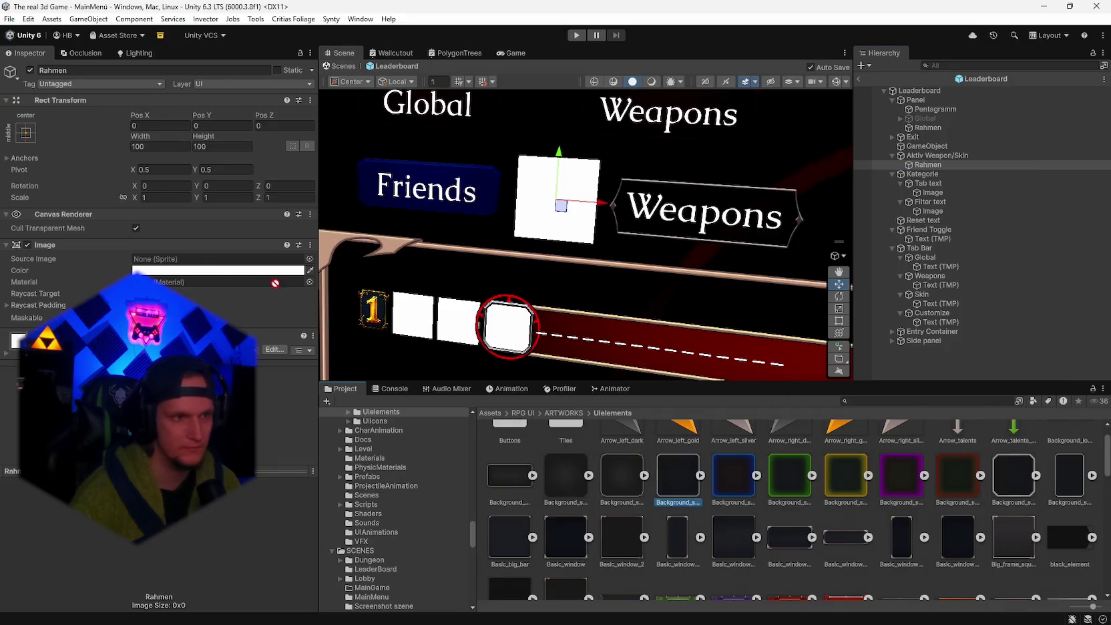
drag(284, 288, 220, 260)
drag(548, 285, 688, 300)
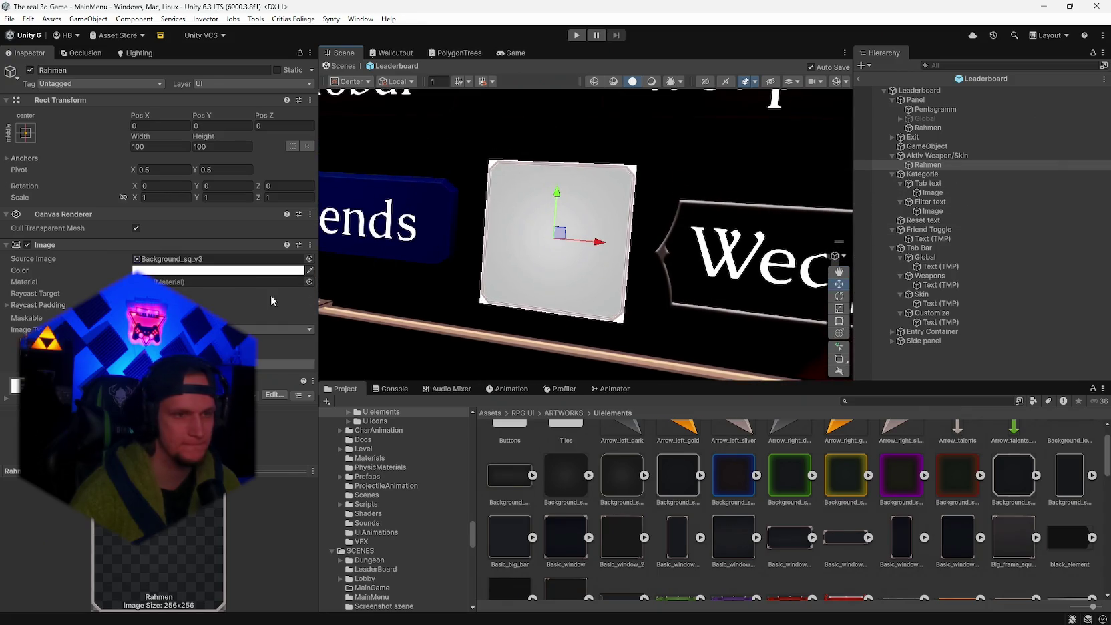
- Toggle the Aktiv Weapon/Skin slot's own image off and back on, then reselect Rahmen
click(938, 156)
click(932, 165)
click(940, 156)
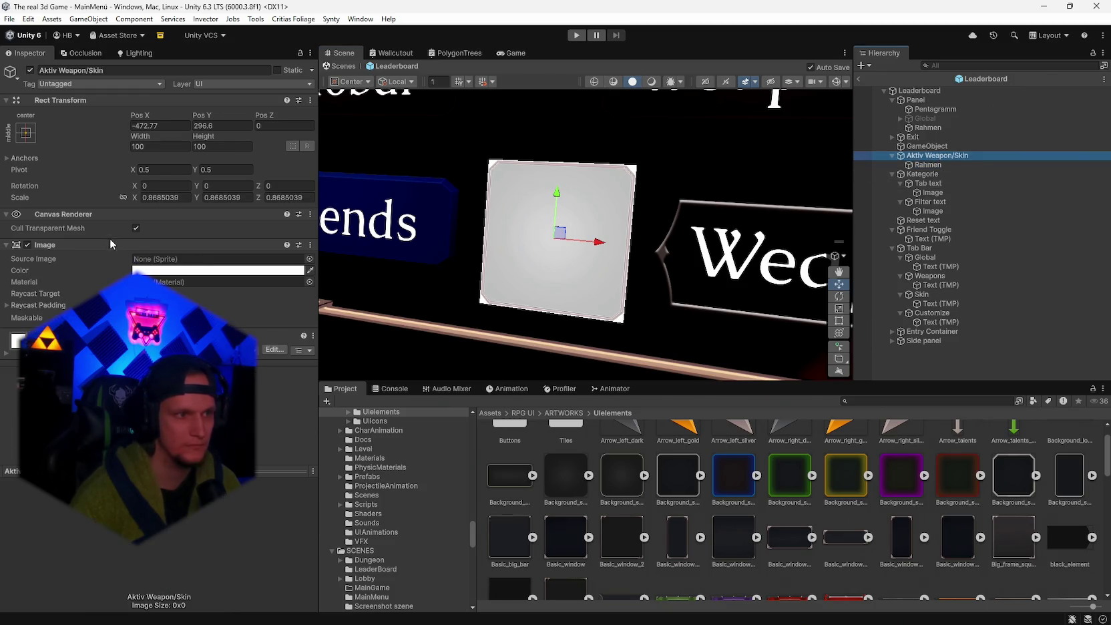
click(27, 245)
click(27, 245)
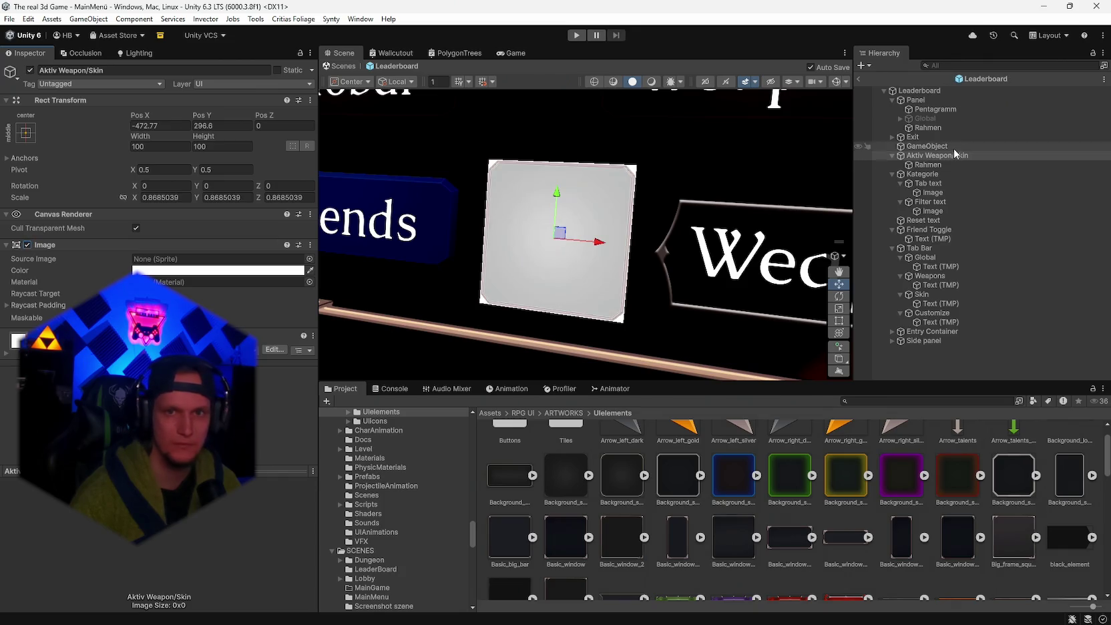
click(930, 165)
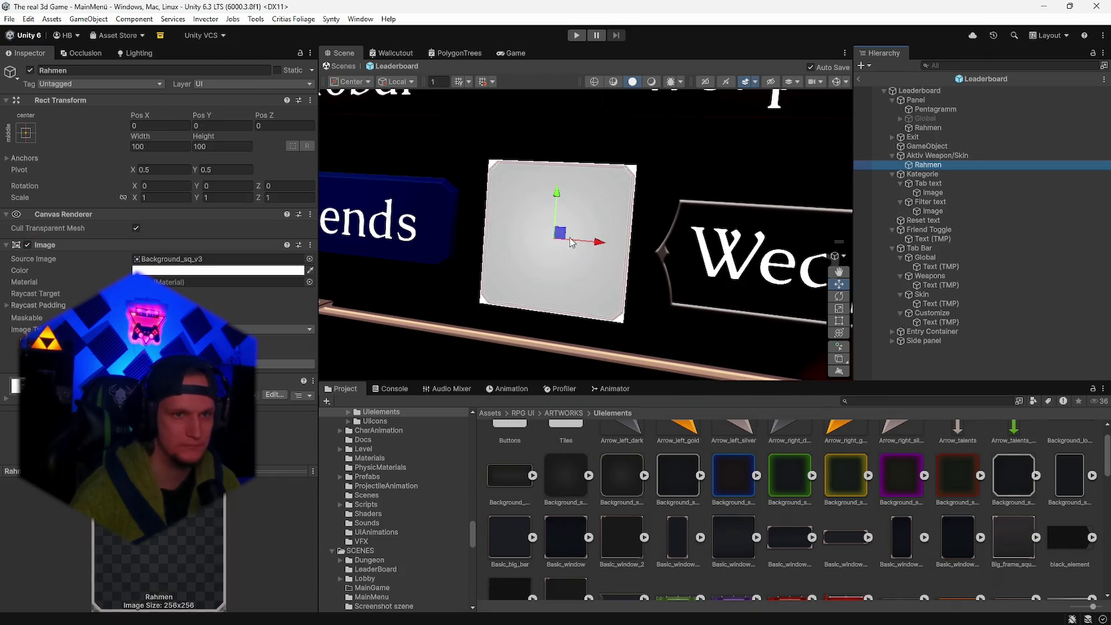
- Size the Rahmen frame to Width 104.38 and Height 103.7
click(840, 297)
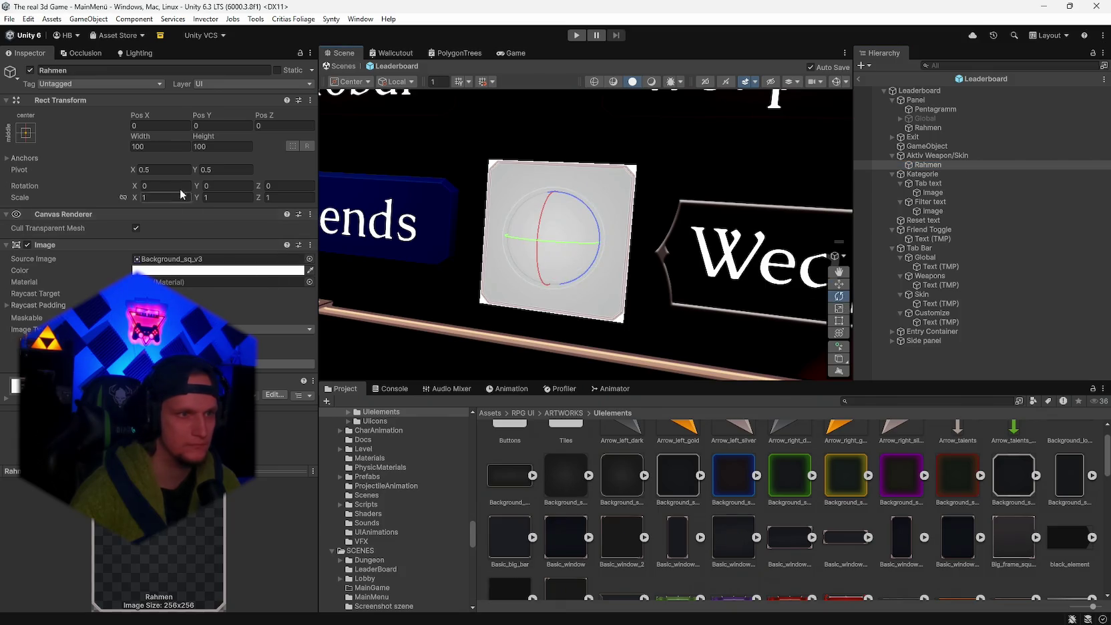
click(141, 138)
drag(147, 140, 220, 142)
key(BackSpace)
key(BackSpace)
key(BackSpace)
text(3)
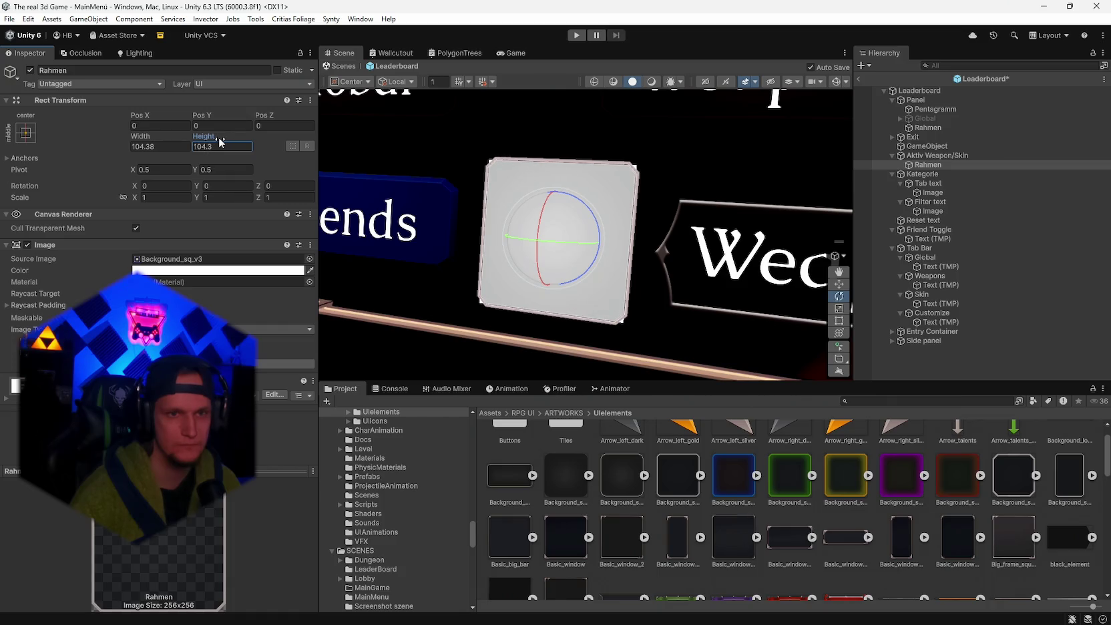
key(BackSpace)
key(BackSpace)
key(BackSpace)
text(3.7)
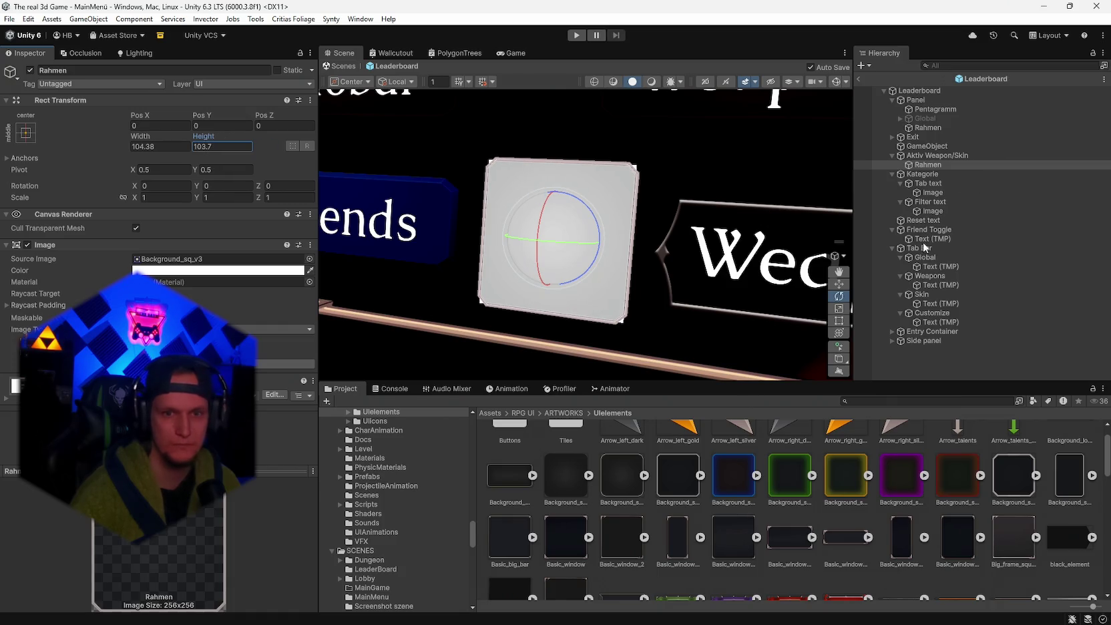
- Reselect the Aktiv Weapon/Skin slot and open the Fireball weapon asset folder
click(928, 156)
scroll(426, 532, down, 15)
scroll(406, 532, down, 2)
click(391, 501)
- Give the slot the Firestaff sprite, then swap it for the Infernal Torch sprite
mouse_move(683, 519)
mouse_down()
mouse_move(401, 428)
mouse_move(201, 320)
mouse_move(177, 270)
mouse_up()
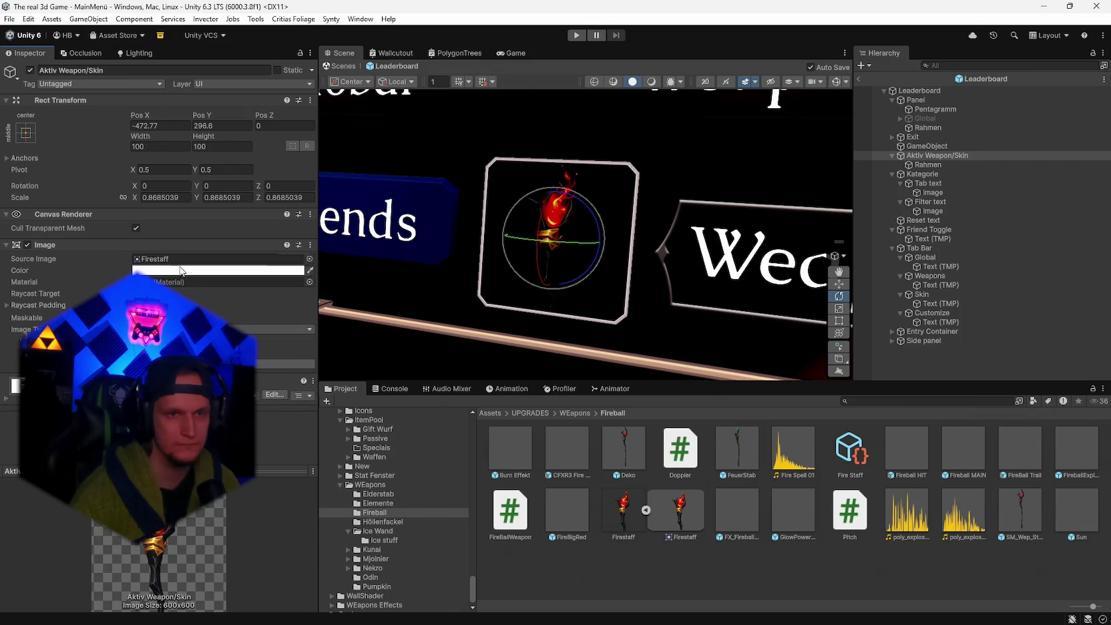
mouse_move(446, 323)
mouse_down()
mouse_move(561, 326)
mouse_move(549, 332)
mouse_move(619, 310)
mouse_move(623, 318)
mouse_up()
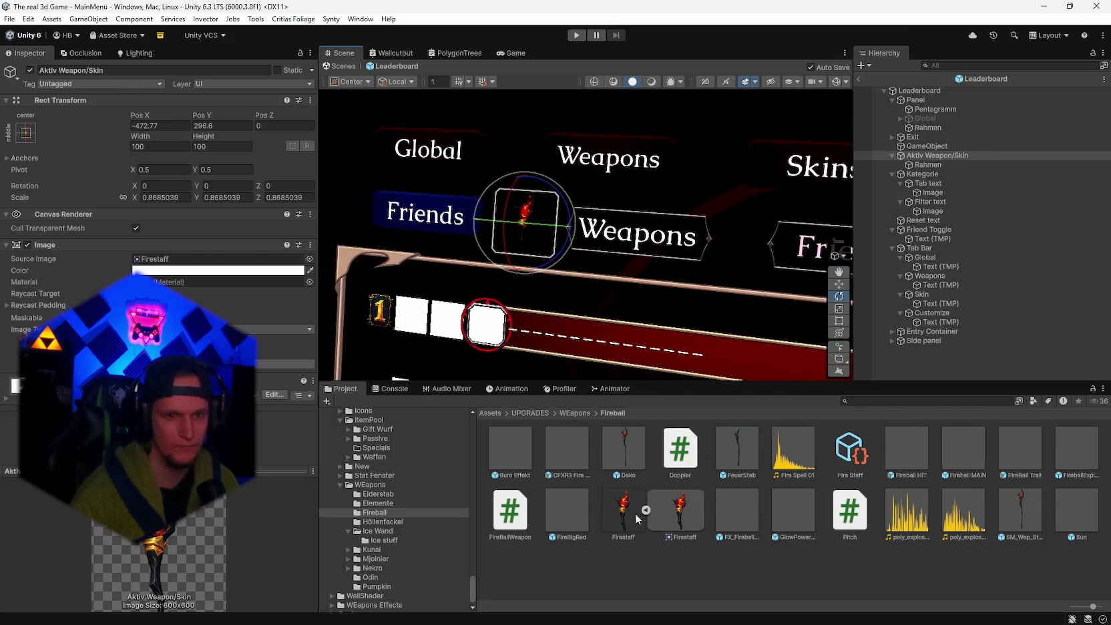
click(381, 522)
mouse_move(509, 510)
mouse_down()
mouse_move(395, 441)
mouse_move(201, 259)
mouse_up()
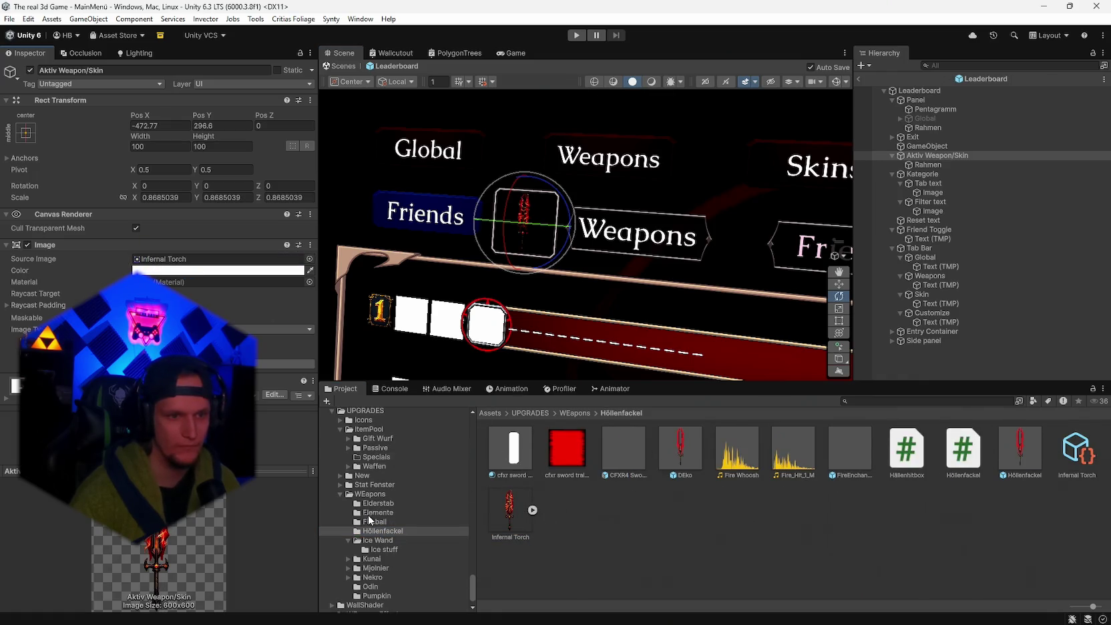
- Try the ElderStab sprite in the slot, then settle on the Mjolnier hammer
click(374, 513)
click(373, 522)
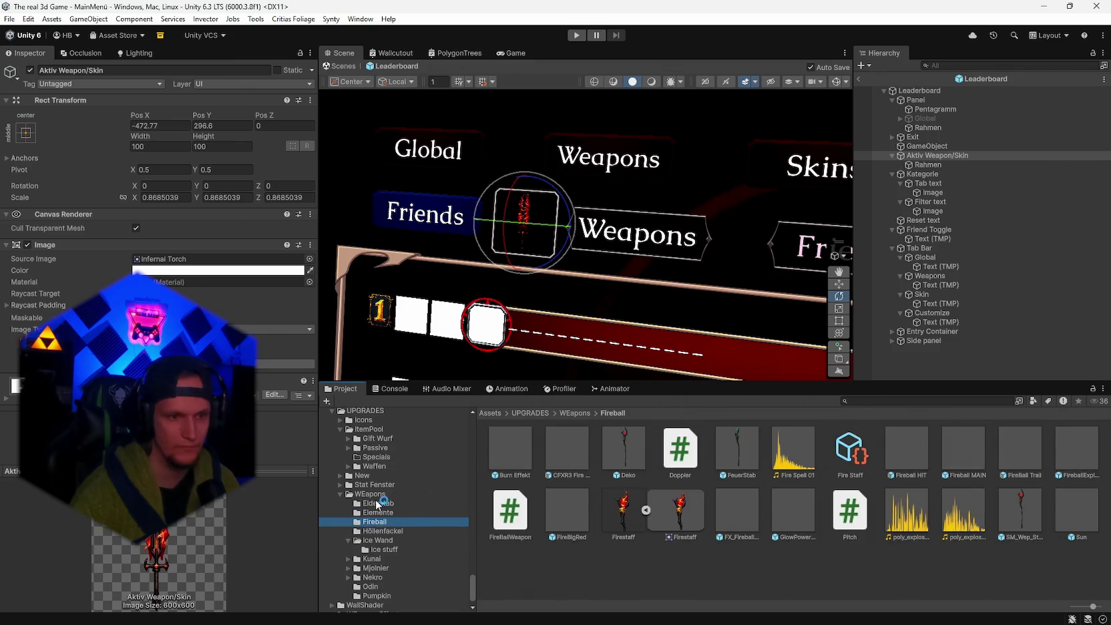
click(377, 503)
drag(347, 312, 194, 267)
scroll(397, 529, down, 1)
click(376, 549)
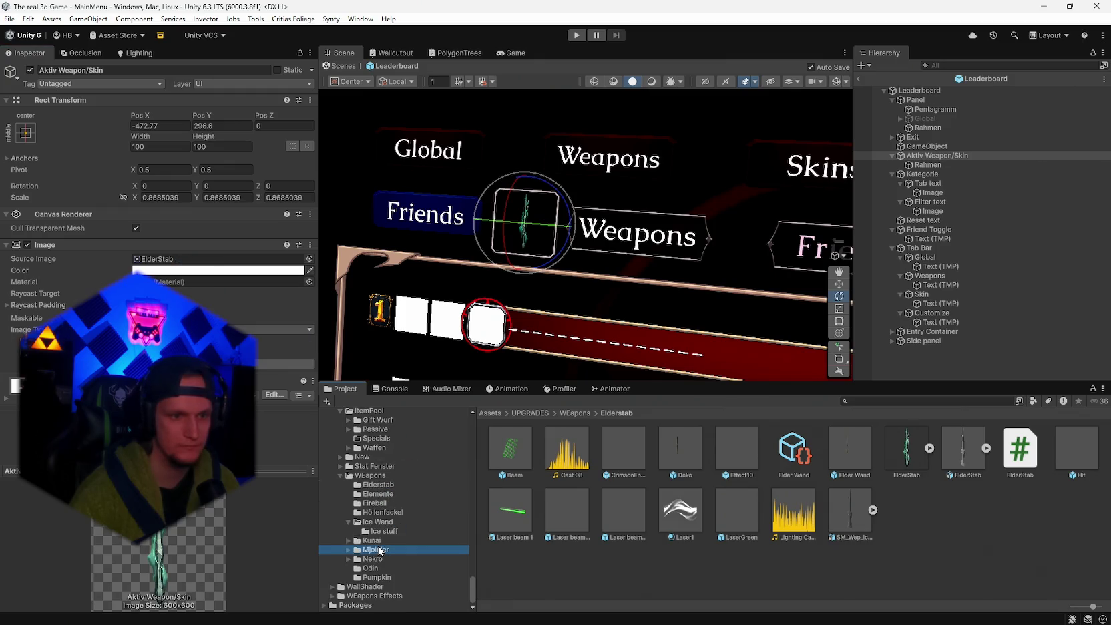
mouse_move(720, 511)
mouse_down()
mouse_move(175, 254)
mouse_move(170, 263)
mouse_up()
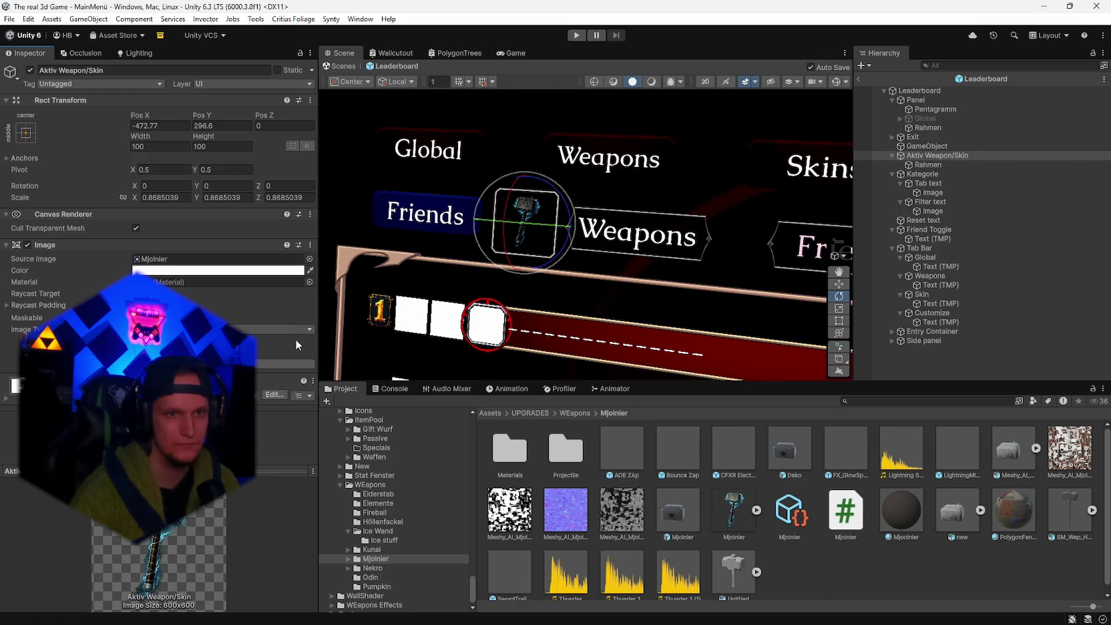
scroll(388, 517, up, 5)
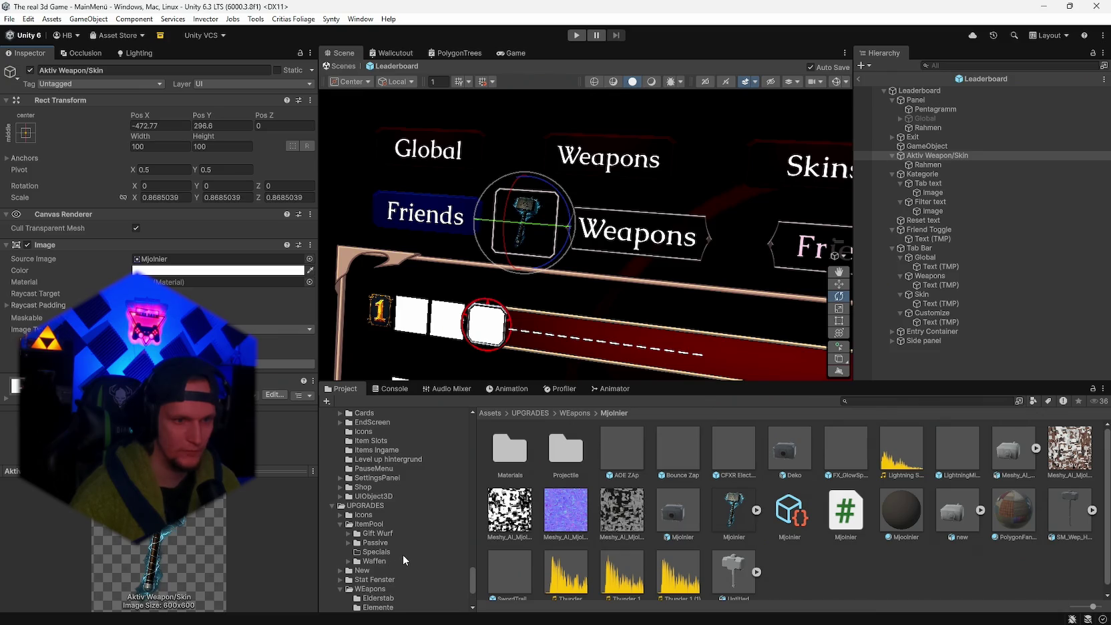
scroll(403, 554, down, 2)
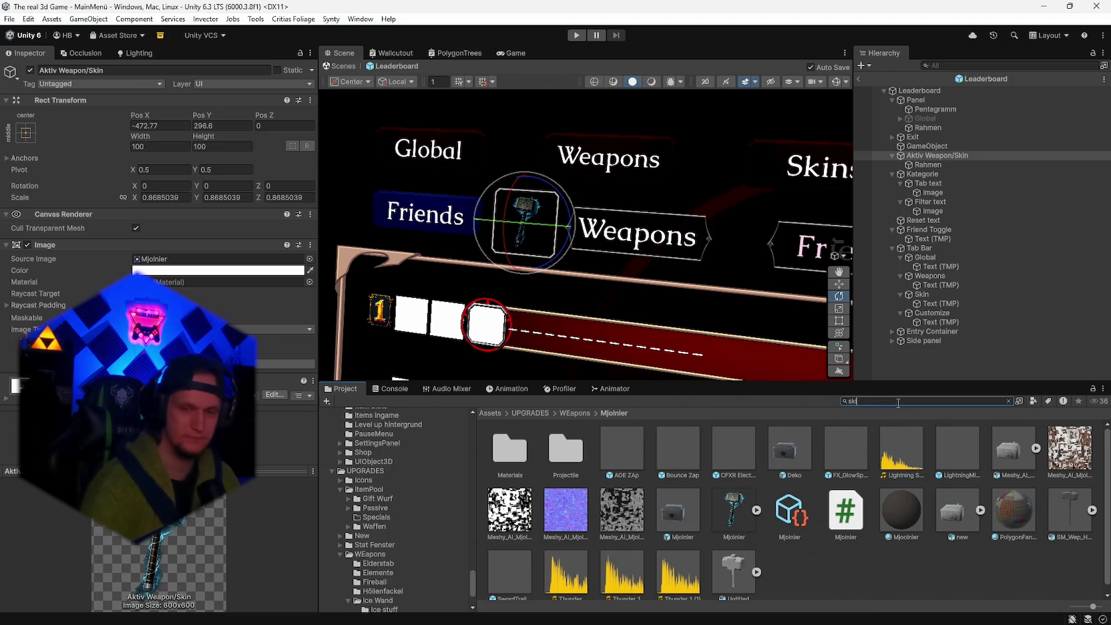
- Search Project for 'skins', open the Skins folder and put Beta Skin in the slot
text(skins)
double_click(507, 449)
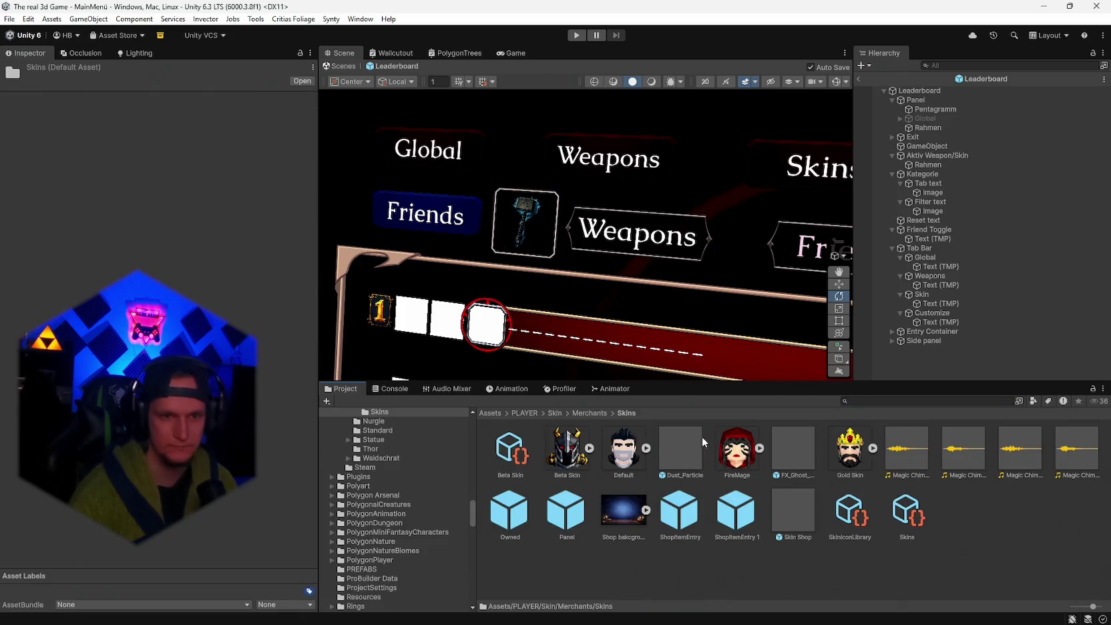
click(937, 155)
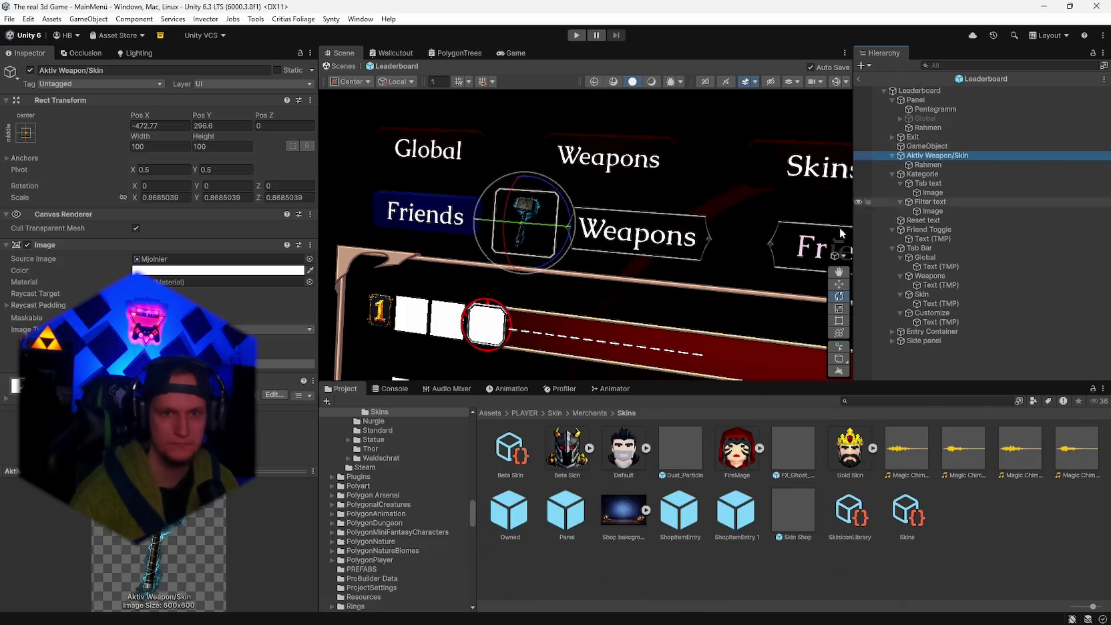
drag(163, 283, 167, 261)
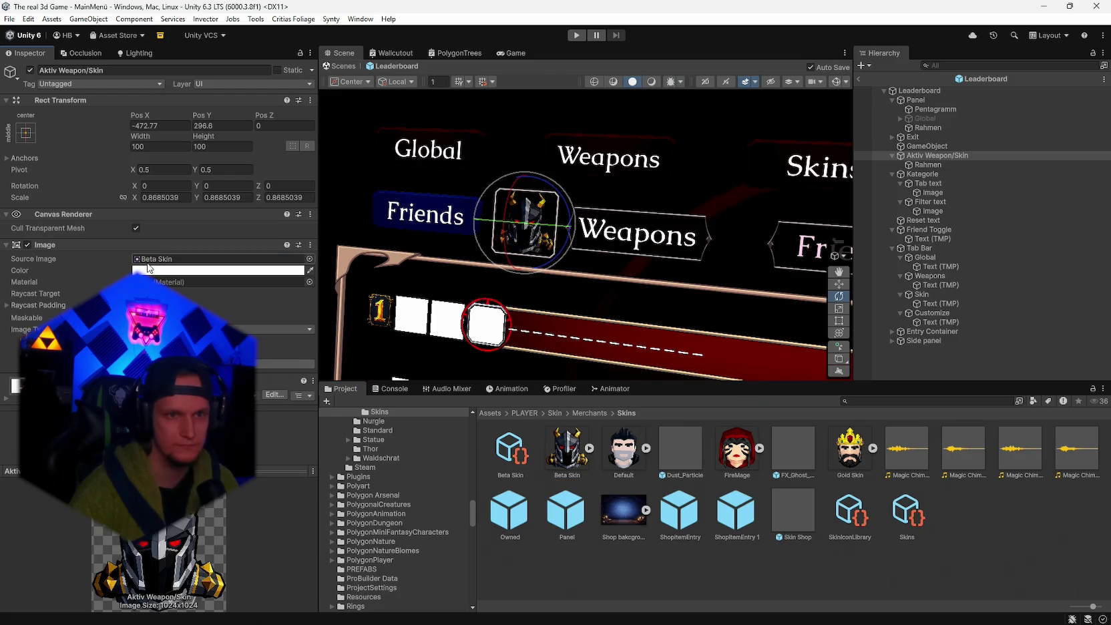
mouse_move(588, 284)
mouse_down()
mouse_move(644, 302)
mouse_move(639, 321)
mouse_up()
scroll(611, 289, up, 10)
- Try the Default and FireMage skins, settle on Gold Skin, and tint Rahmen B5B5B5
drag(170, 259, 167, 259)
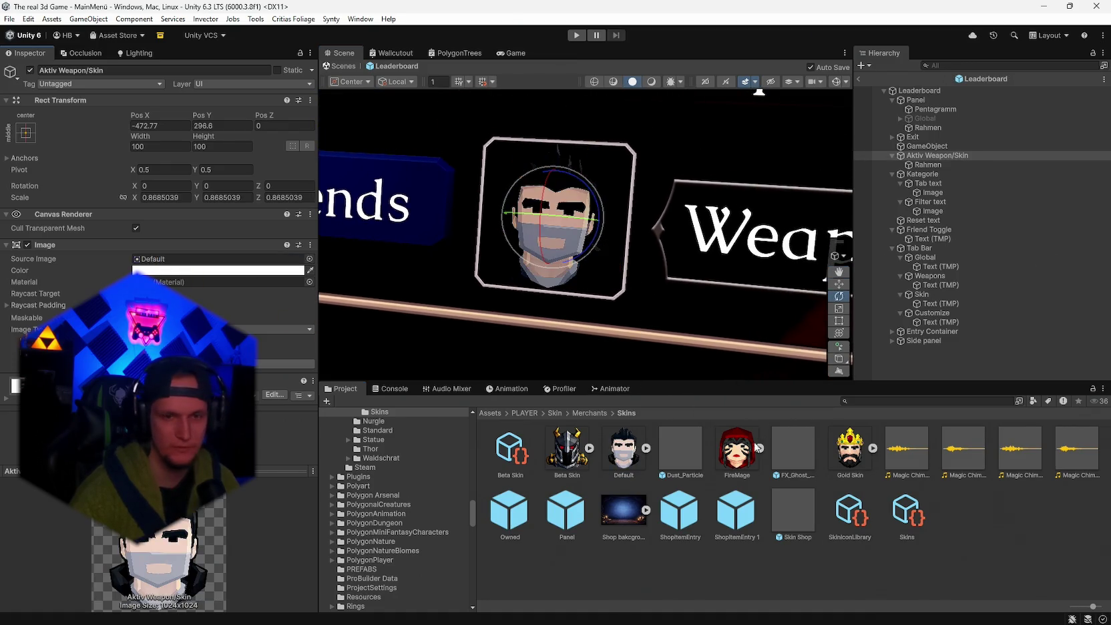
drag(276, 305, 180, 267)
mouse_move(847, 454)
mouse_down()
mouse_move(160, 401)
mouse_move(163, 260)
mouse_up()
mouse_move(574, 308)
mouse_down()
mouse_move(622, 315)
mouse_move(581, 311)
mouse_up()
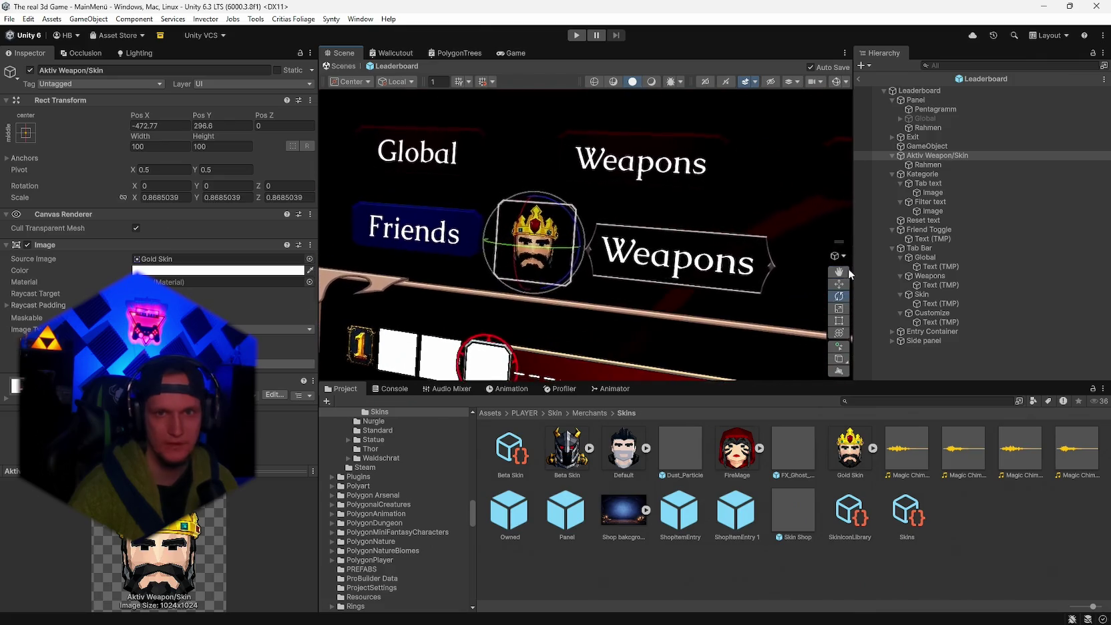
click(930, 164)
click(155, 270)
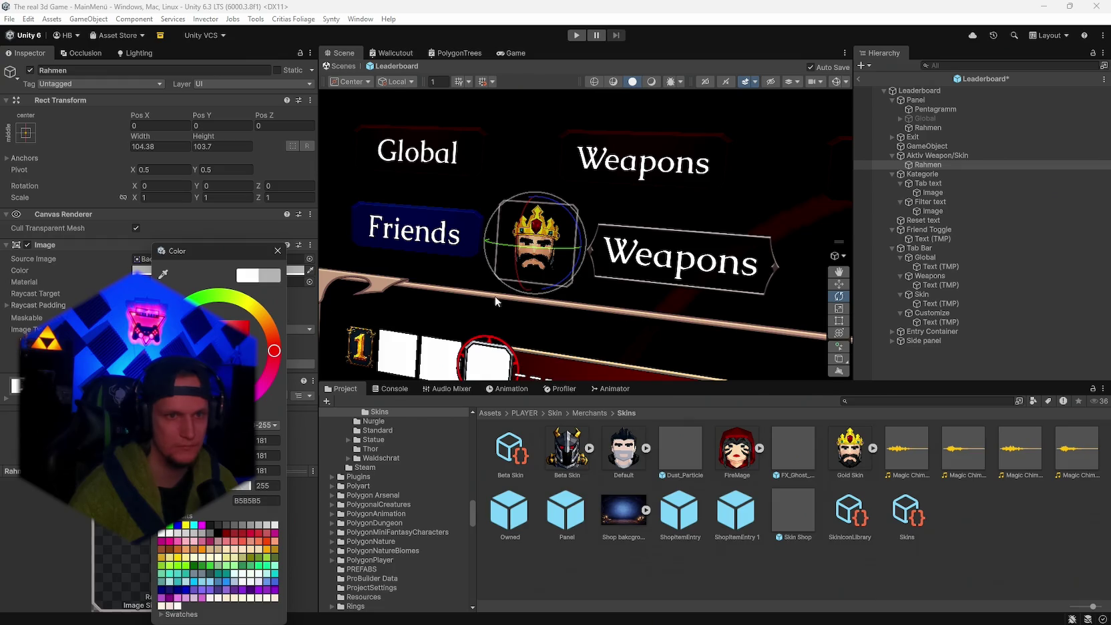
- Close the colour picker, frame the whole Leaderboard in view, and reselect Aktiv Weapon/Skin
click(834, 83)
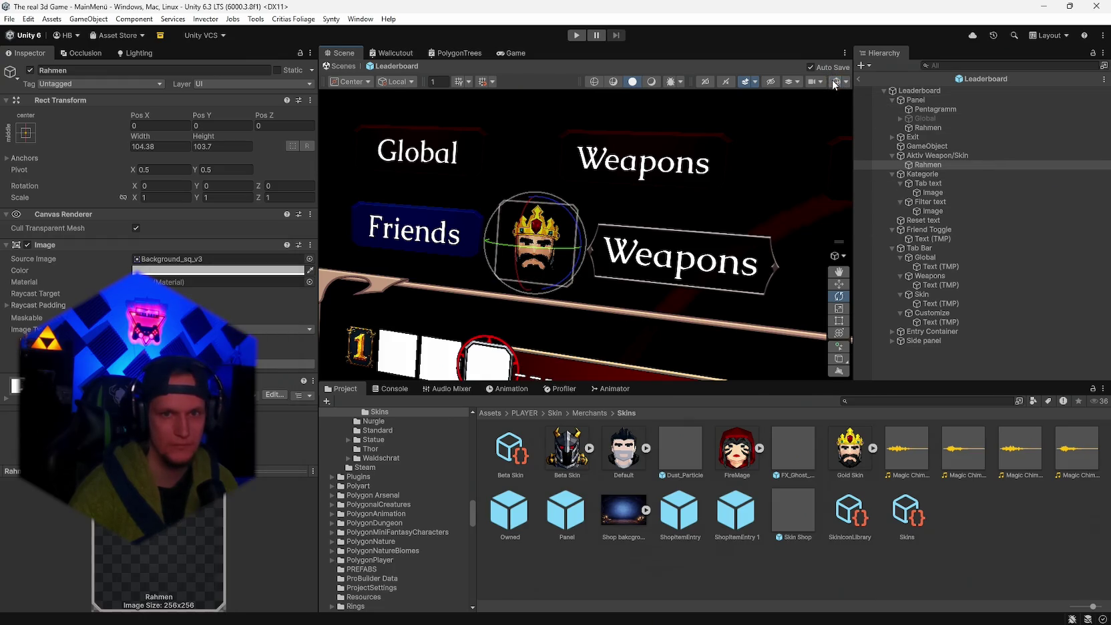
scroll(641, 322, down, 5)
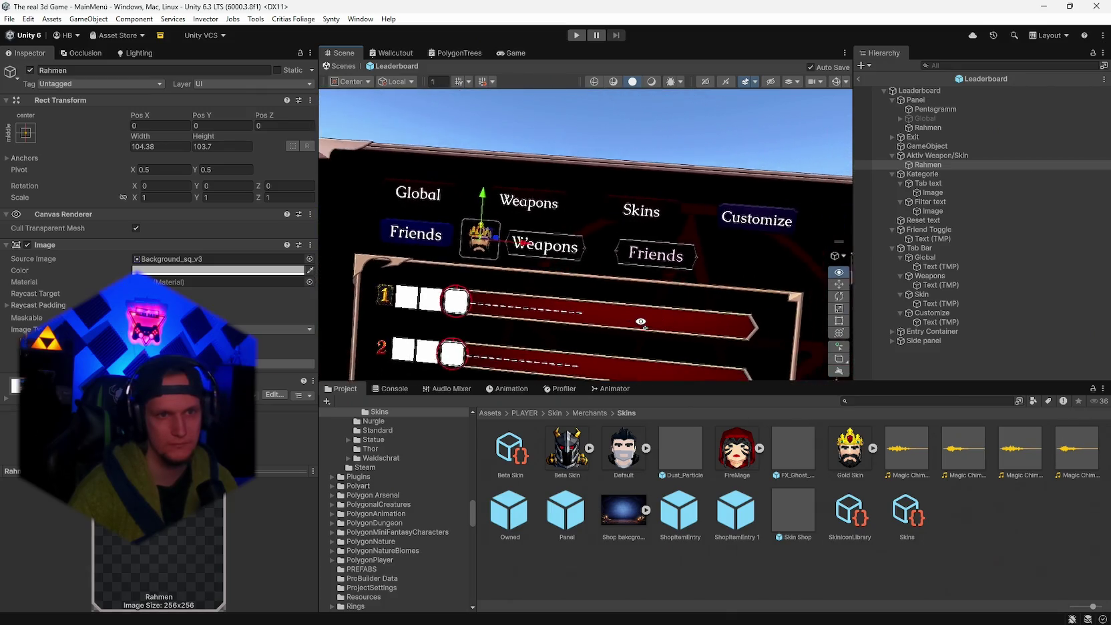
scroll(641, 322, down, 5)
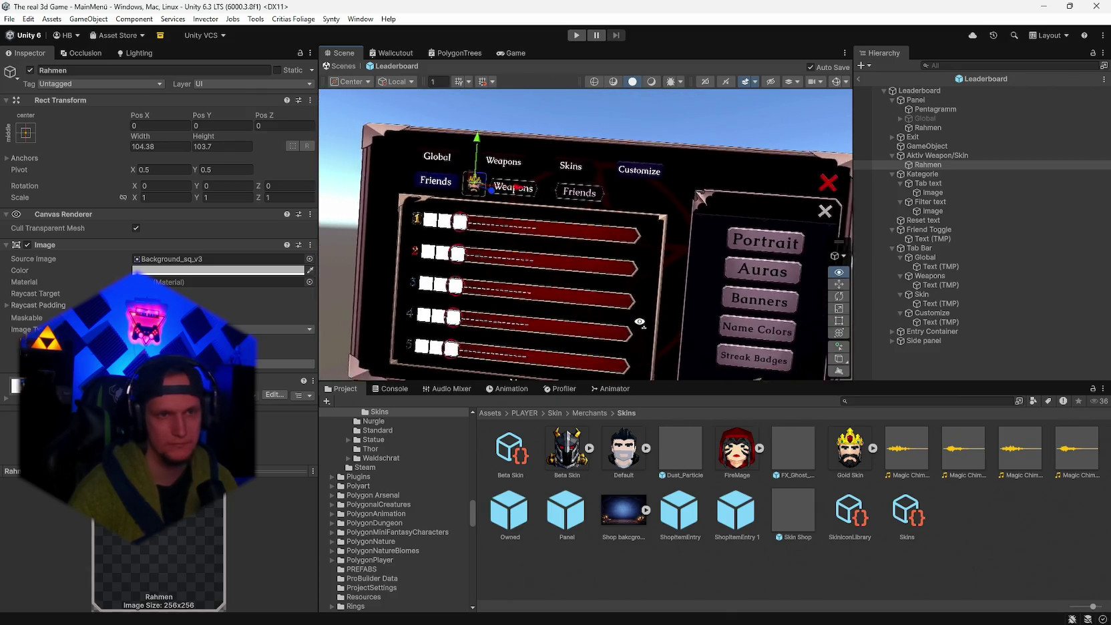
mouse_move(629, 319)
mouse_down()
mouse_move(693, 281)
mouse_move(535, 291)
mouse_move(571, 293)
mouse_move(676, 220)
mouse_move(586, 242)
mouse_move(629, 238)
mouse_up()
key(Up)
click(621, 267)
click(935, 156)
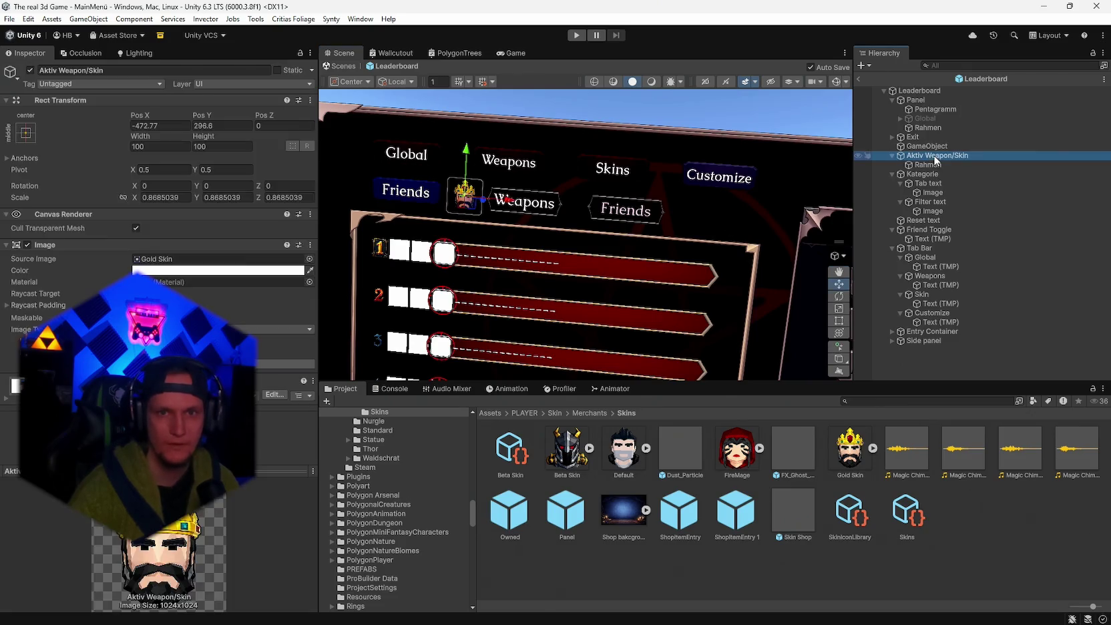
- Reduce the spacing in the Kategorie tab row's Horizontal Layout Group
click(927, 175)
click(929, 183)
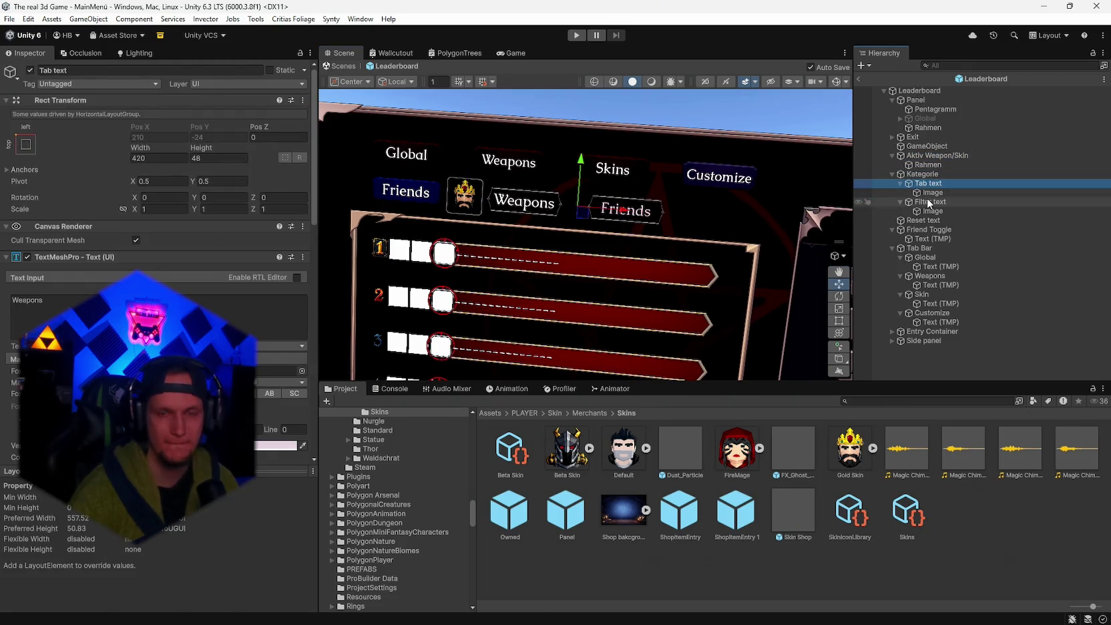
click(930, 202)
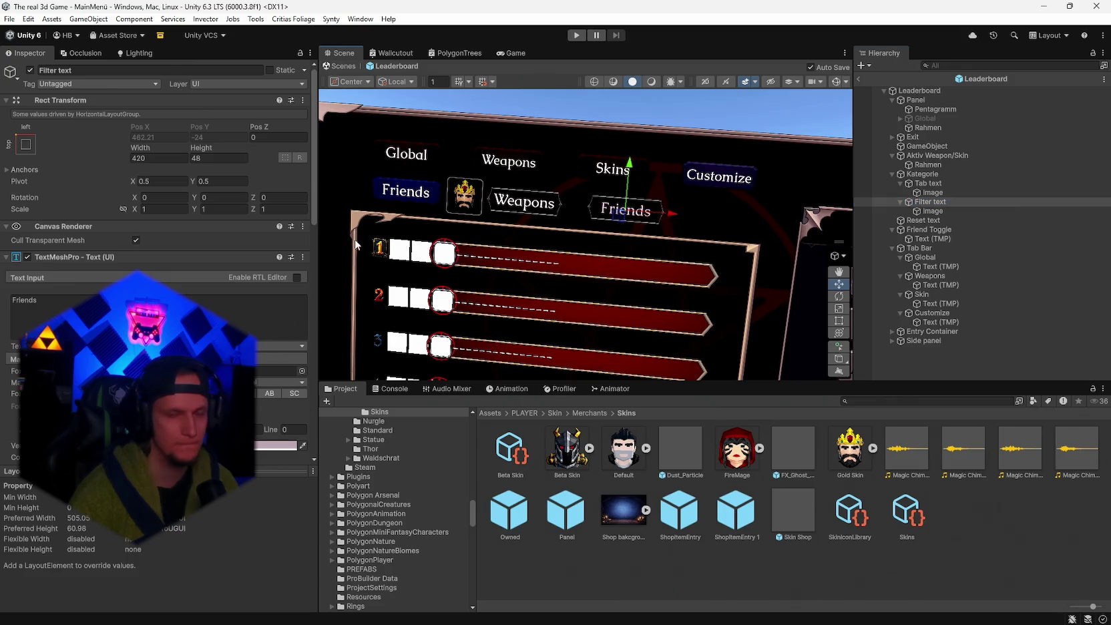
click(924, 175)
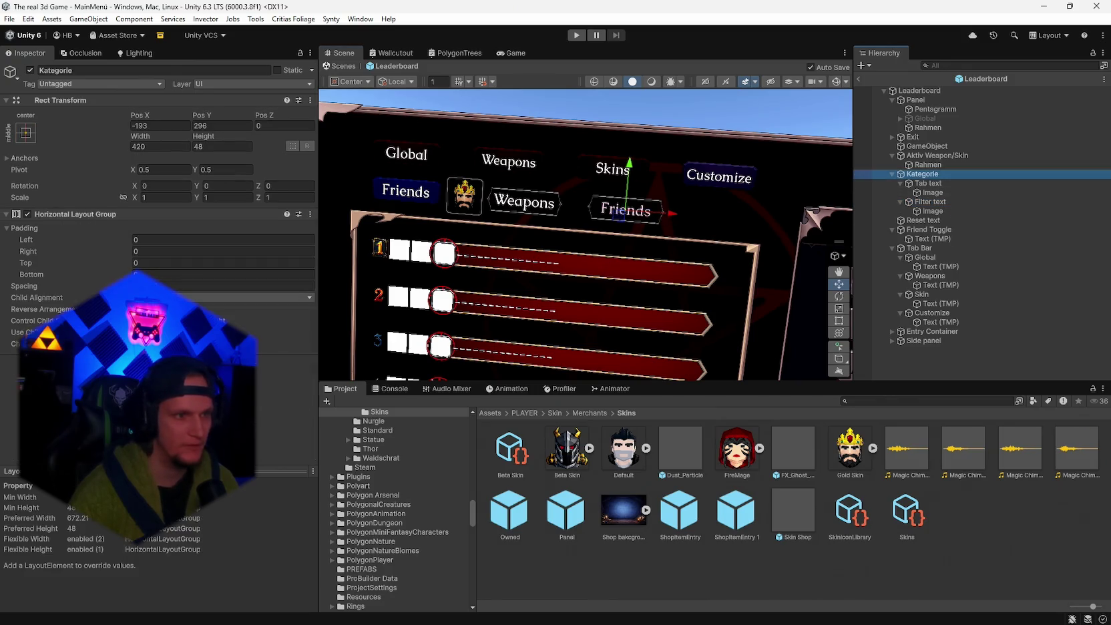
click(221, 286)
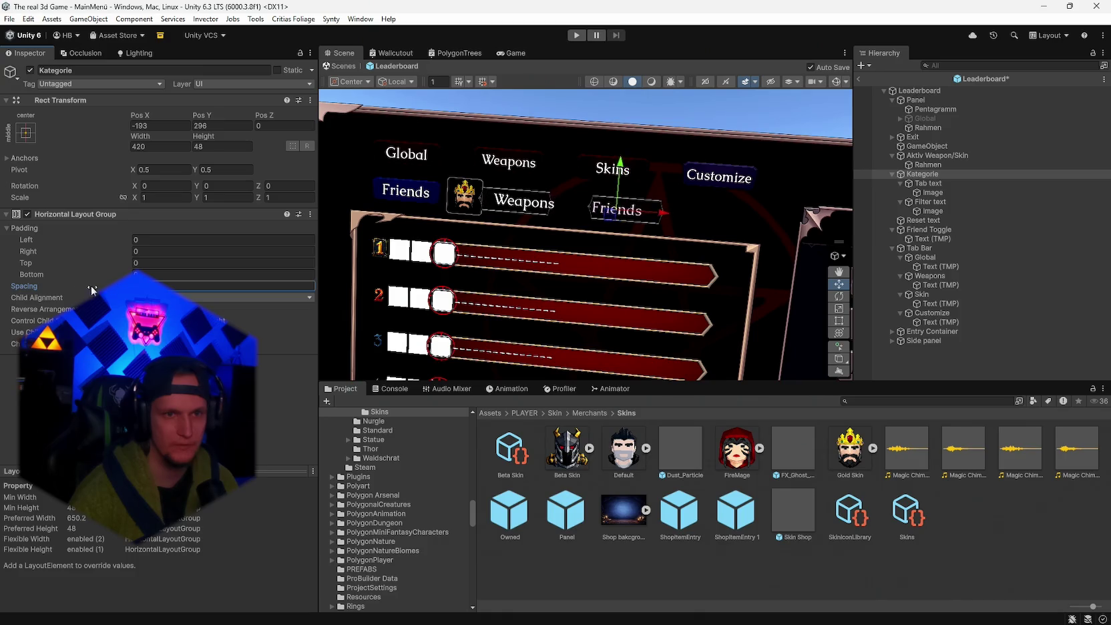
key(Return)
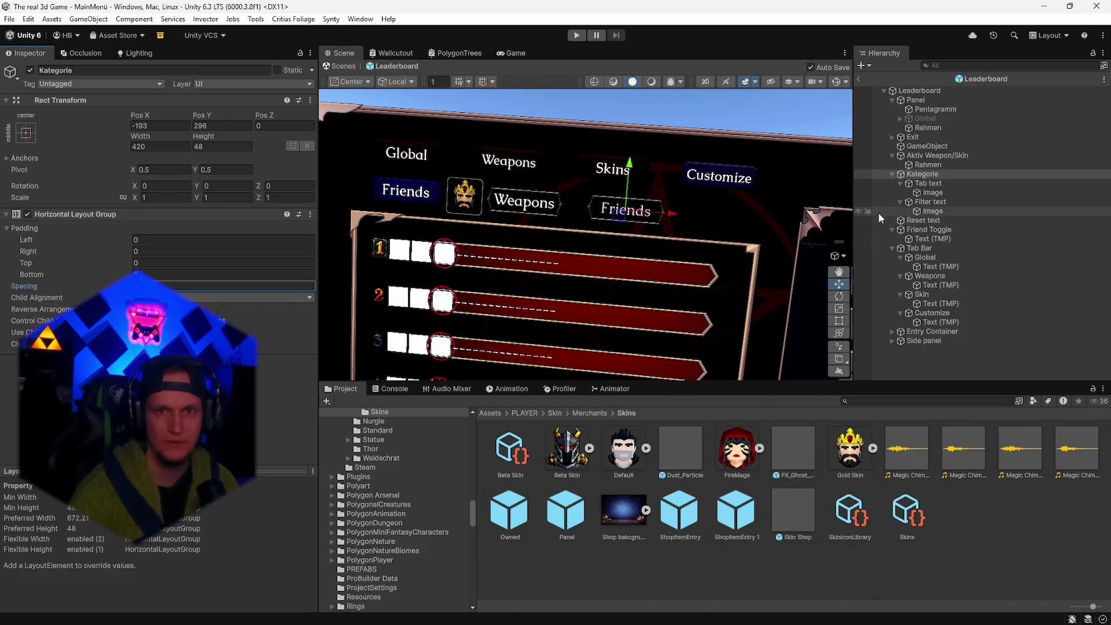
click(929, 183)
drag(621, 234, 648, 229)
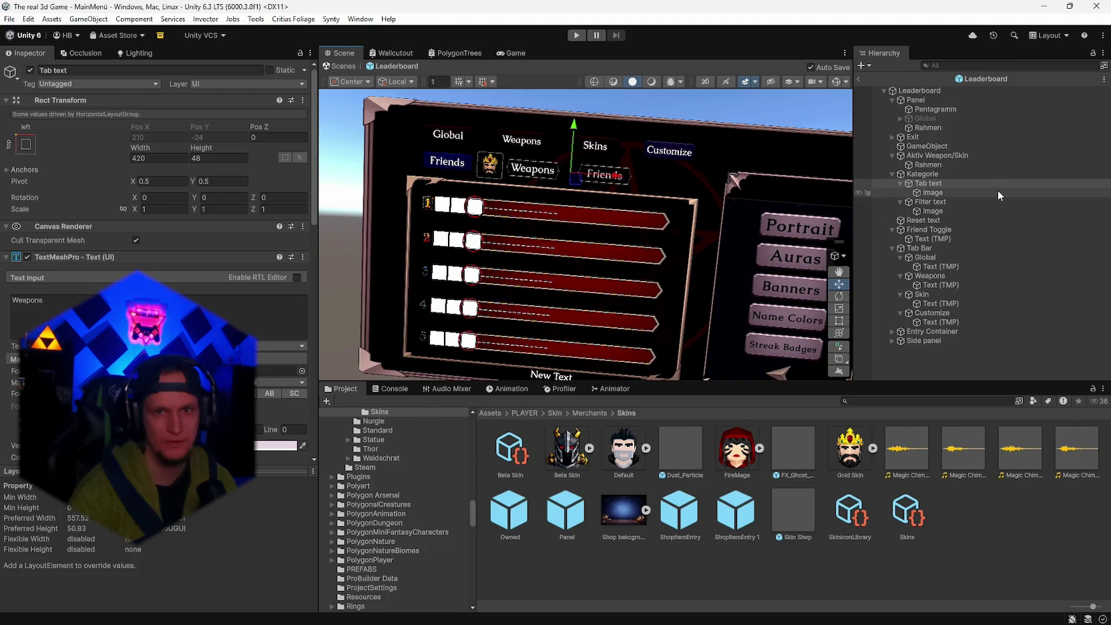
- Drag the Gold Skin slot right to Pos X -404, against the Weapons label
click(942, 174)
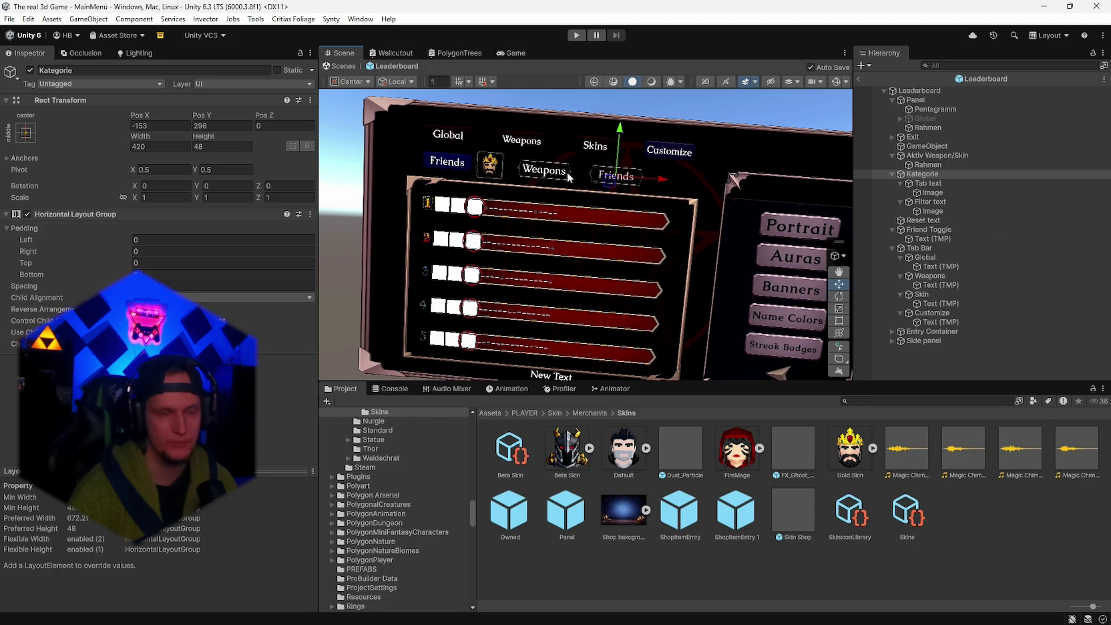
scroll(569, 178, up, 3)
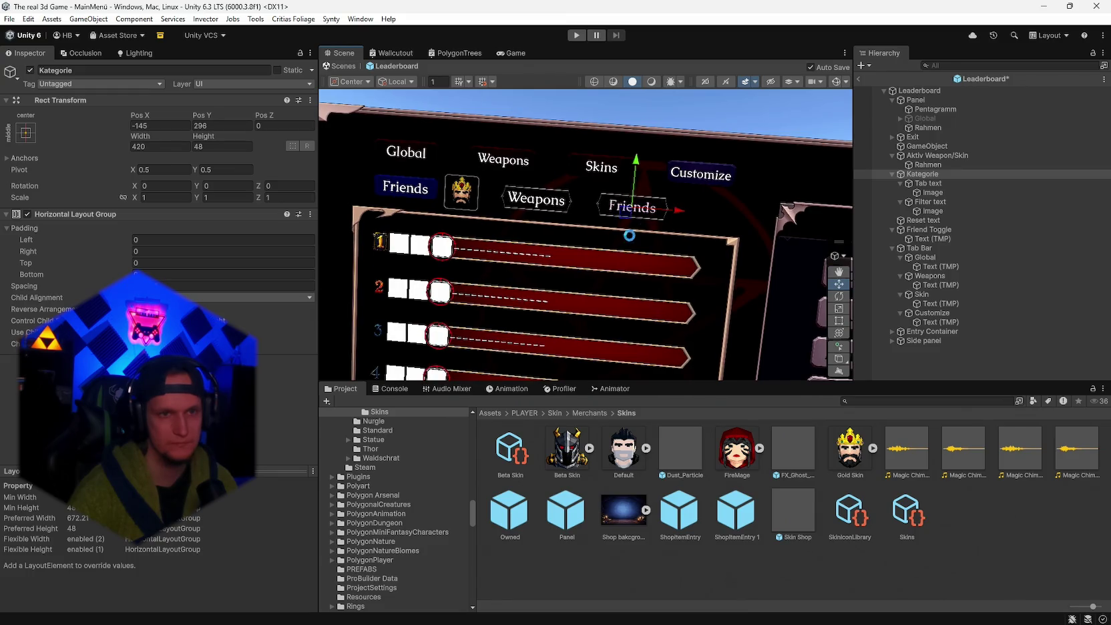
scroll(633, 234, down, 3)
alt+drag(581, 264, 643, 184)
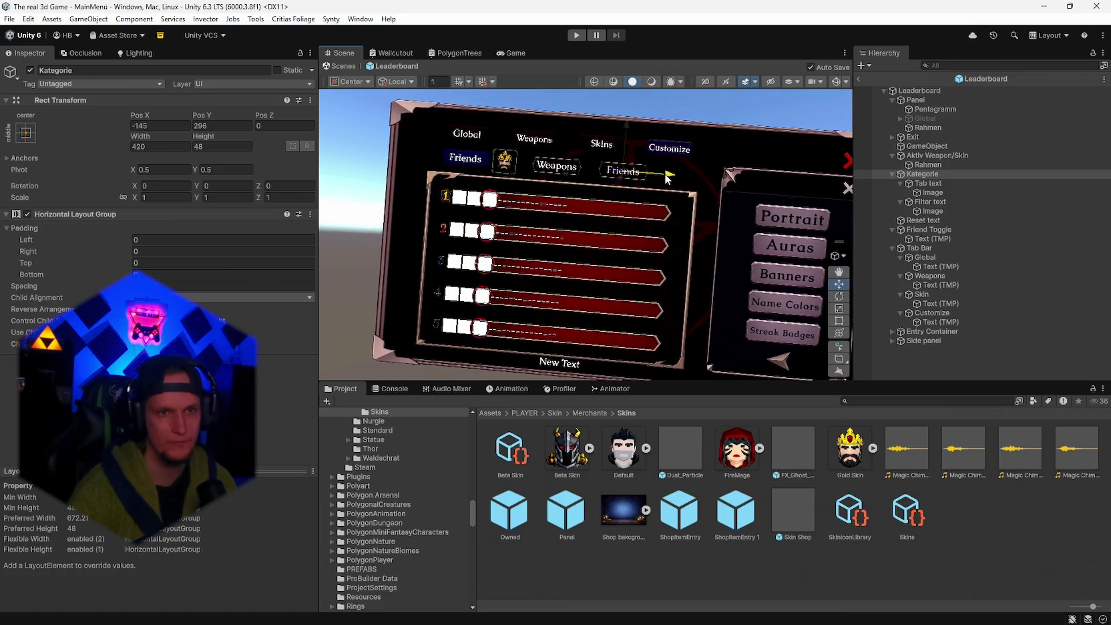
scroll(614, 229, up, 3)
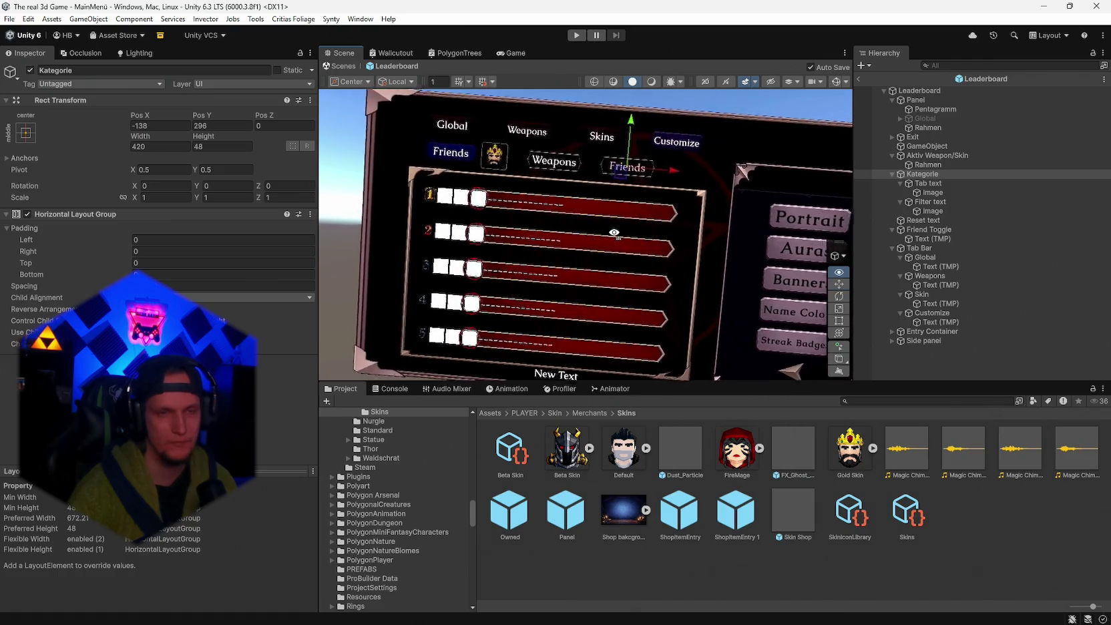
alt+drag(605, 237, 777, 200)
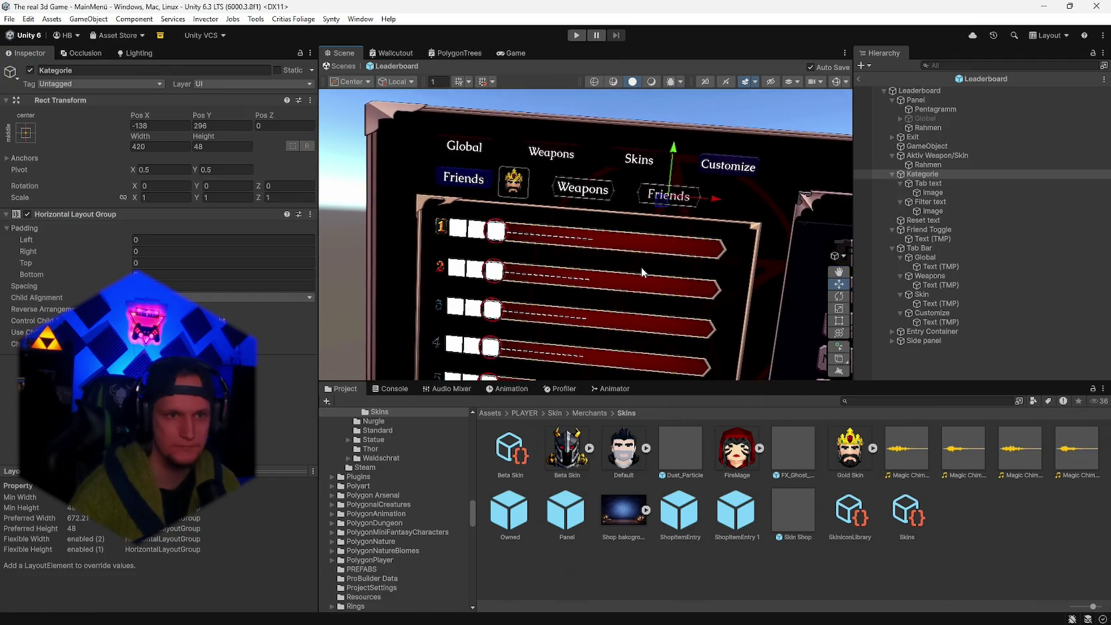
scroll(640, 267, up, 2)
scroll(635, 266, up, 1)
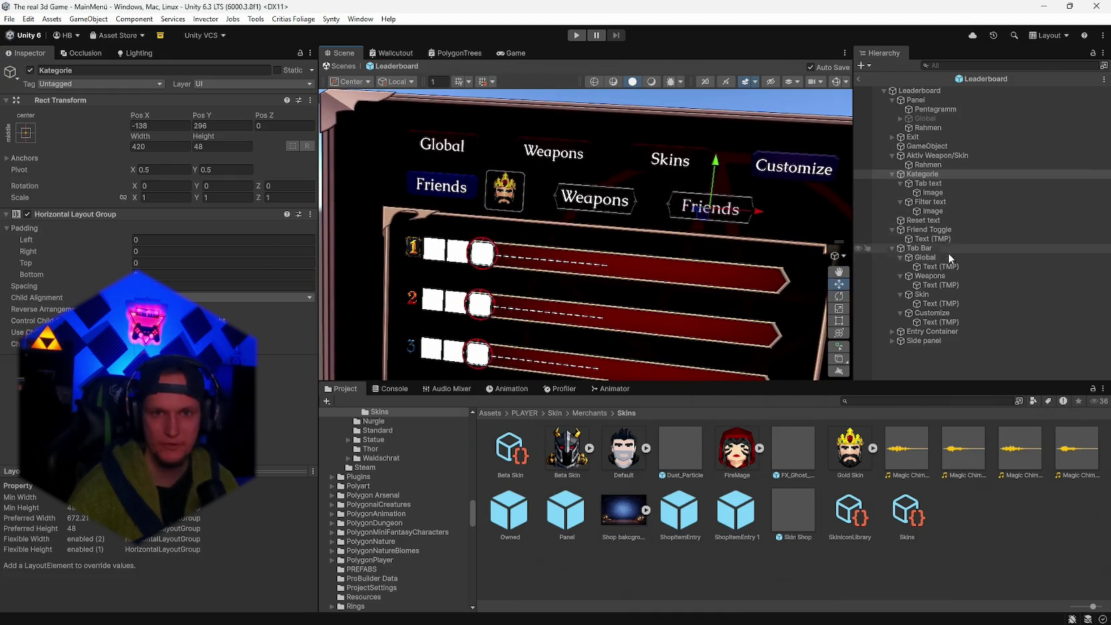
click(932, 155)
drag(541, 194, 554, 197)
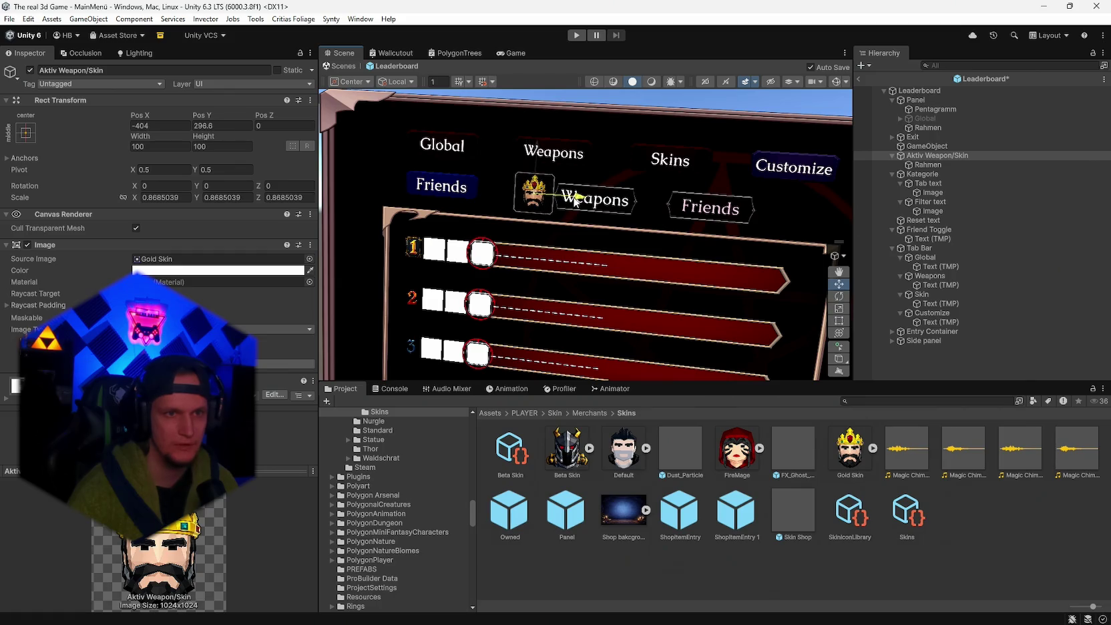
- Save the scene, nudge the Kategorie tab group slightly right, and save again
key(ctrl+s)
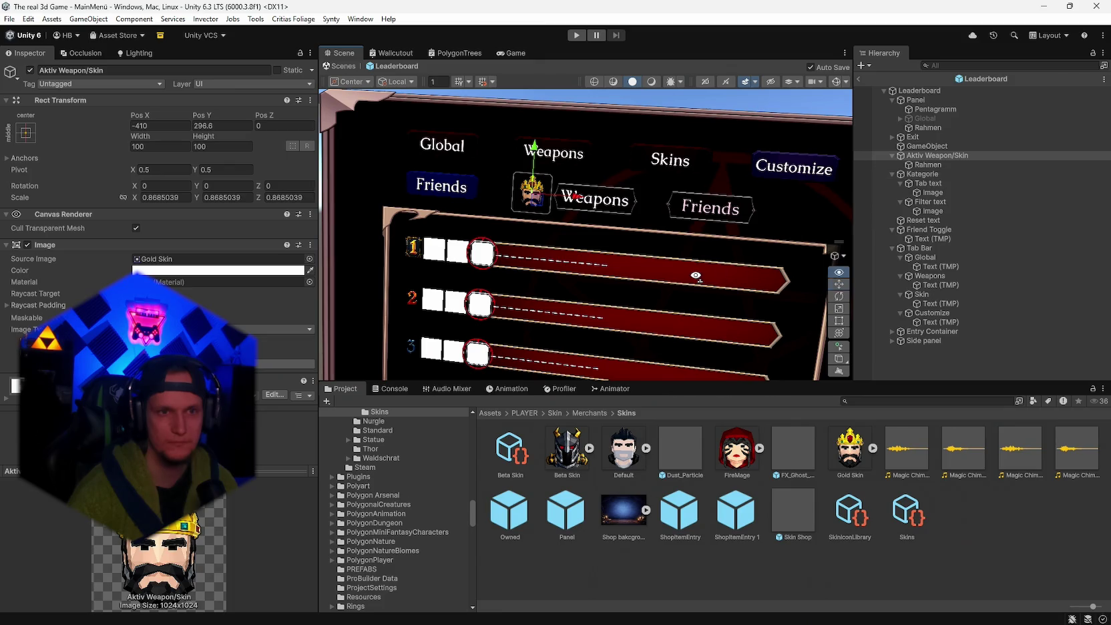
scroll(696, 281, down, 5)
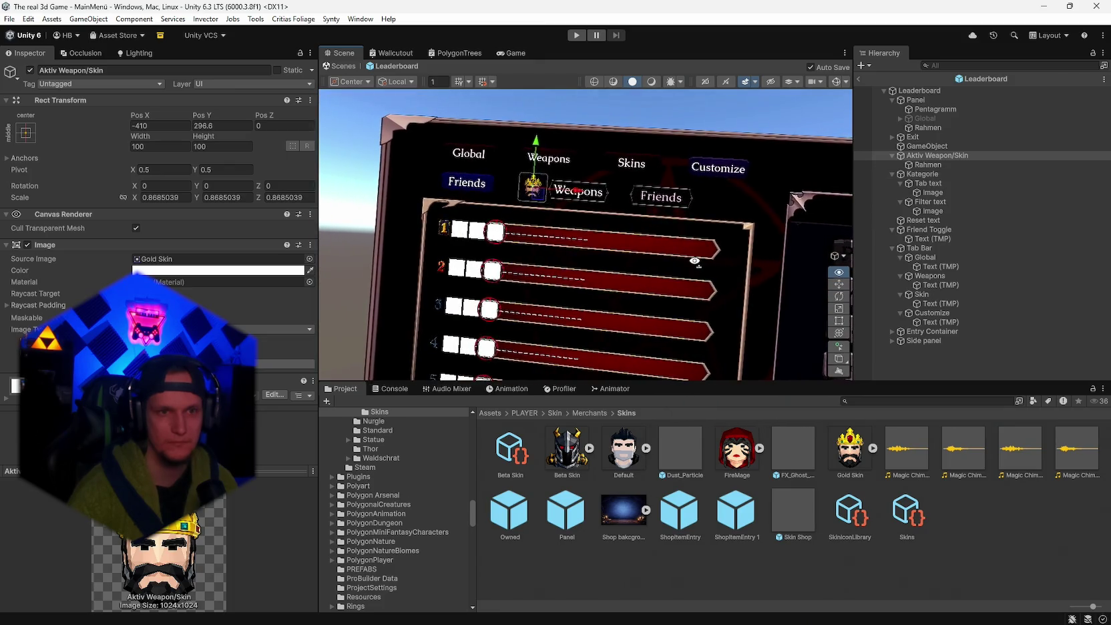
click(920, 174)
drag(712, 205, 715, 202)
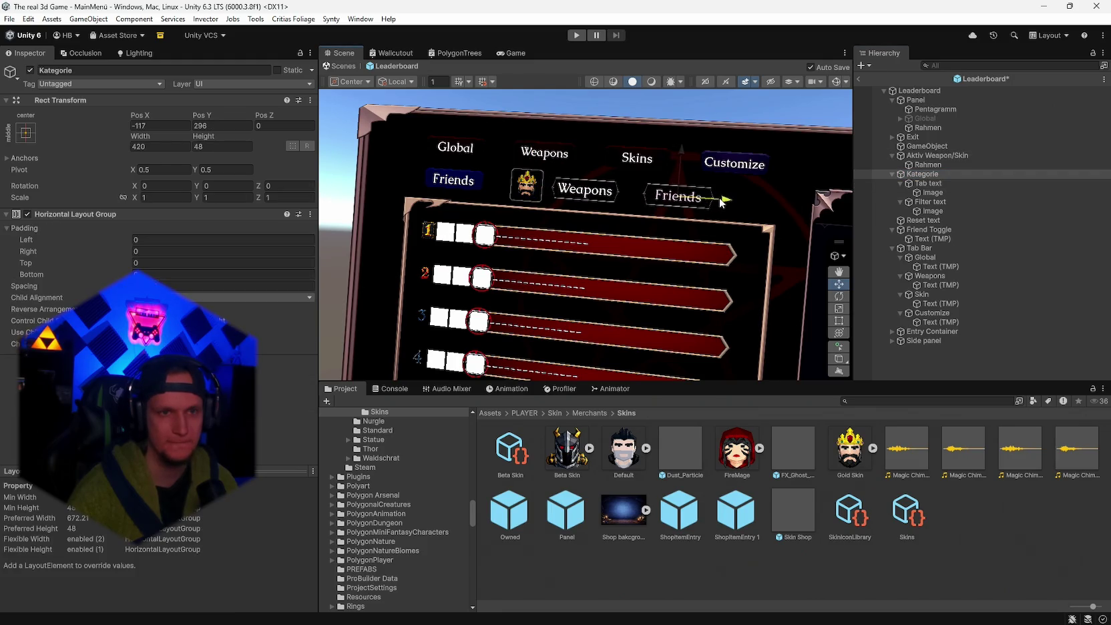
key(ctrl+s)
drag(678, 264, 686, 272)
- Nudge the Aktiv Weapon/Skin icon slot slightly left along X
click(923, 157)
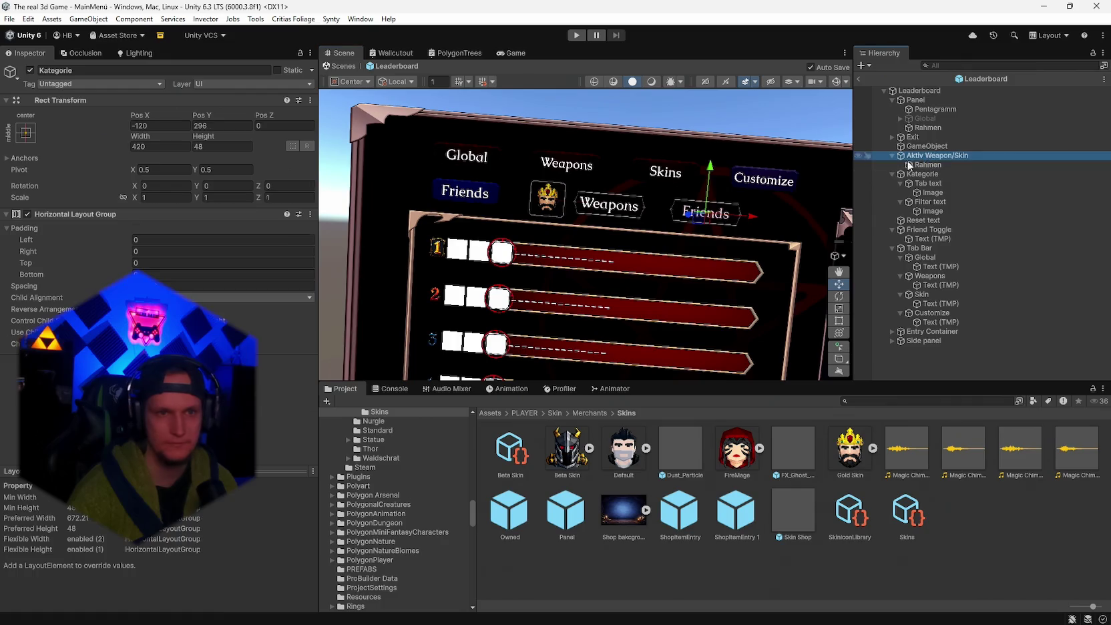
drag(595, 206, 588, 206)
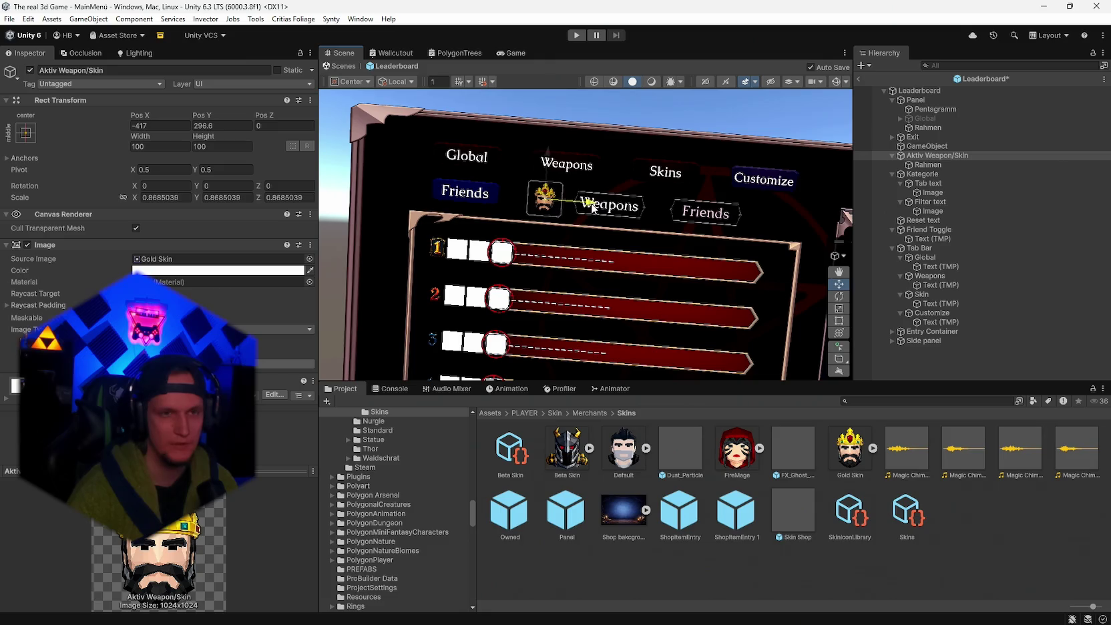
drag(525, 274, 569, 262)
scroll(522, 274, up, 5)
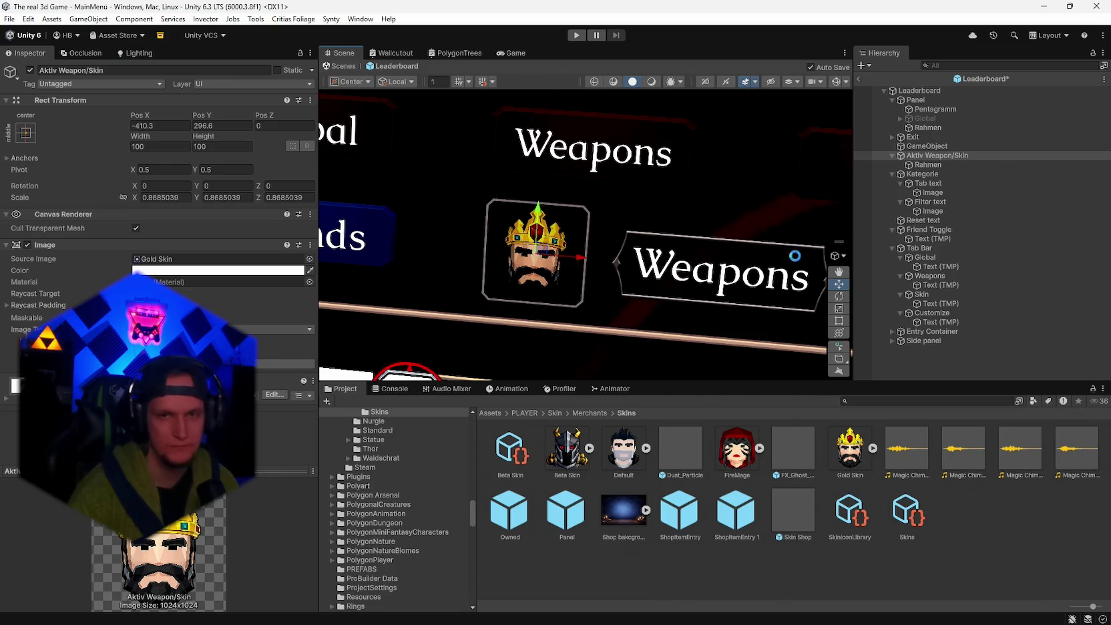
scroll(652, 300, down, 6)
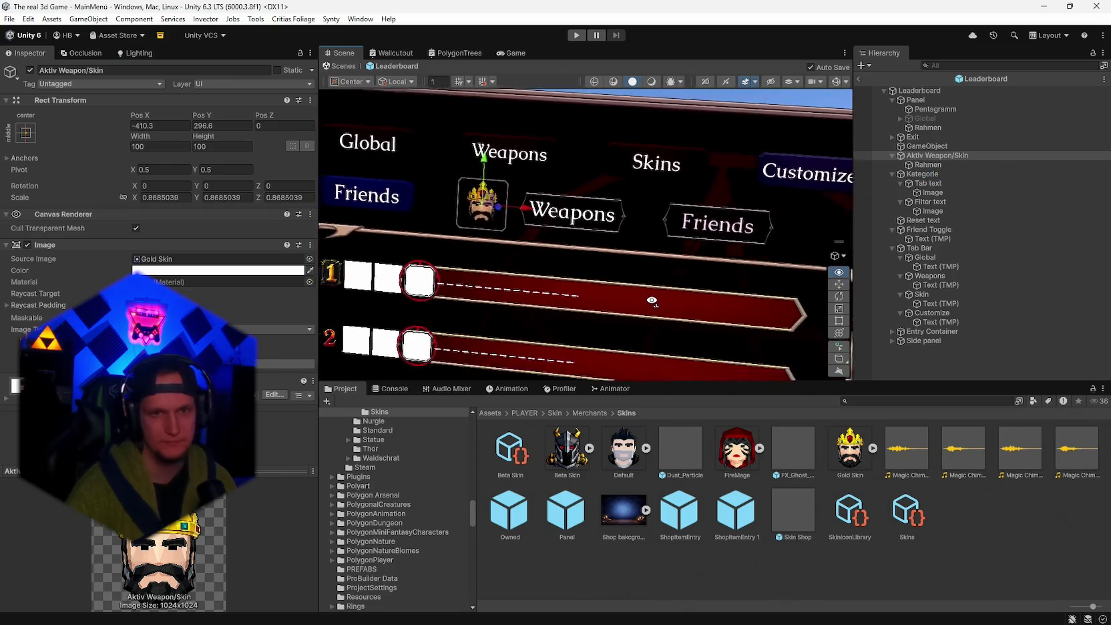
scroll(640, 298, down, 5)
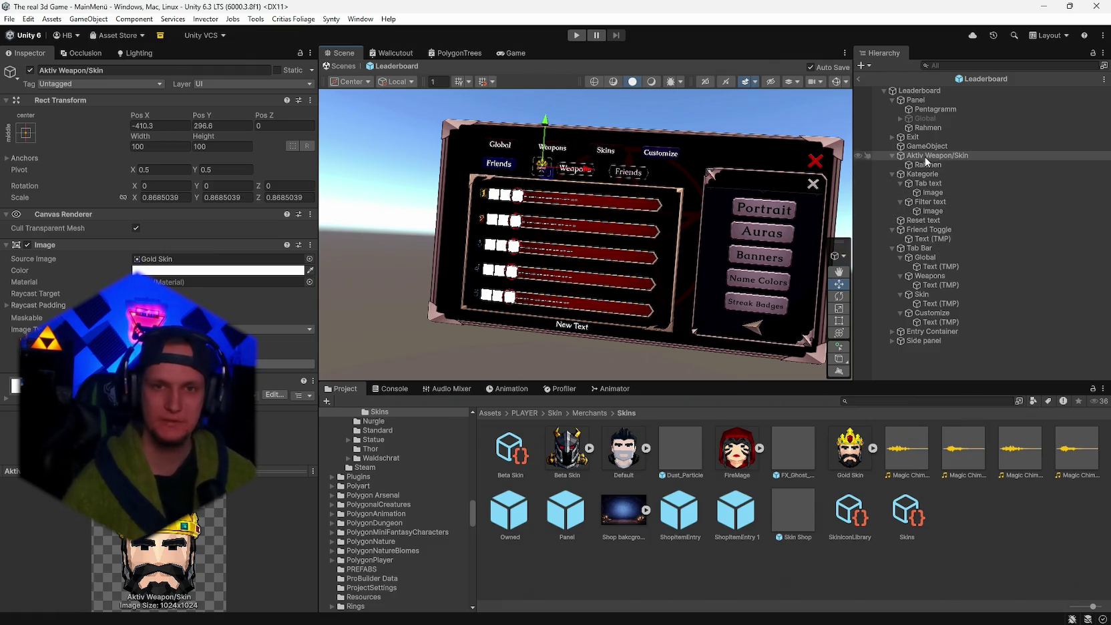
- Frame the Tab Bar and view the whole leaderboard with Customize and Friends visible
click(916, 176)
alt+drag(703, 237, 728, 224)
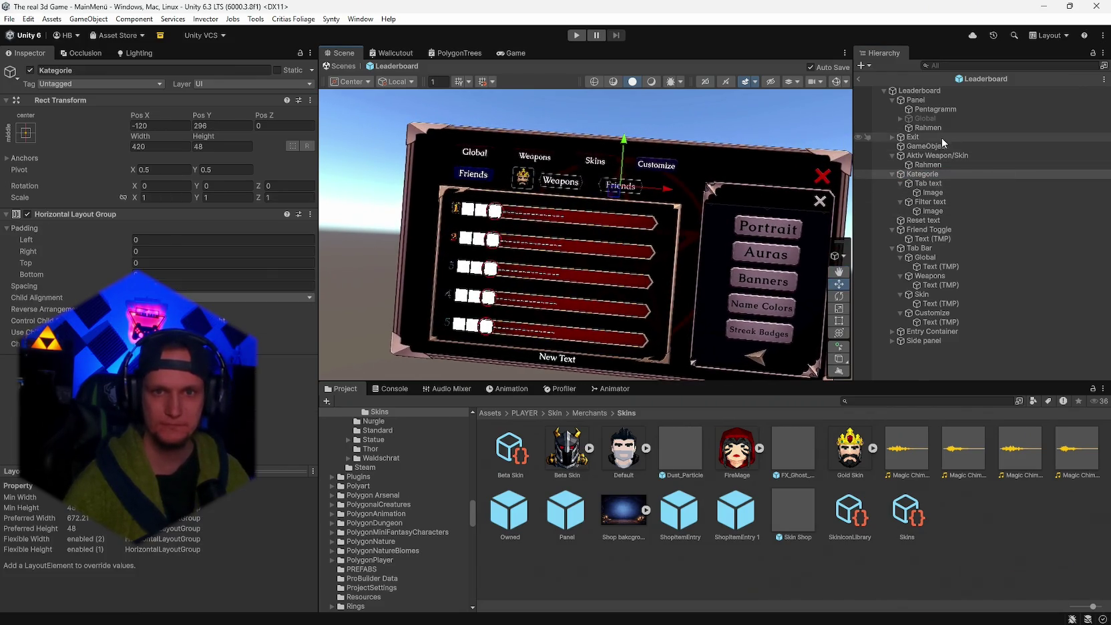
double_click(921, 248)
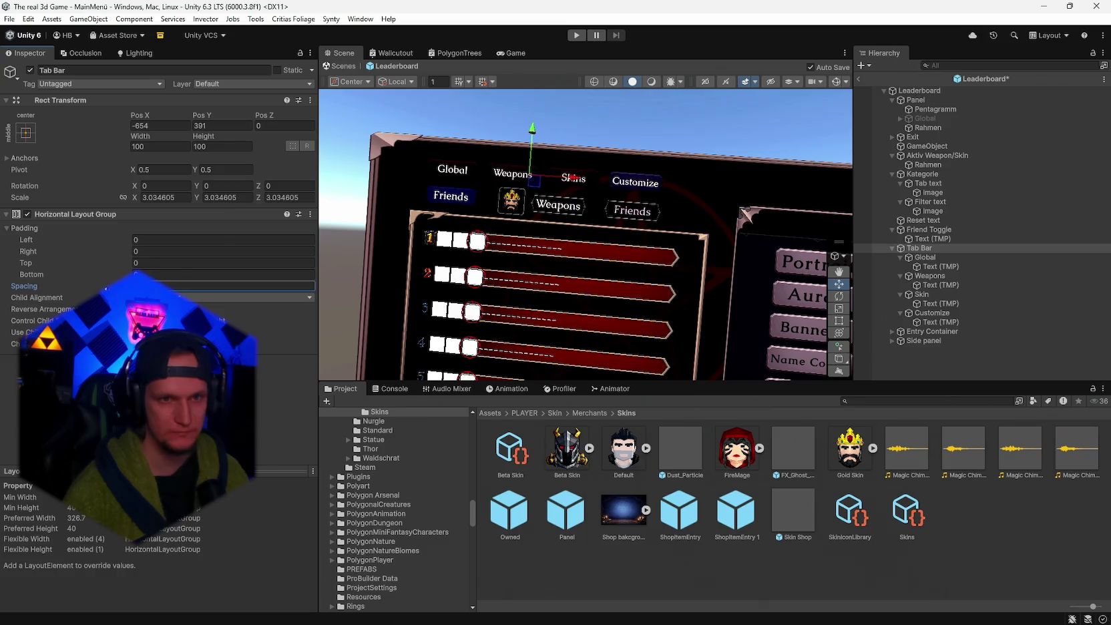
drag(608, 116, 638, 198)
scroll(634, 196, up, 5)
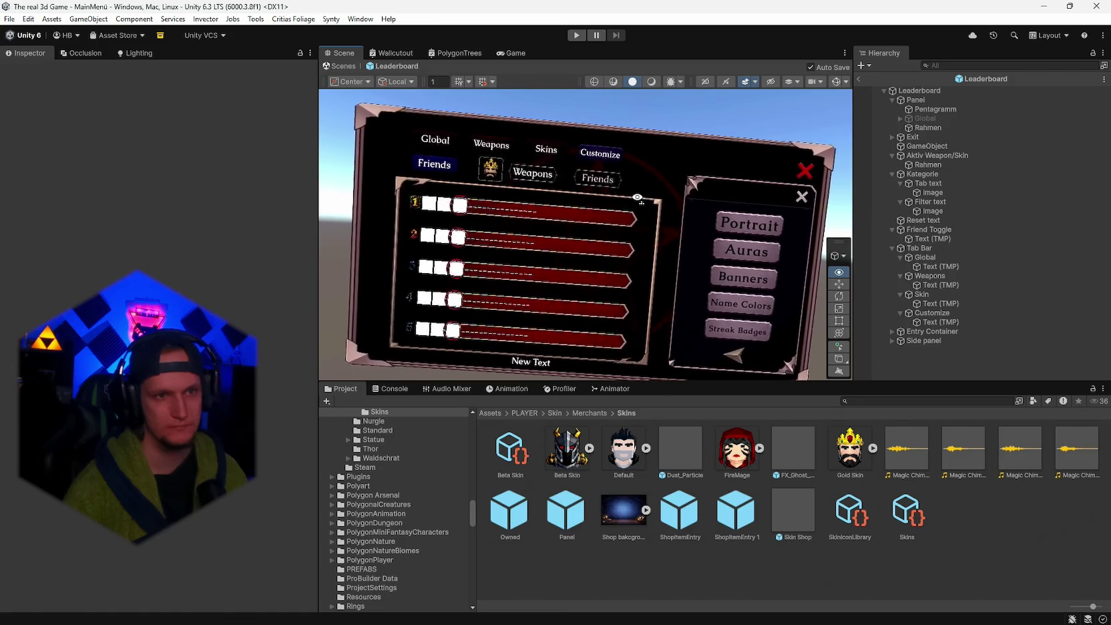
scroll(627, 193, up, 8)
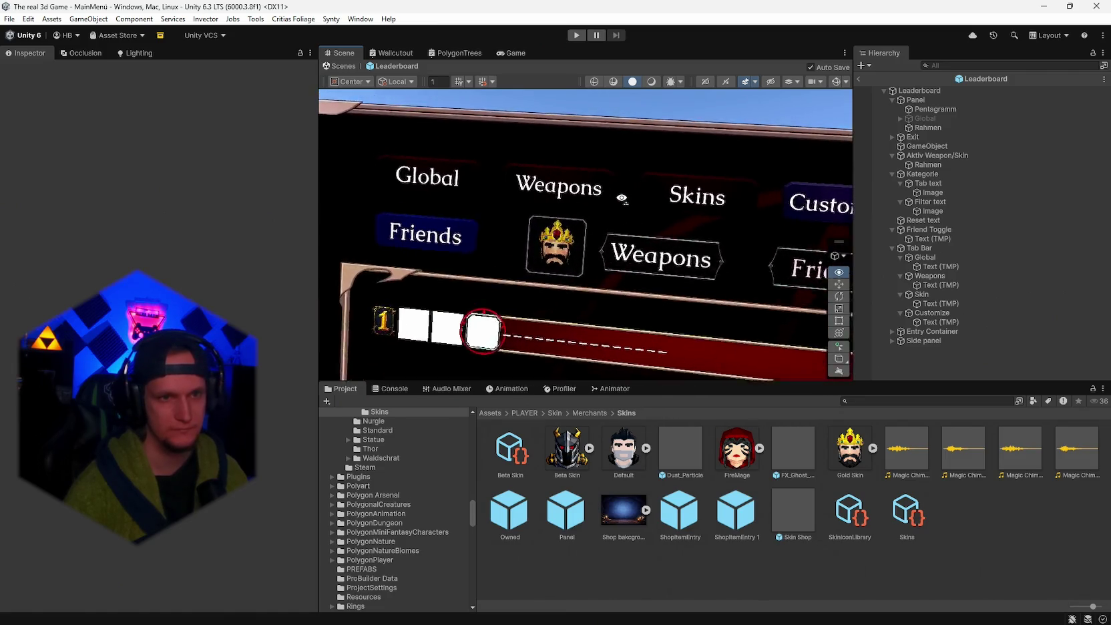
drag(629, 200, 617, 194)
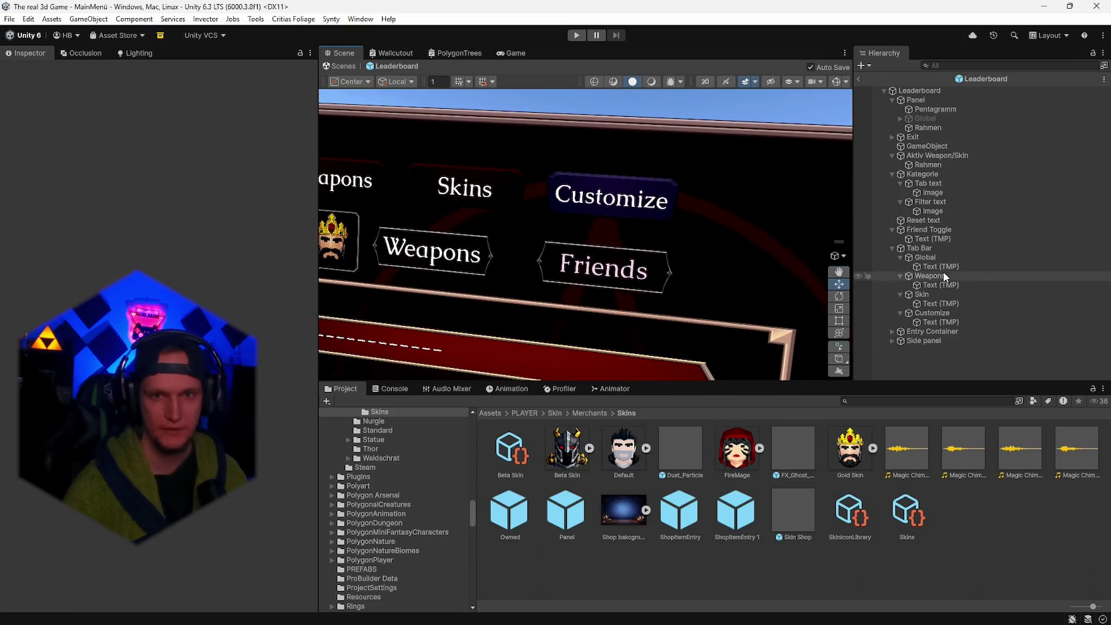
click(919, 248)
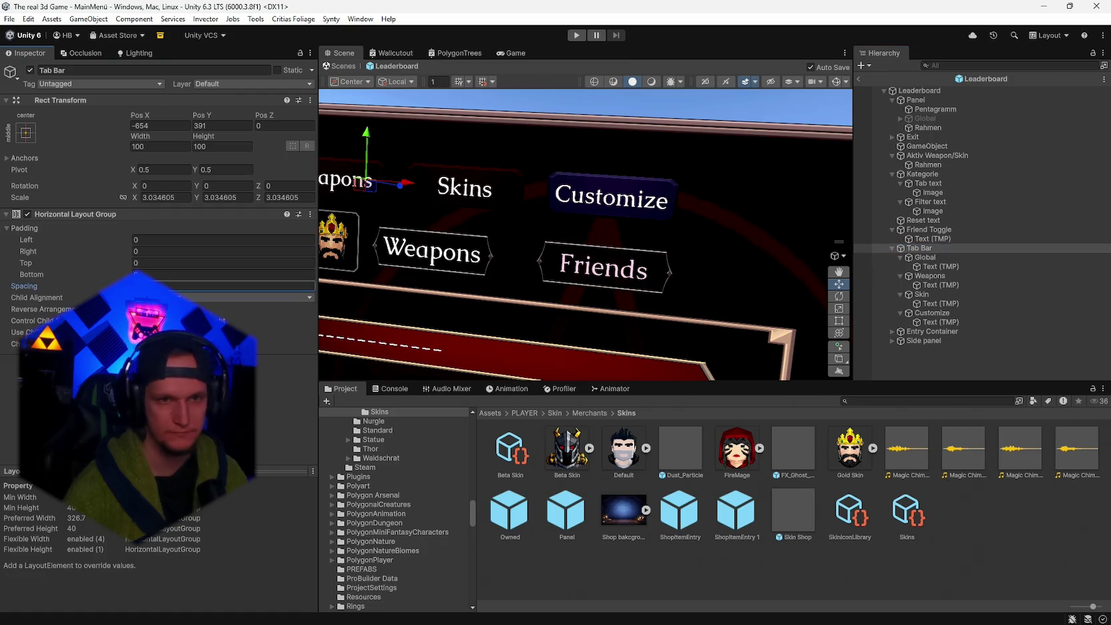
mouse_move(618, 193)
mouse_down()
mouse_move(636, 294)
mouse_move(690, 274)
mouse_up()
- Shift the skin icon slot a little further left and review the full leaderboard
click(928, 155)
drag(601, 235, 595, 235)
drag(576, 291, 583, 290)
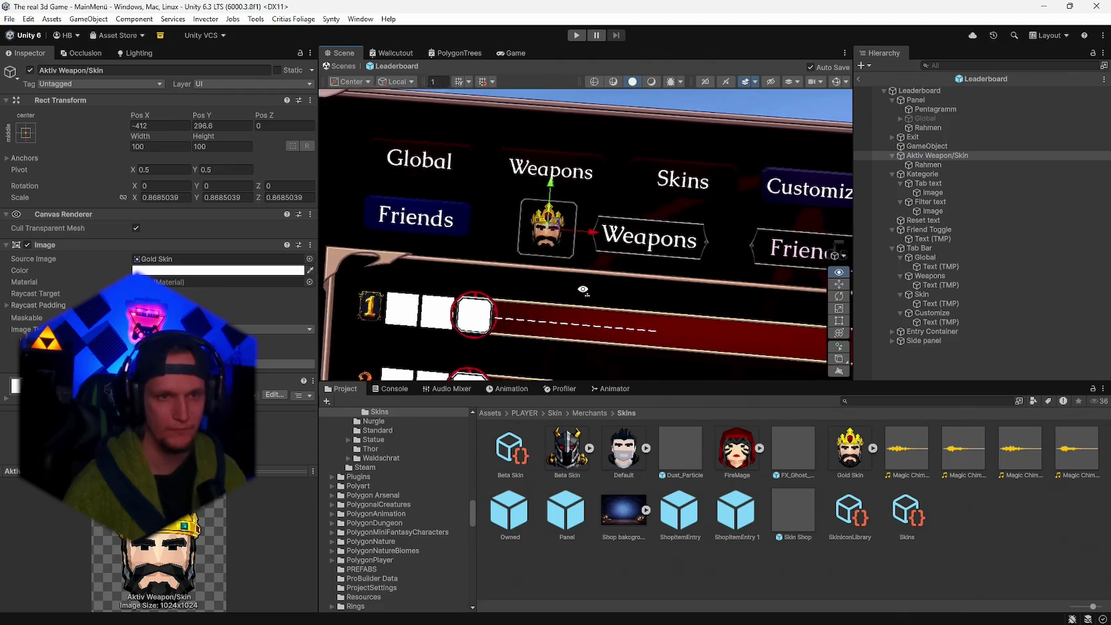
scroll(583, 290, down, 10)
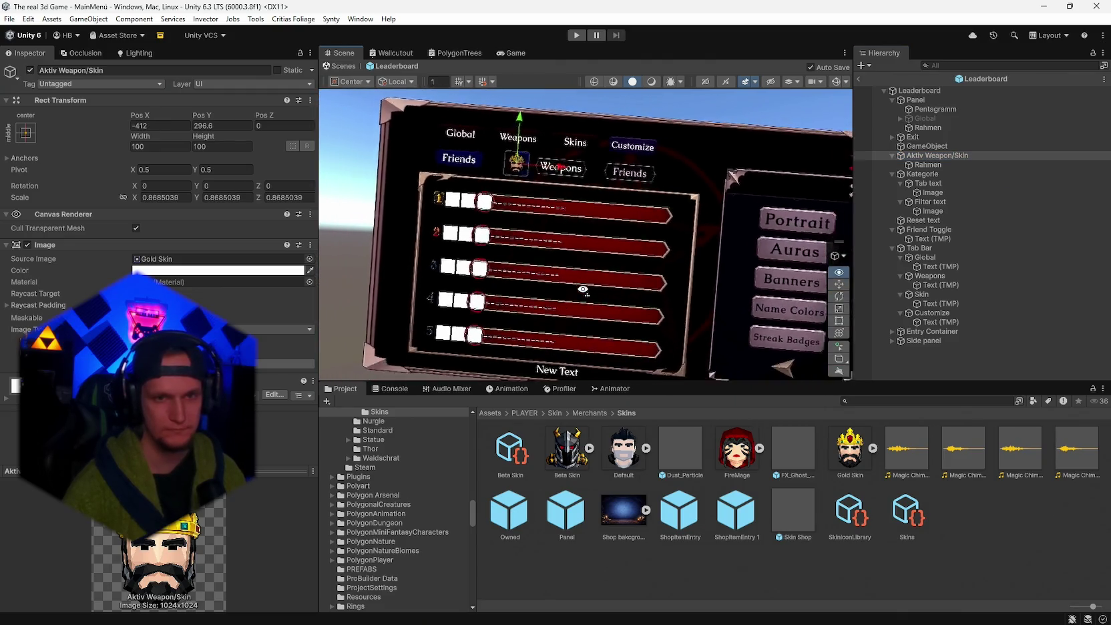
scroll(583, 290, down, 3)
drag(695, 175, 706, 181)
scroll(705, 180, up, 5)
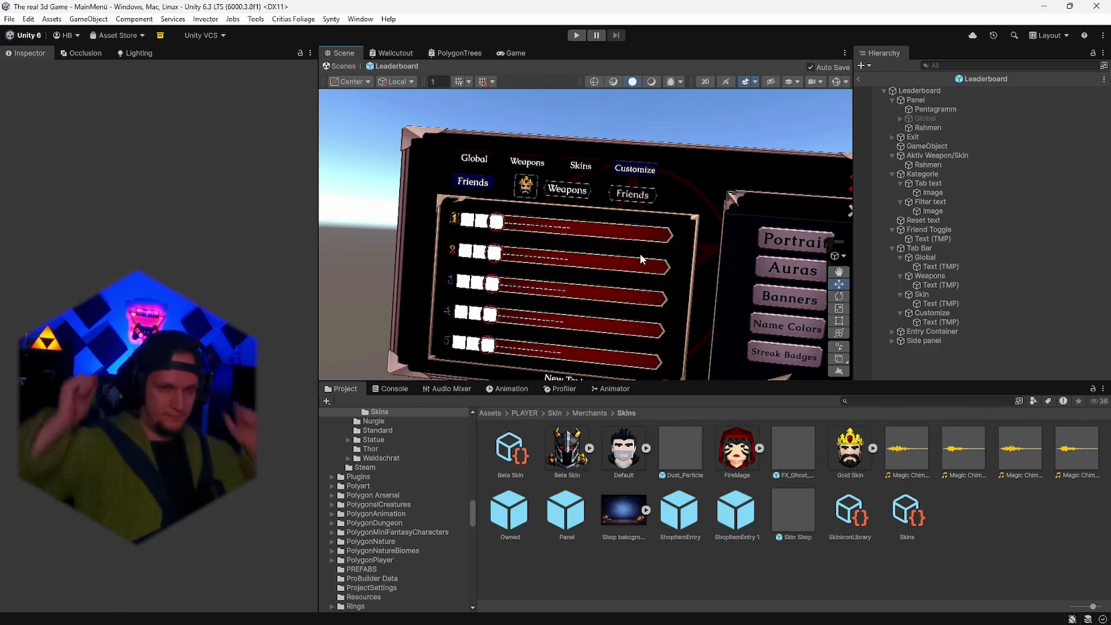
scroll(602, 259, down, 2)
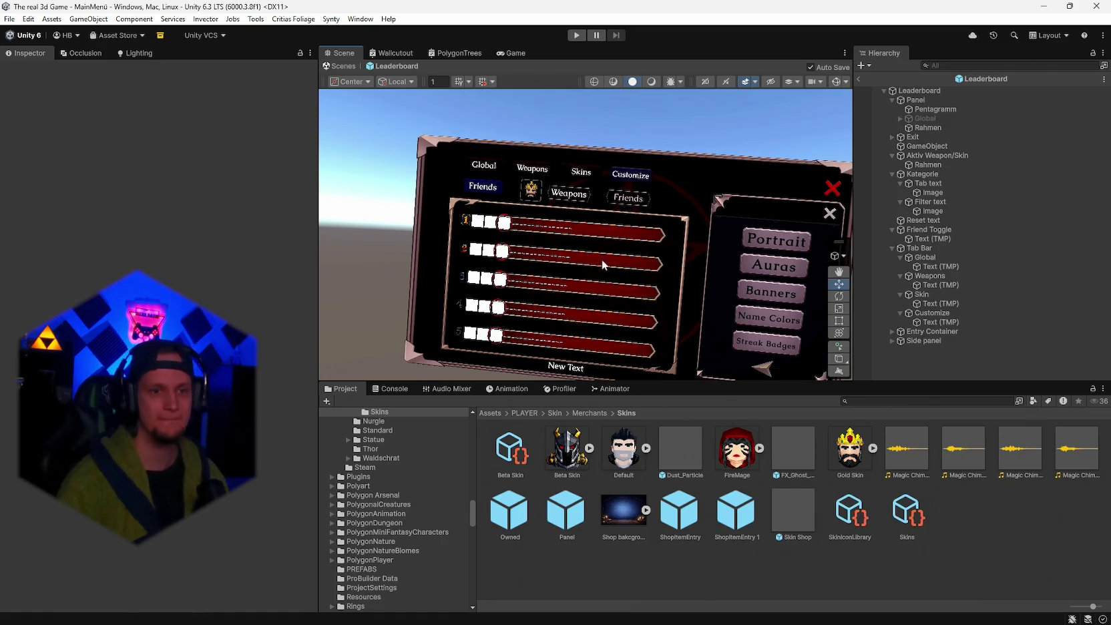
mouse_move(602, 258)
mouse_down()
mouse_move(710, 181)
mouse_move(801, 254)
mouse_up()
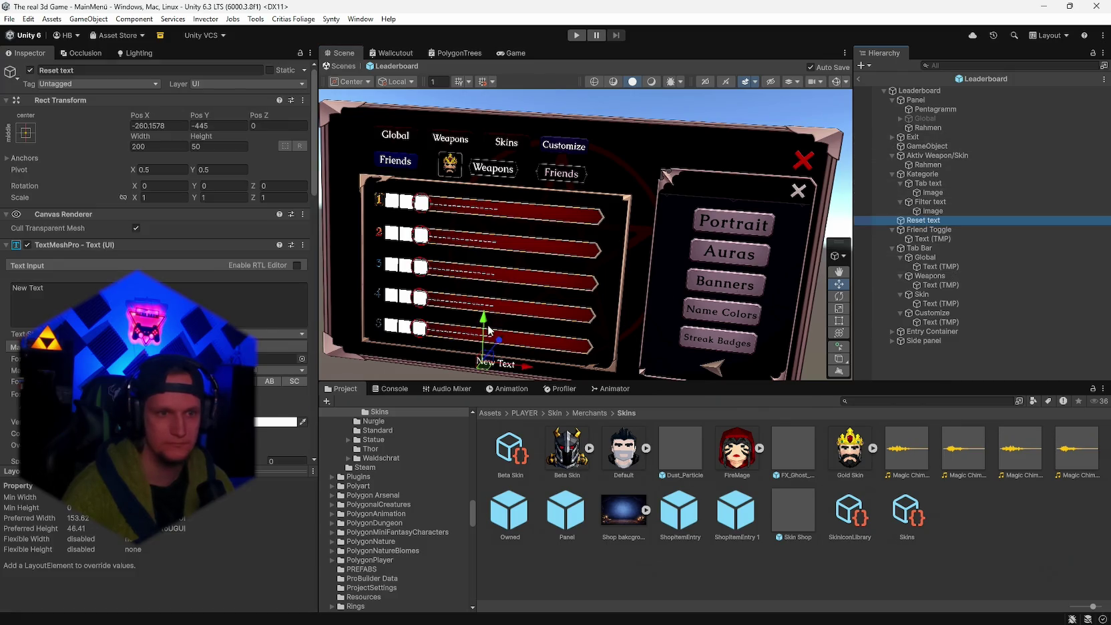
- Drag the Reset text label up into the tab row, just right of Customize
drag(629, 178, 621, 187)
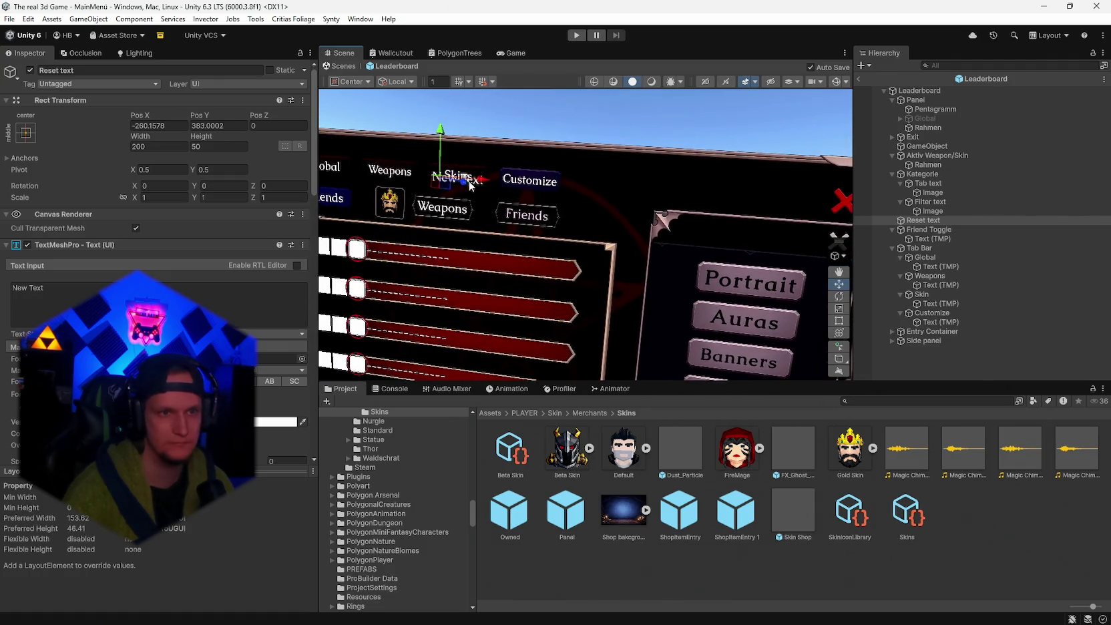
mouse_move(478, 185)
mouse_down()
mouse_move(644, 187)
mouse_move(643, 175)
mouse_up()
drag(618, 244, 594, 251)
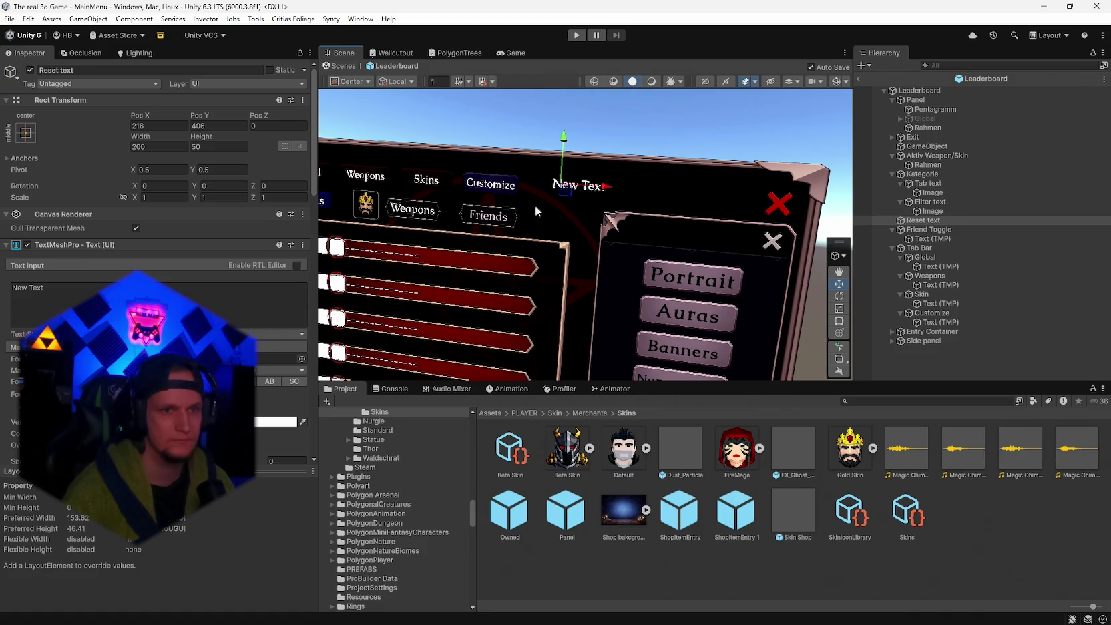
scroll(157, 267, down, 3)
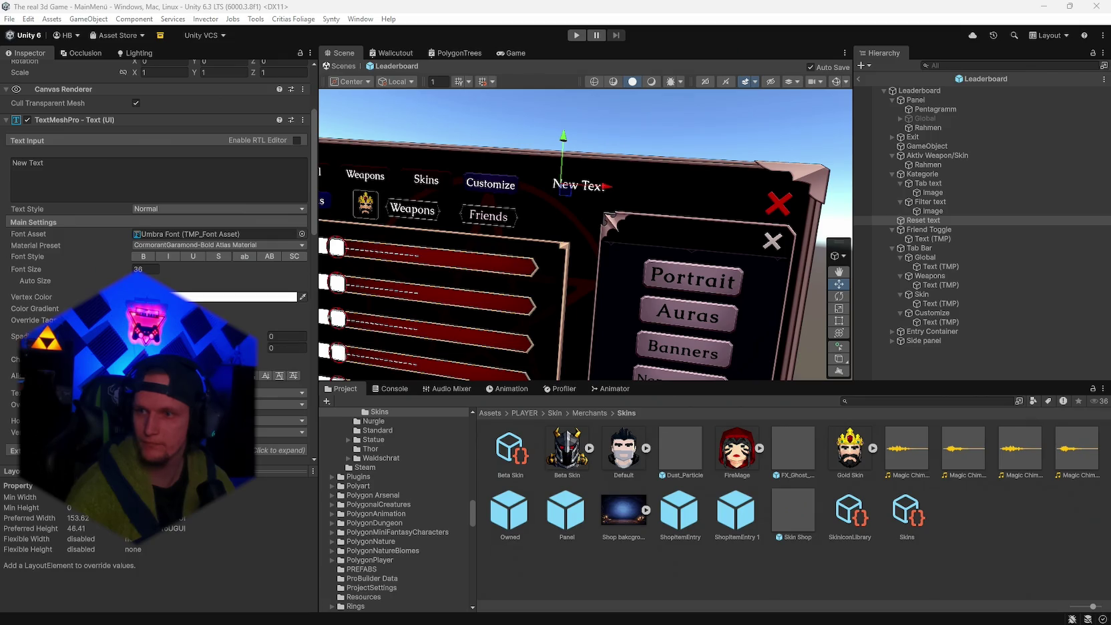
- Paste 'Reset in: 6d 23:59:59' as the Reset text label's content
click(40, 163)
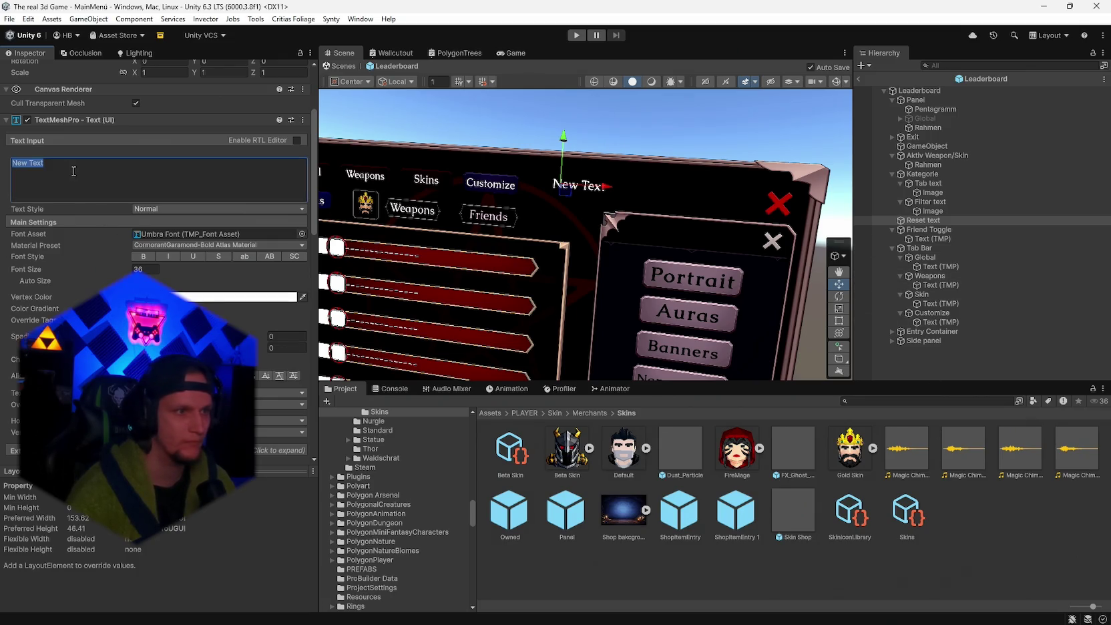
text(Reset in: 6d 23:59:59)
drag(574, 288, 615, 272)
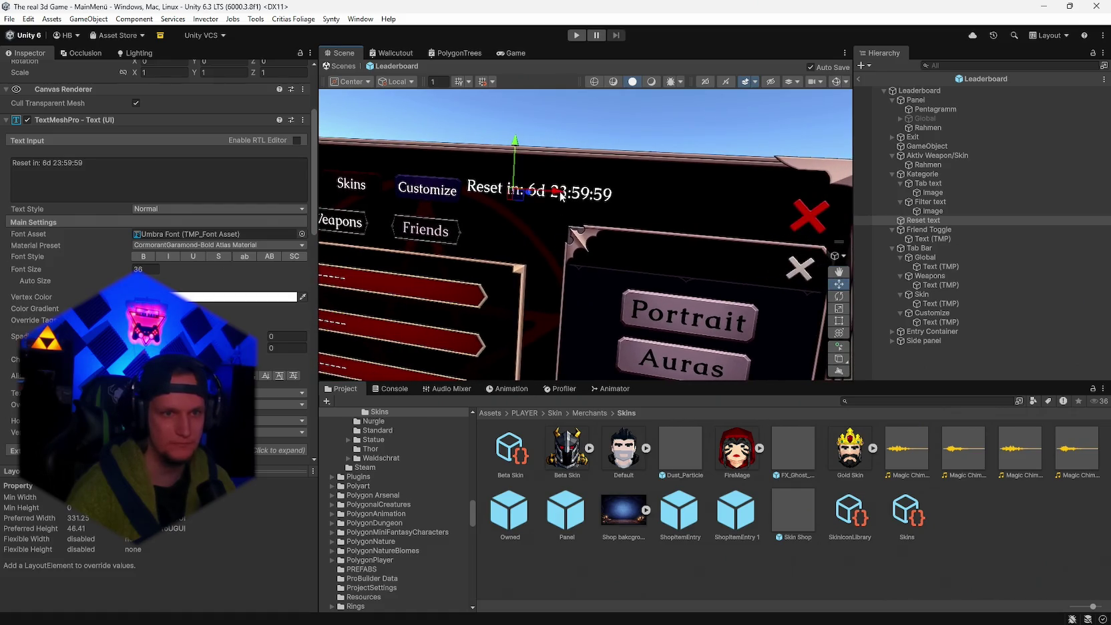
mouse_move(503, 298)
mouse_down()
mouse_move(523, 320)
mouse_move(618, 168)
mouse_move(649, 284)
mouse_move(555, 275)
mouse_up()
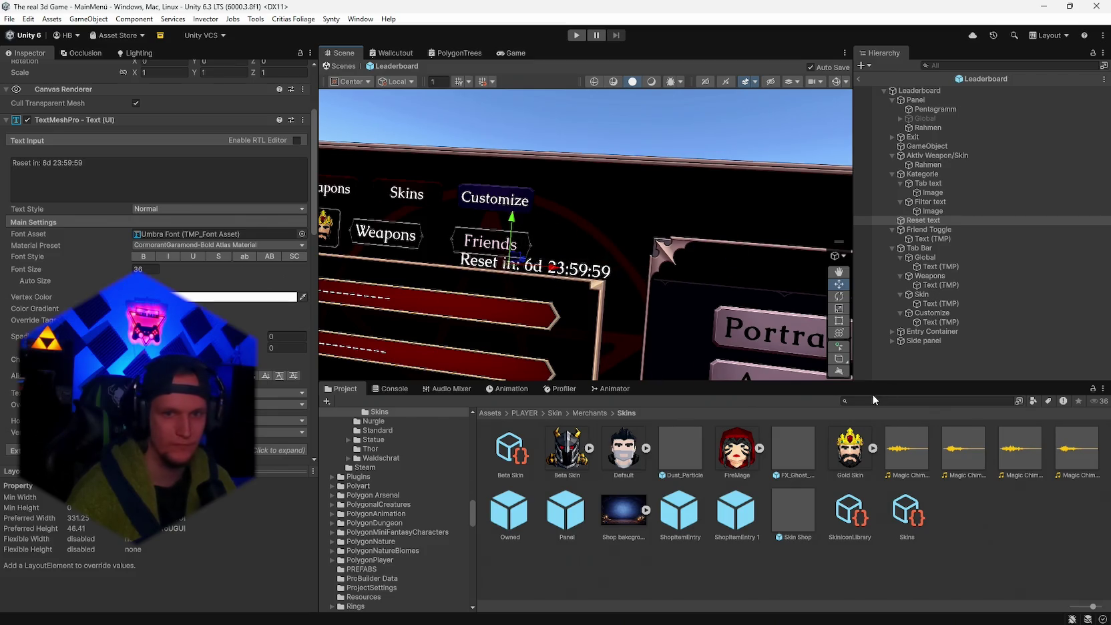
- Scale the Reset text label down to 0.69 and move it lower
click(840, 334)
drag(508, 264, 497, 268)
drag(514, 227, 509, 251)
key(f)
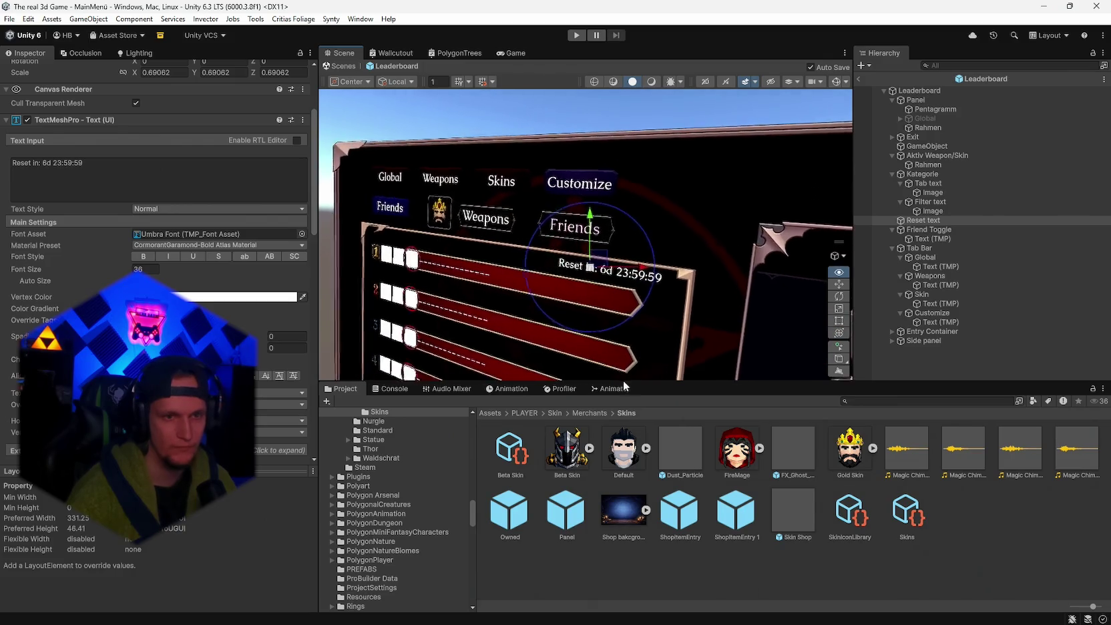
mouse_move(590, 233)
mouse_down()
mouse_move(709, 379)
mouse_move(711, 305)
mouse_move(755, 244)
mouse_move(759, 256)
mouse_up()
key(f)
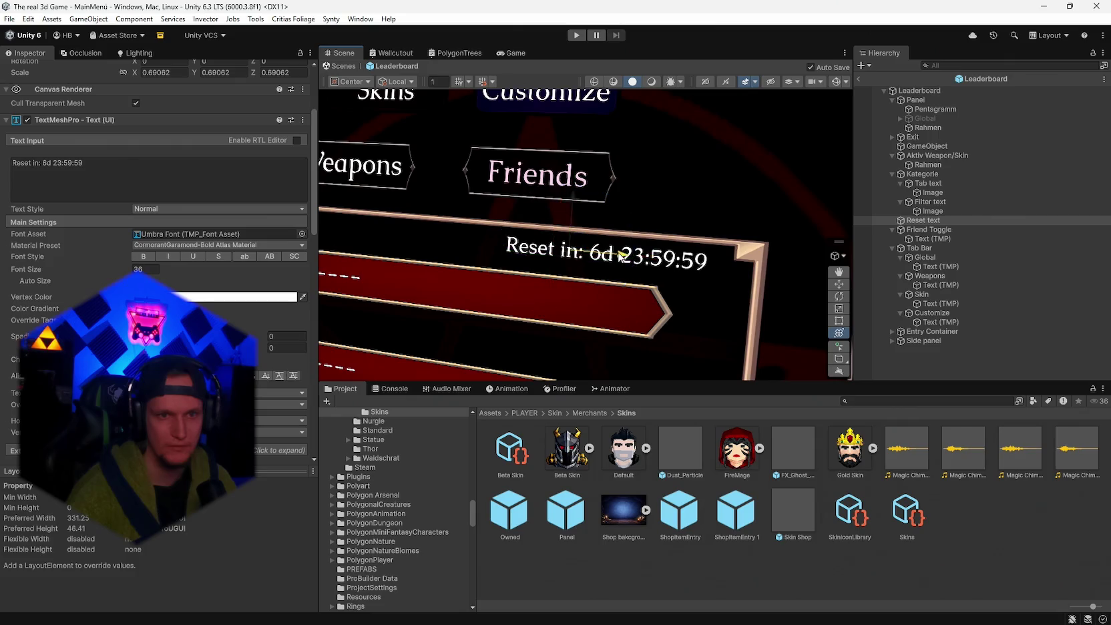
- Fine-position the Reset countdown label just below and right of the Friends tab
drag(593, 207, 599, 204)
drag(623, 245, 639, 251)
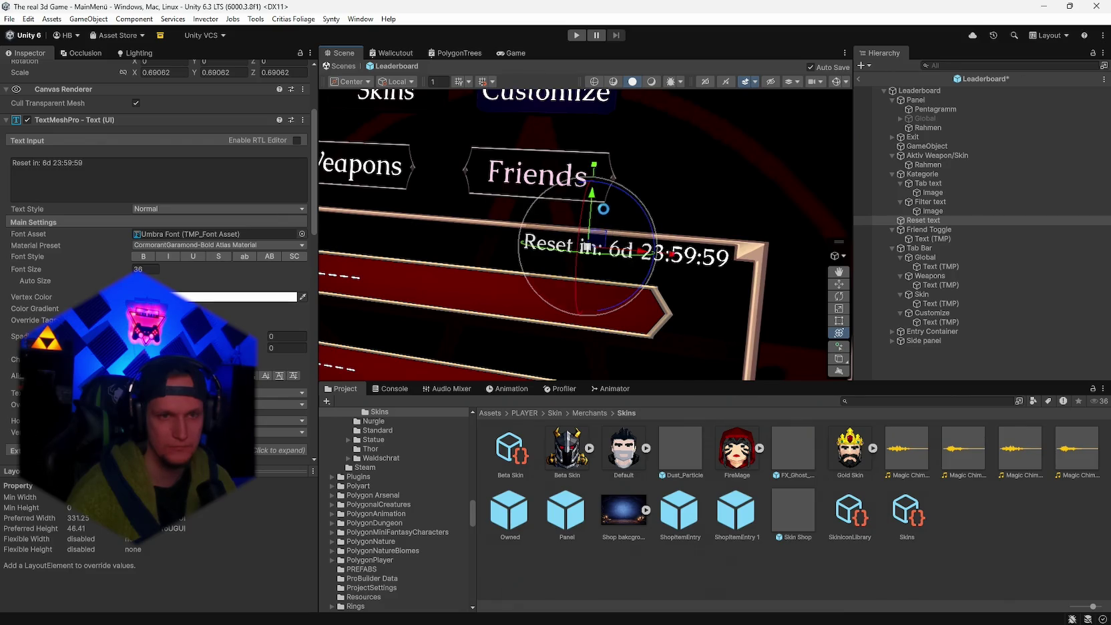
mouse_move(595, 175)
mouse_down()
mouse_move(717, 308)
mouse_move(581, 201)
mouse_move(781, 278)
mouse_up()
key(ctrl+z)
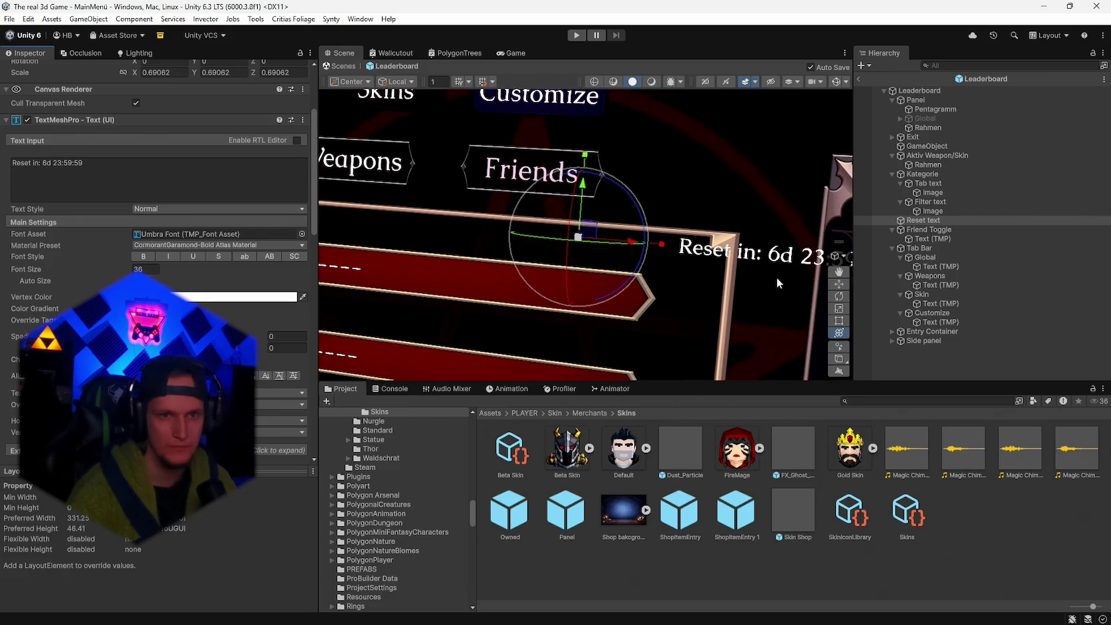
mouse_move(601, 231)
mouse_down()
mouse_move(476, 243)
mouse_move(610, 310)
mouse_move(626, 305)
mouse_move(620, 316)
mouse_move(601, 311)
mouse_up()
drag(549, 194, 549, 176)
drag(593, 227, 603, 234)
mouse_move(691, 288)
mouse_down()
mouse_move(666, 298)
mouse_move(676, 291)
mouse_up()
scroll(706, 132, up, 5)
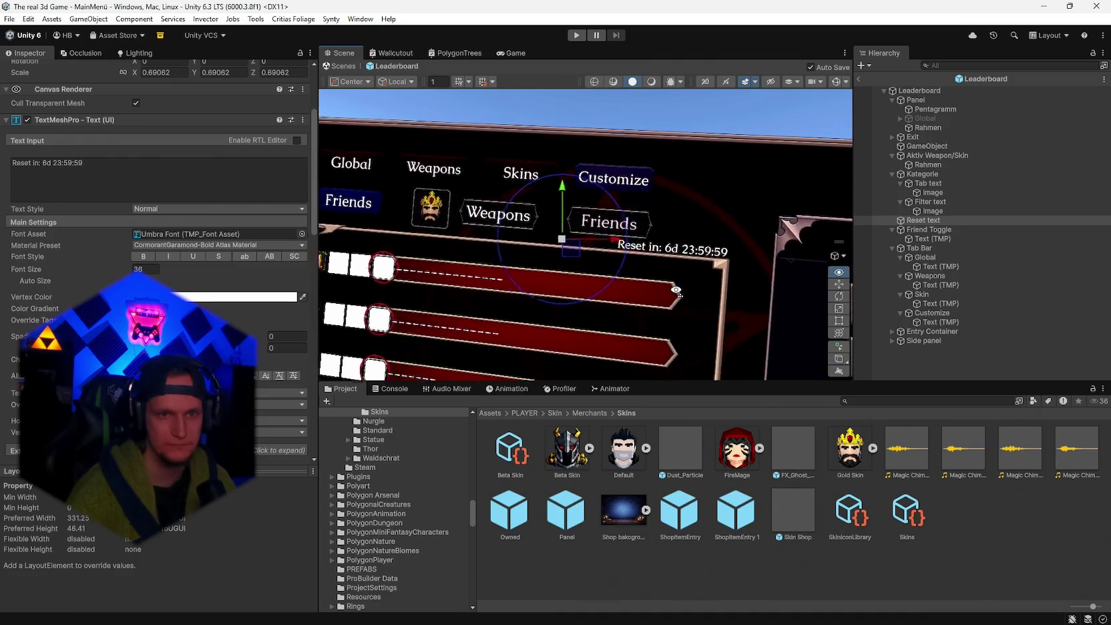
mouse_move(706, 132)
mouse_down()
mouse_move(710, 203)
mouse_move(612, 234)
mouse_up()
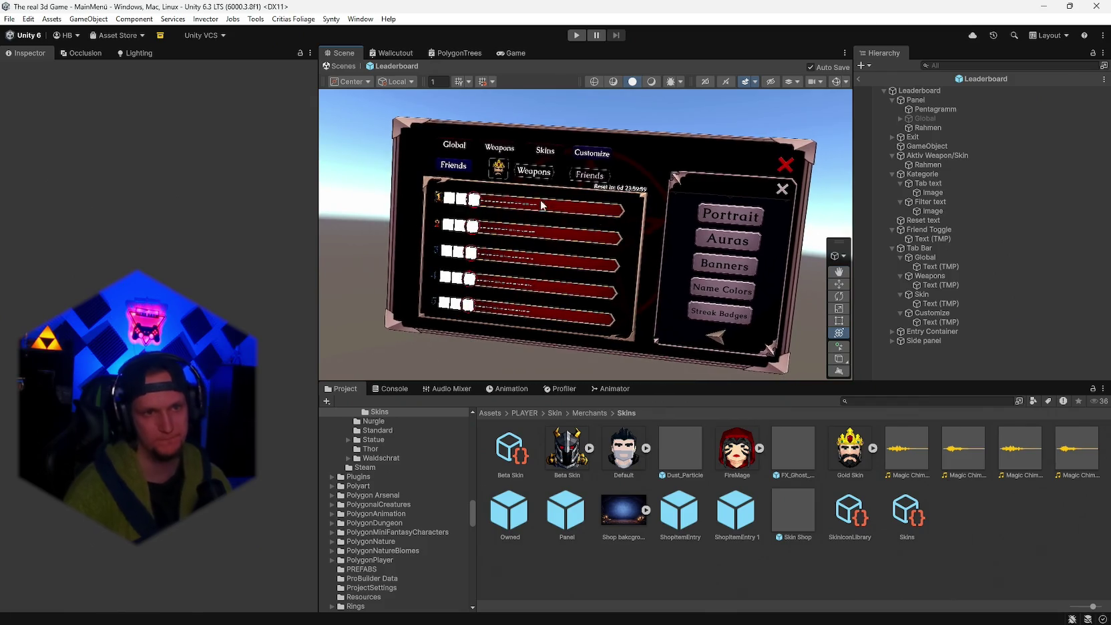
drag(768, 232, 725, 212)
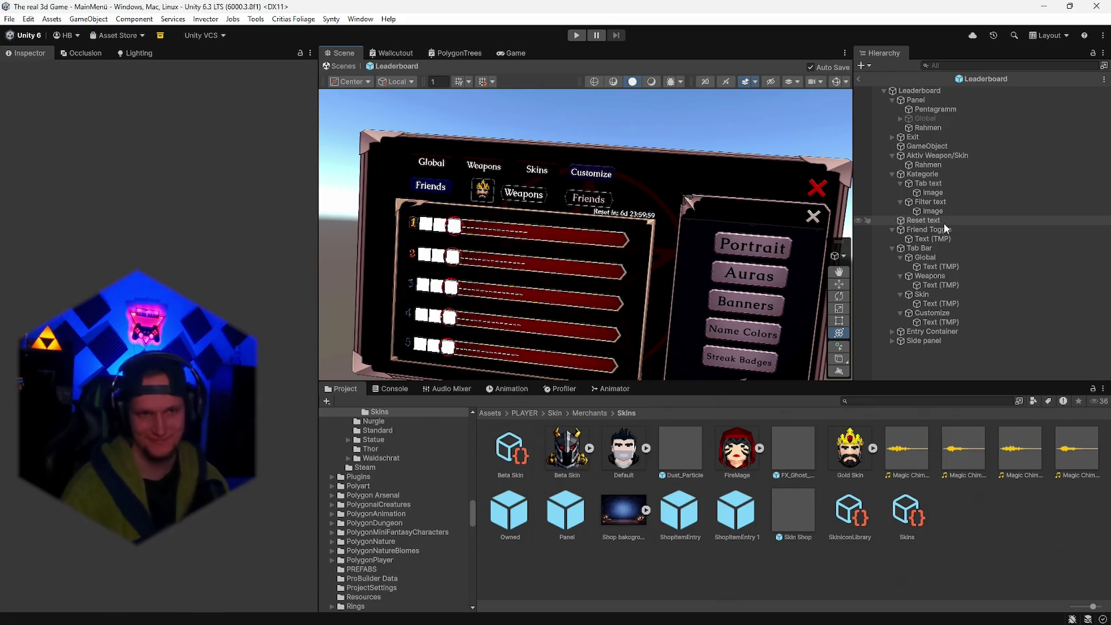
drag(695, 271, 722, 273)
scroll(708, 272, up, 8)
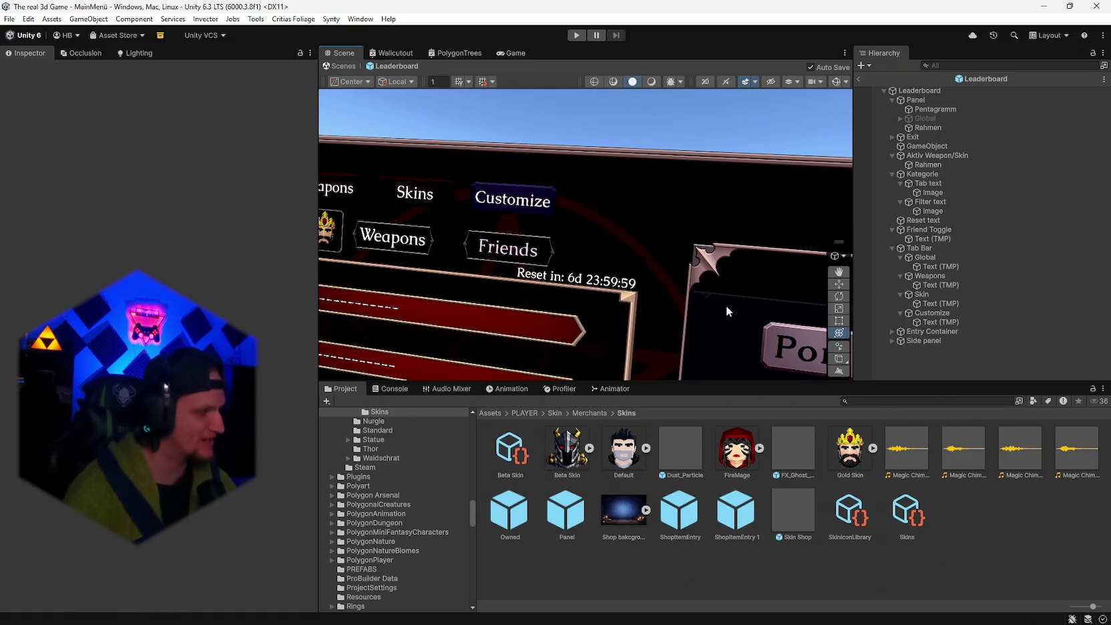
mouse_move(538, 319)
mouse_down()
mouse_move(580, 314)
mouse_move(565, 308)
mouse_up()
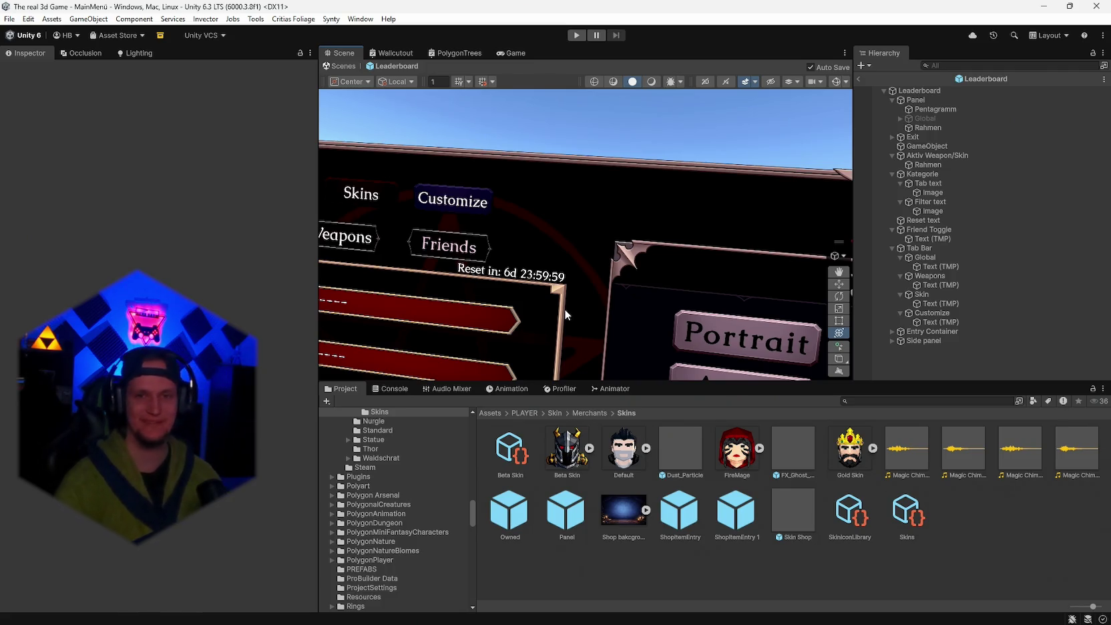
mouse_move(580, 313)
mouse_down()
mouse_move(624, 262)
mouse_move(609, 265)
mouse_up()
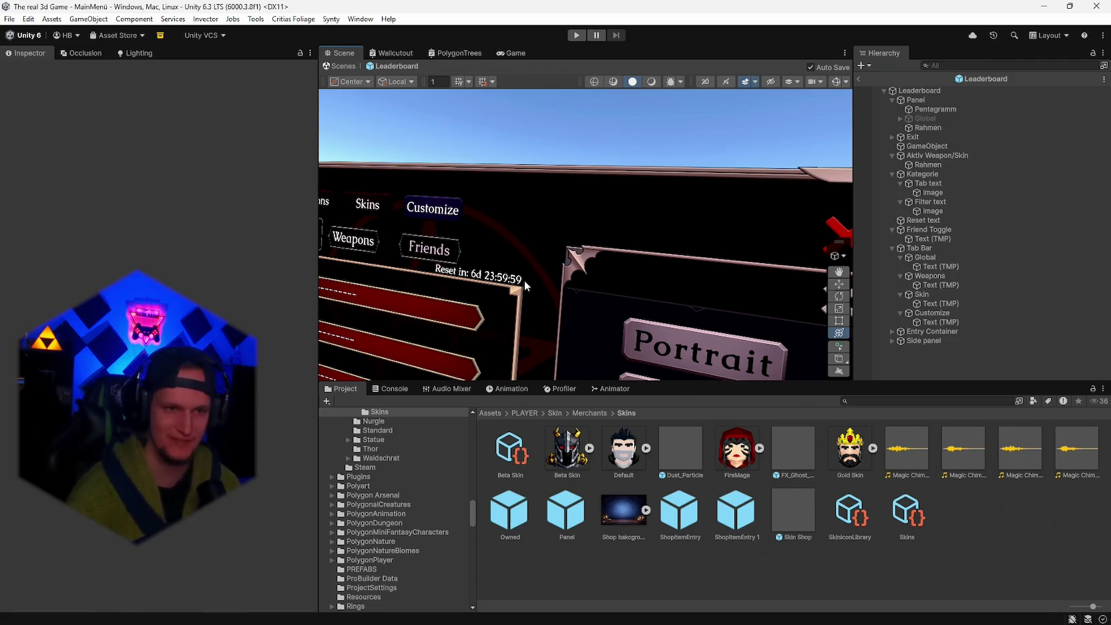
drag(546, 261, 594, 240)
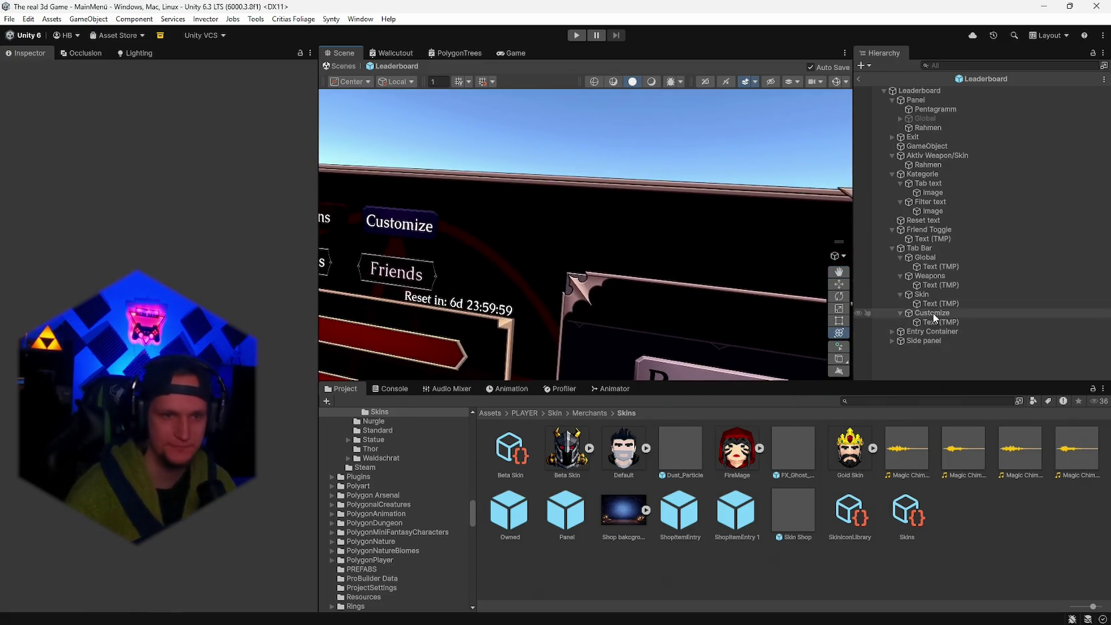
- Check the Customize, Skin, Global and Friends tab objects, then select and frame Reset text
mouse_move(570, 300)
mouse_down()
mouse_move(518, 314)
mouse_move(905, 236)
mouse_move(928, 321)
mouse_up()
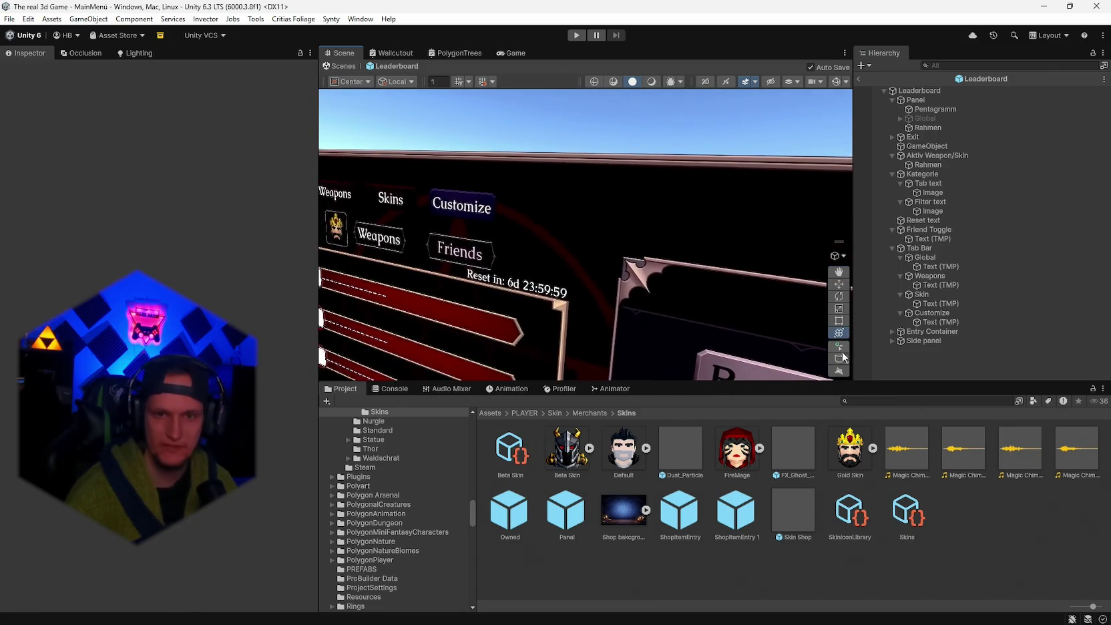
click(918, 313)
click(926, 303)
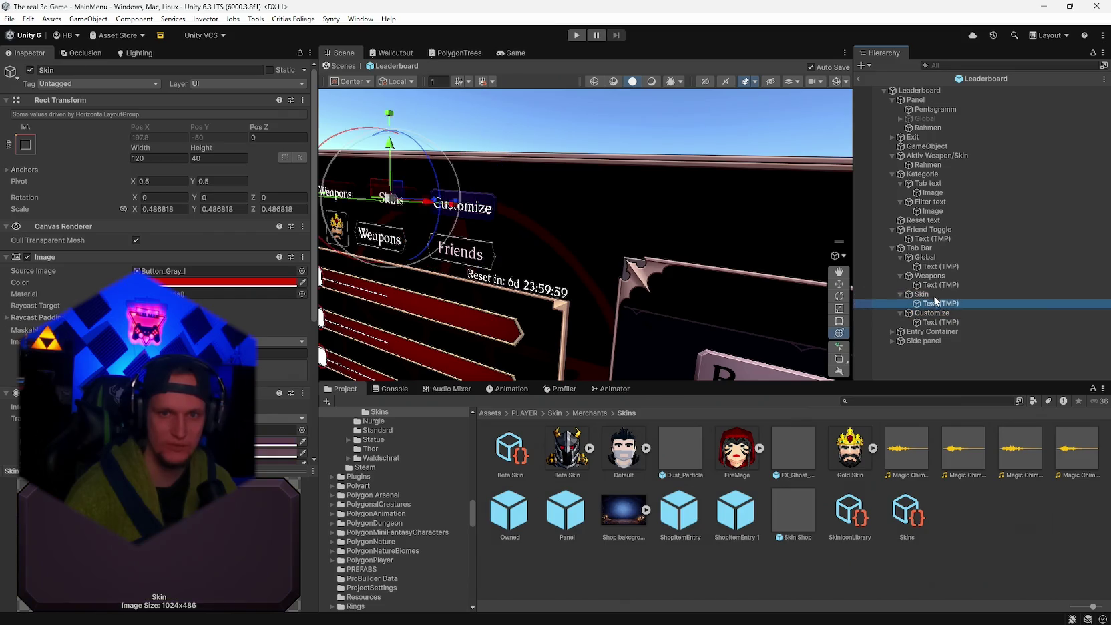
click(933, 286)
click(937, 267)
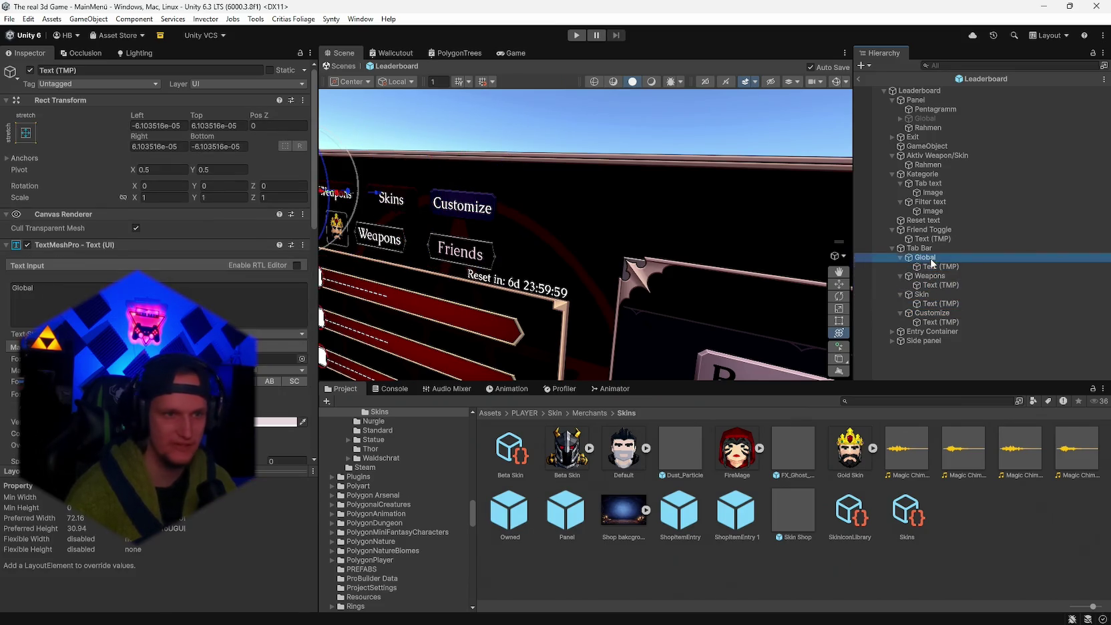
double_click(926, 257)
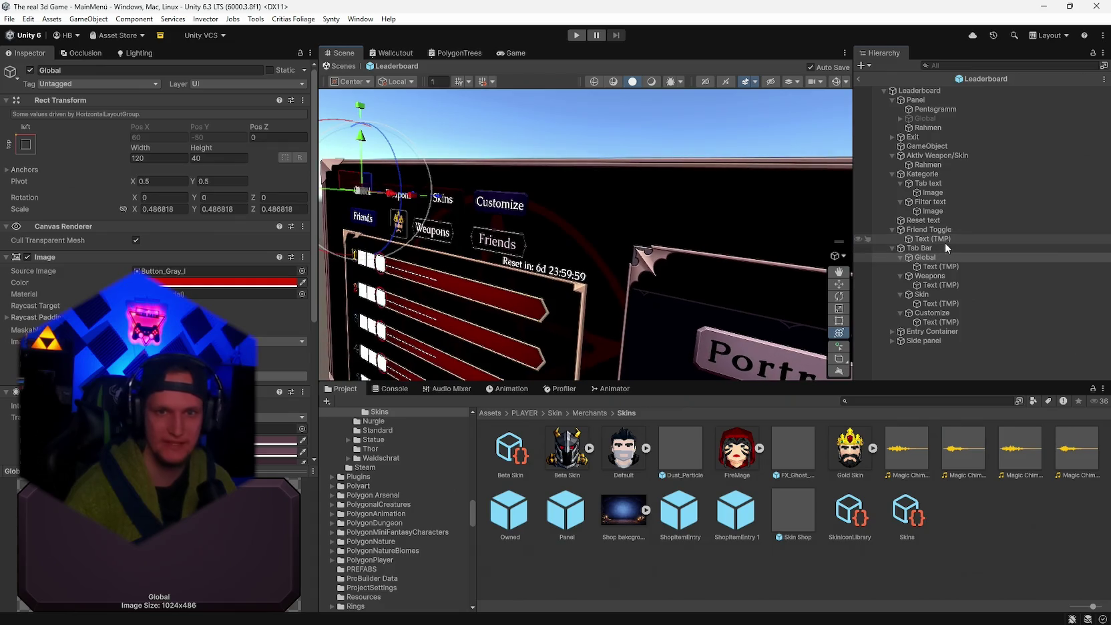
click(936, 239)
double_click(934, 220)
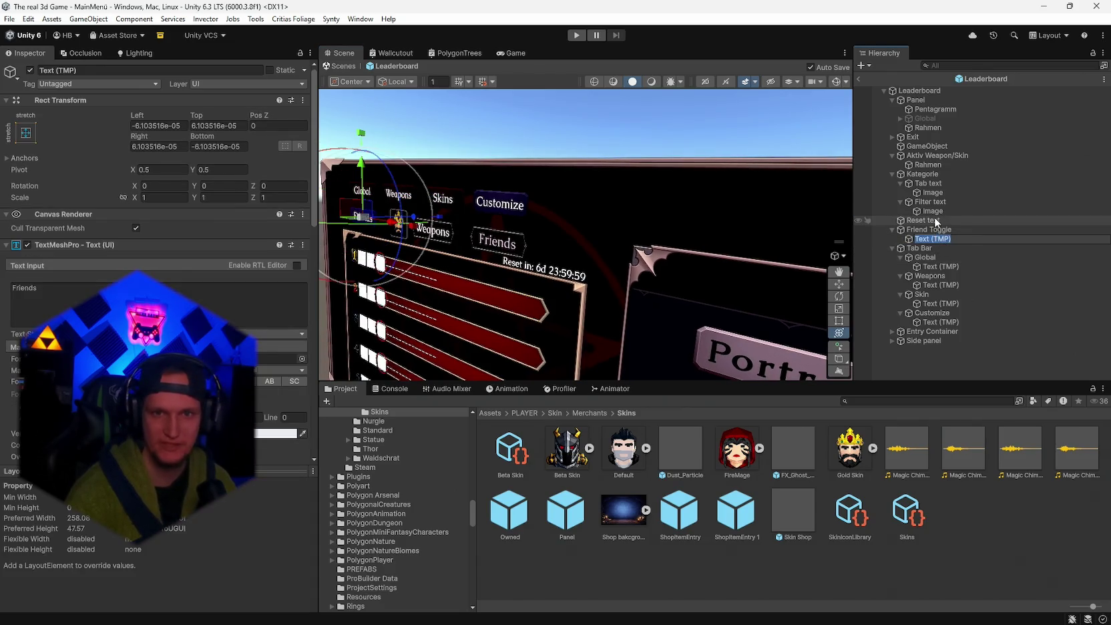
drag(626, 245, 629, 253)
key(a)
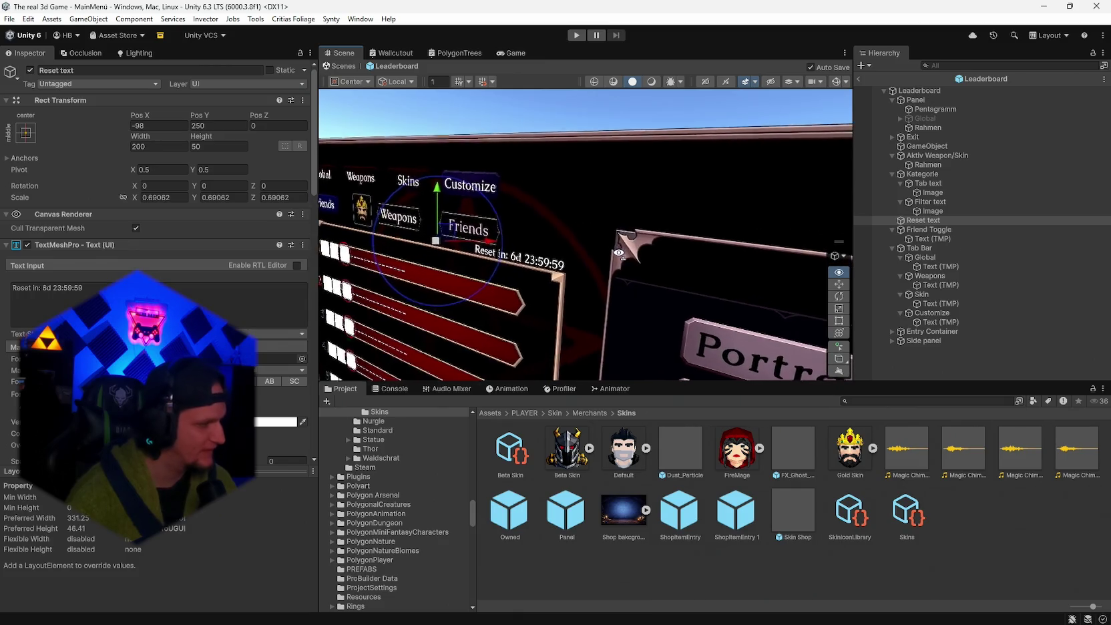
key(w)
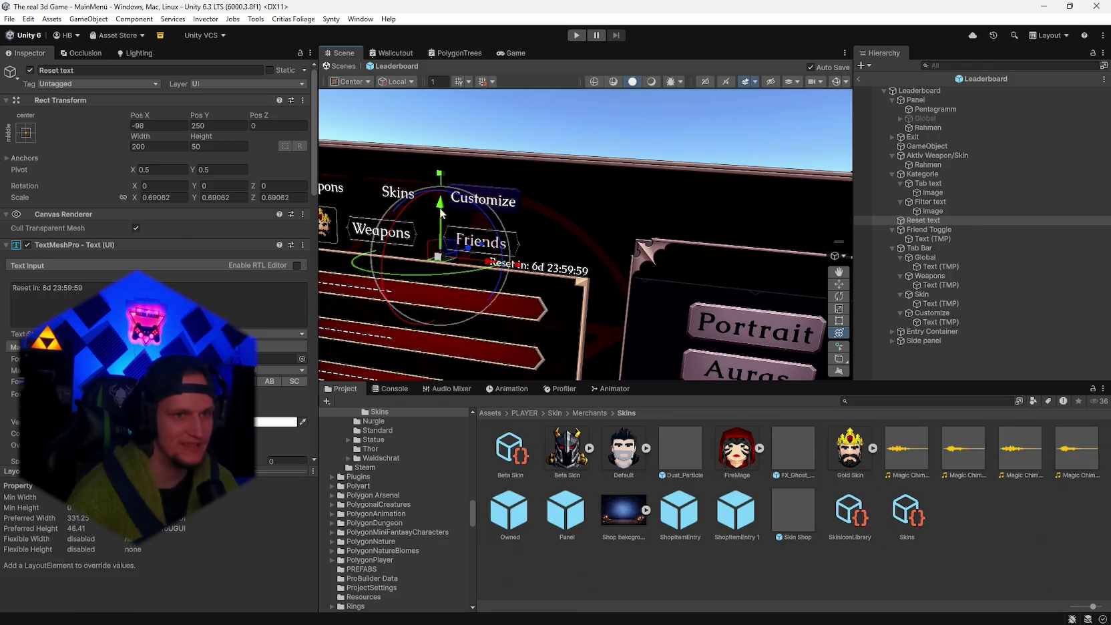
drag(440, 214, 442, 134)
mouse_move(645, 223)
mouse_down()
mouse_move(528, 217)
mouse_move(625, 224)
mouse_up()
key(ctrl+z)
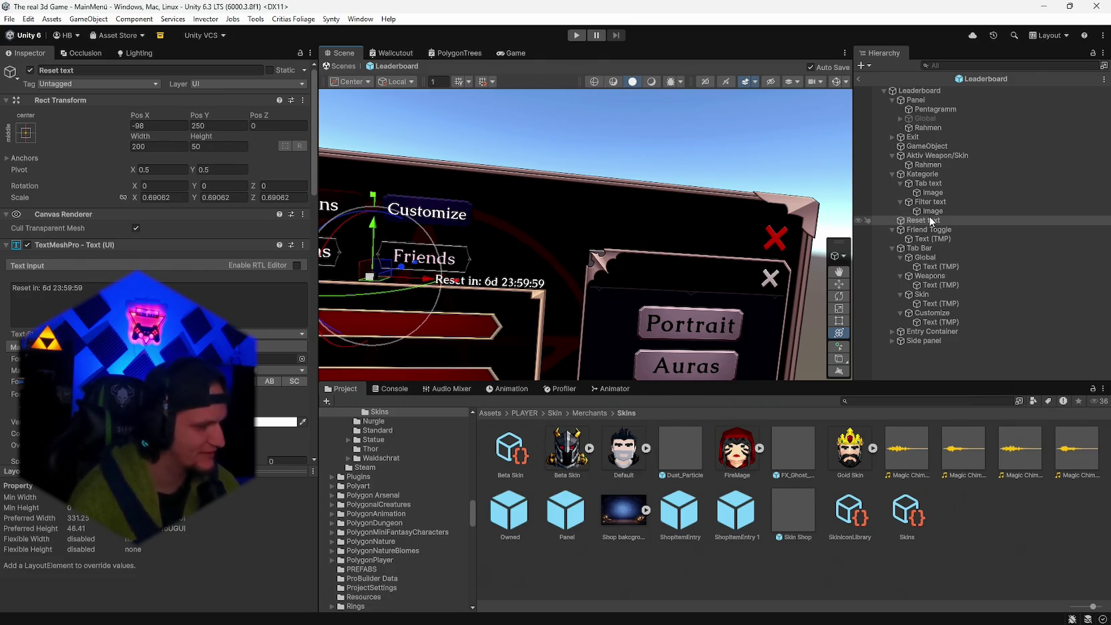
mouse_move(762, 237)
mouse_down()
mouse_move(715, 223)
mouse_move(710, 239)
mouse_move(726, 250)
mouse_up()
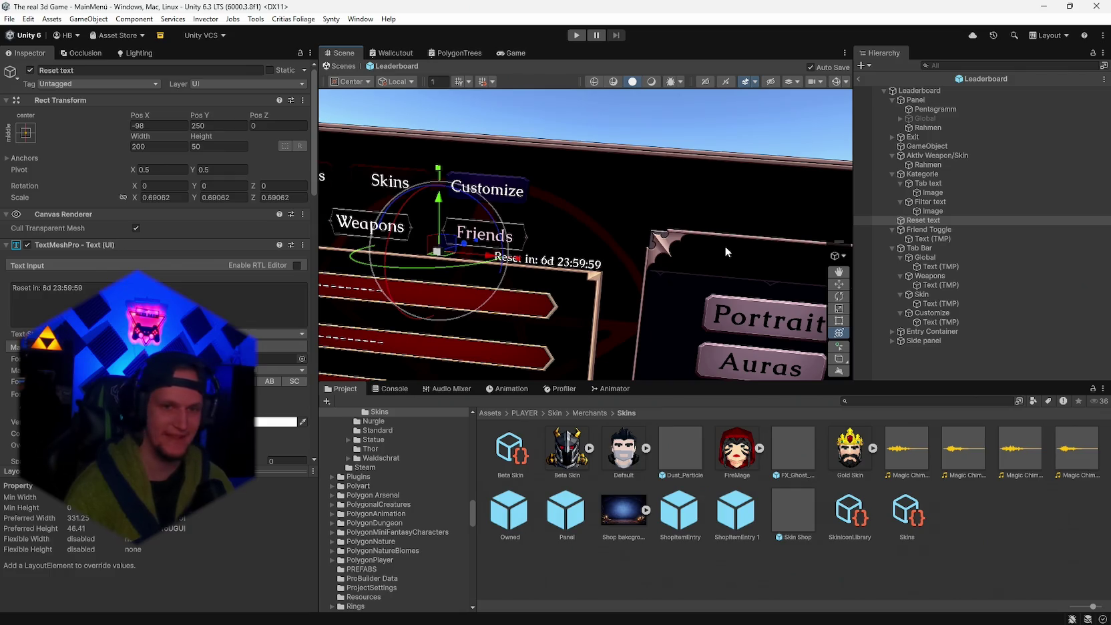
mouse_move(734, 249)
mouse_down()
mouse_move(691, 280)
mouse_move(710, 273)
mouse_up()
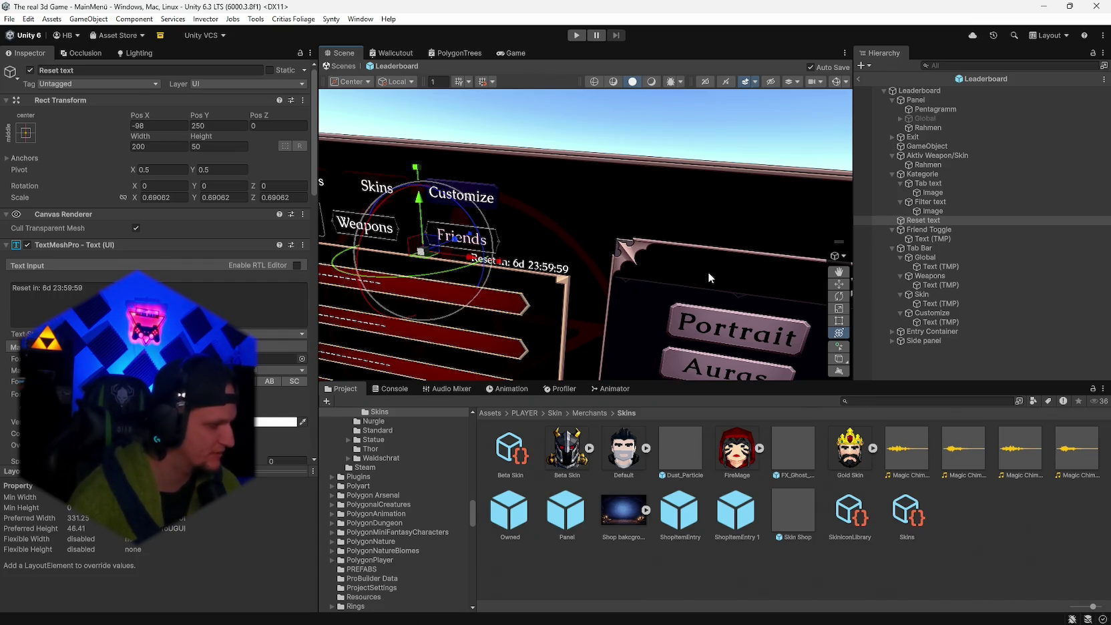
mouse_move(726, 262)
mouse_down()
mouse_move(734, 247)
mouse_move(680, 238)
mouse_move(710, 236)
mouse_move(636, 238)
mouse_move(712, 222)
mouse_move(672, 239)
mouse_up()
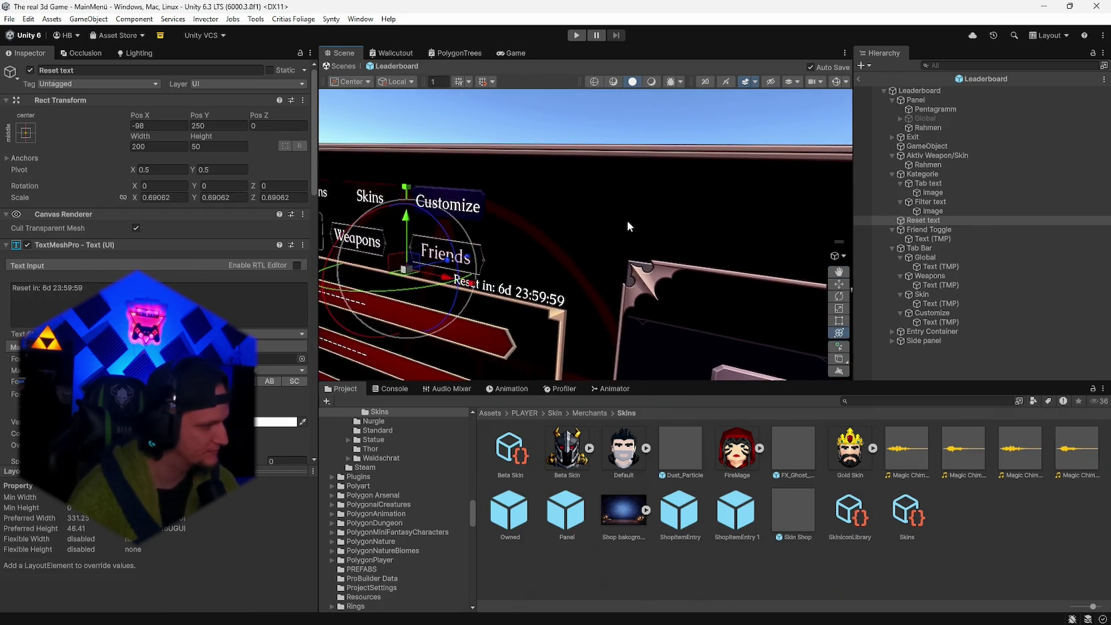
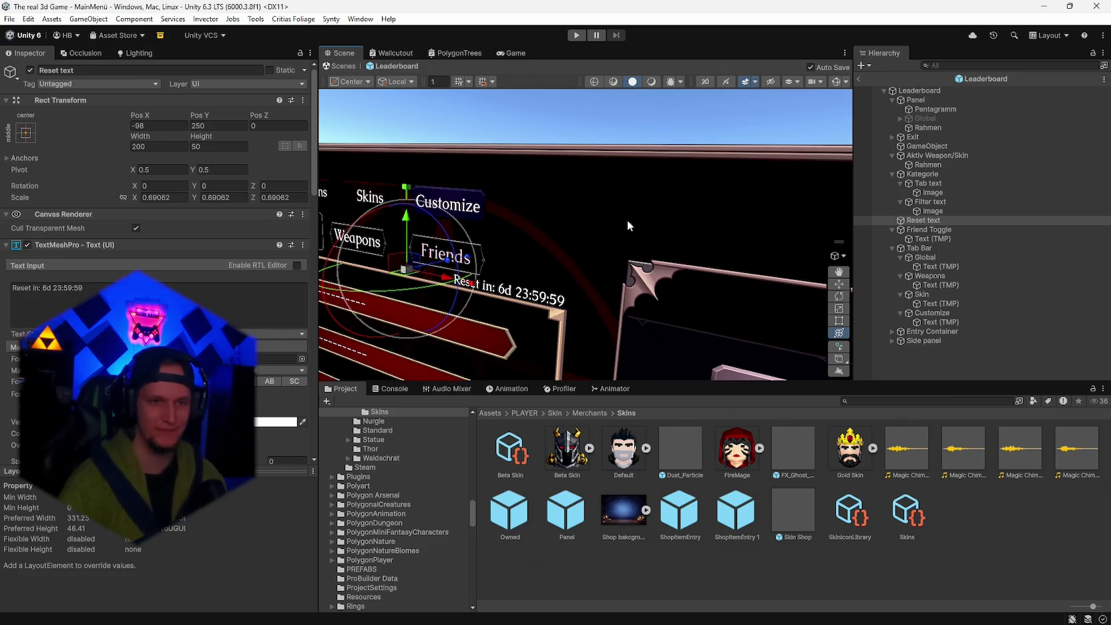
- Search the Project panel for 'uielem' and open the UIelements folder
click(881, 402)
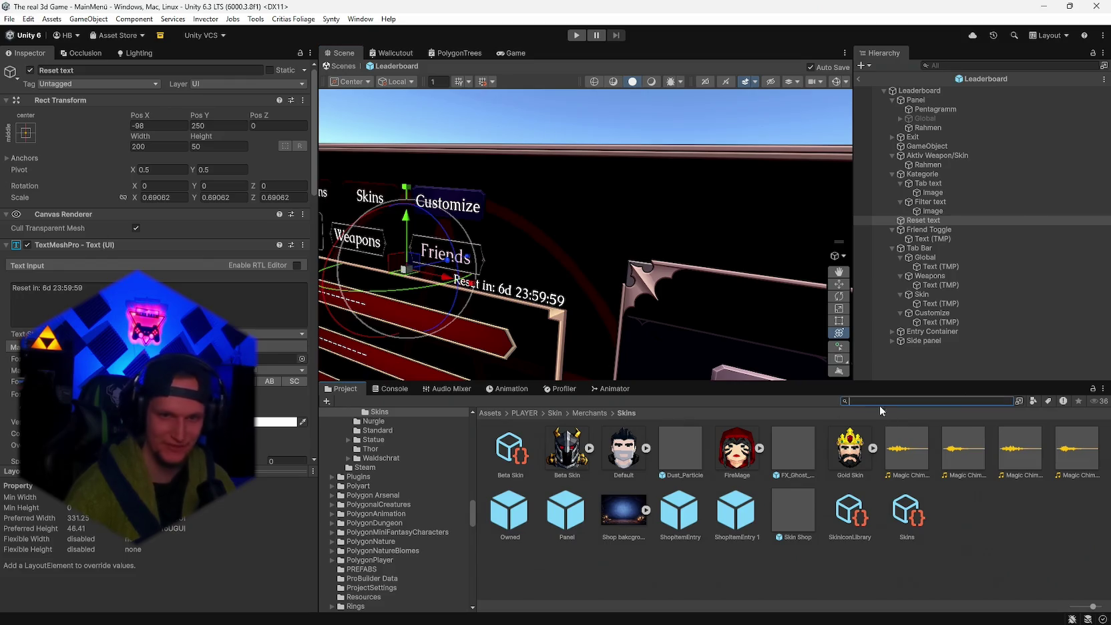
text(uielem)
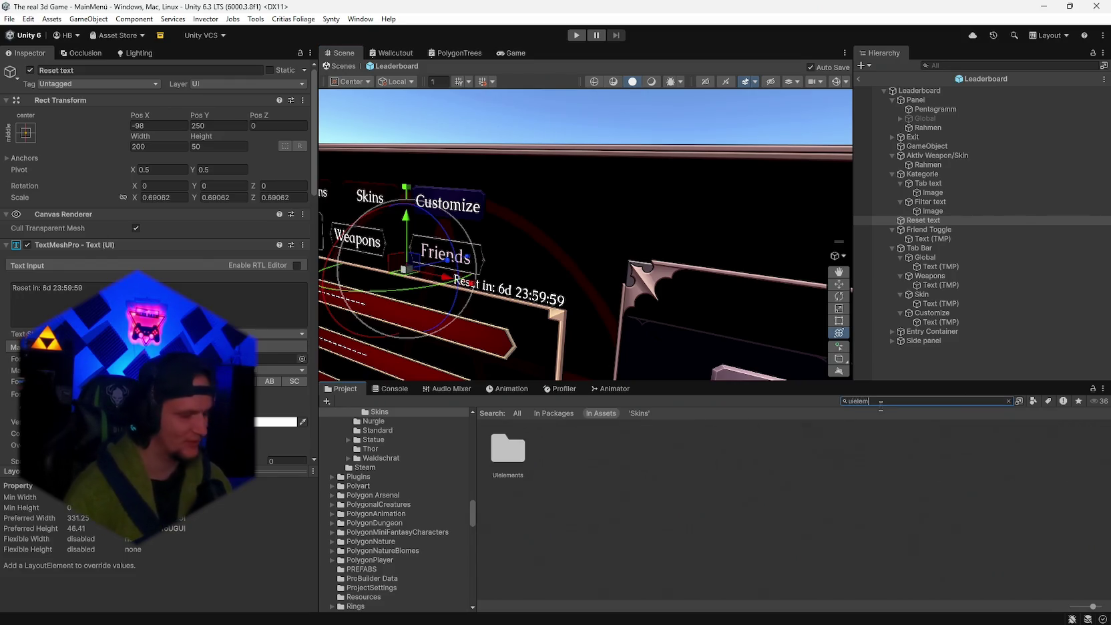
double_click(511, 468)
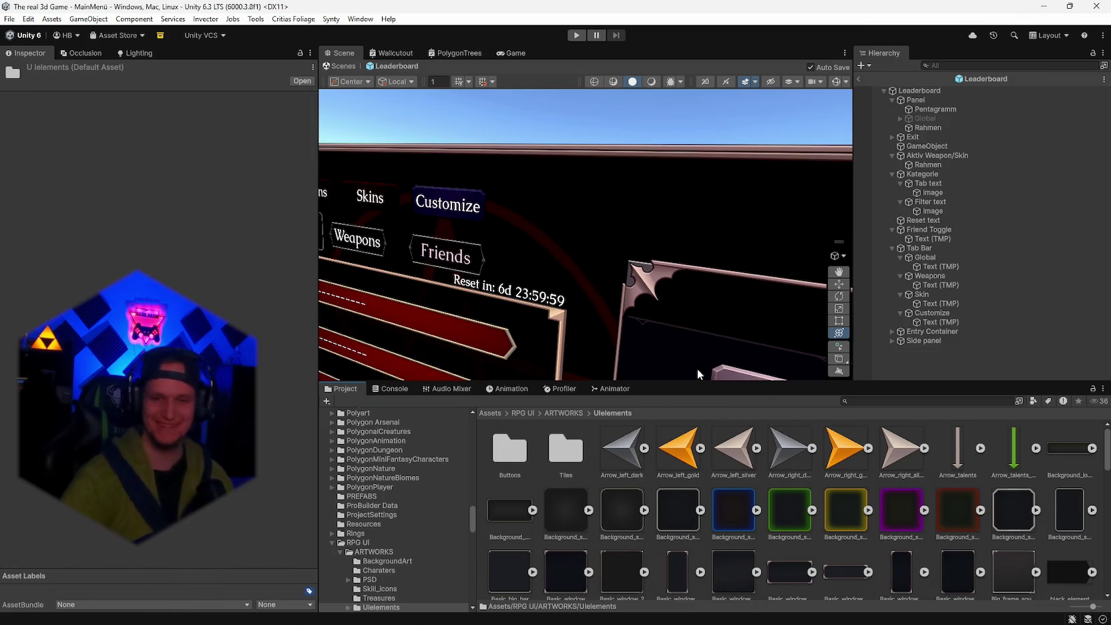
- Bring the leaderboard closer in the Scene view and select the Aktiv Weapon/Skin object
drag(760, 334, 709, 209)
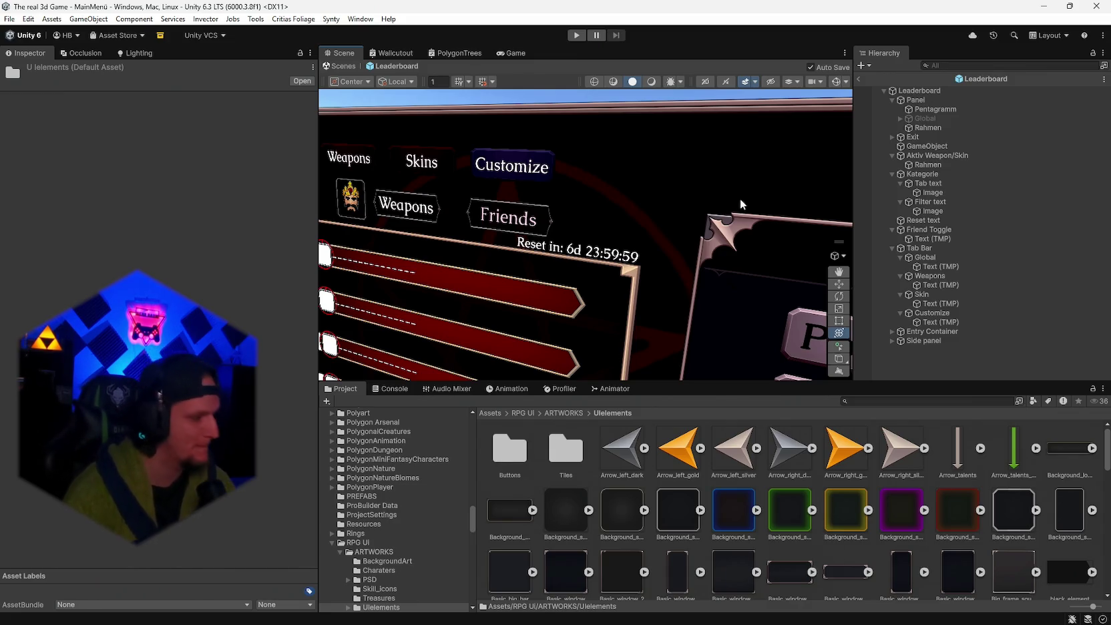
scroll(702, 266, up, 3)
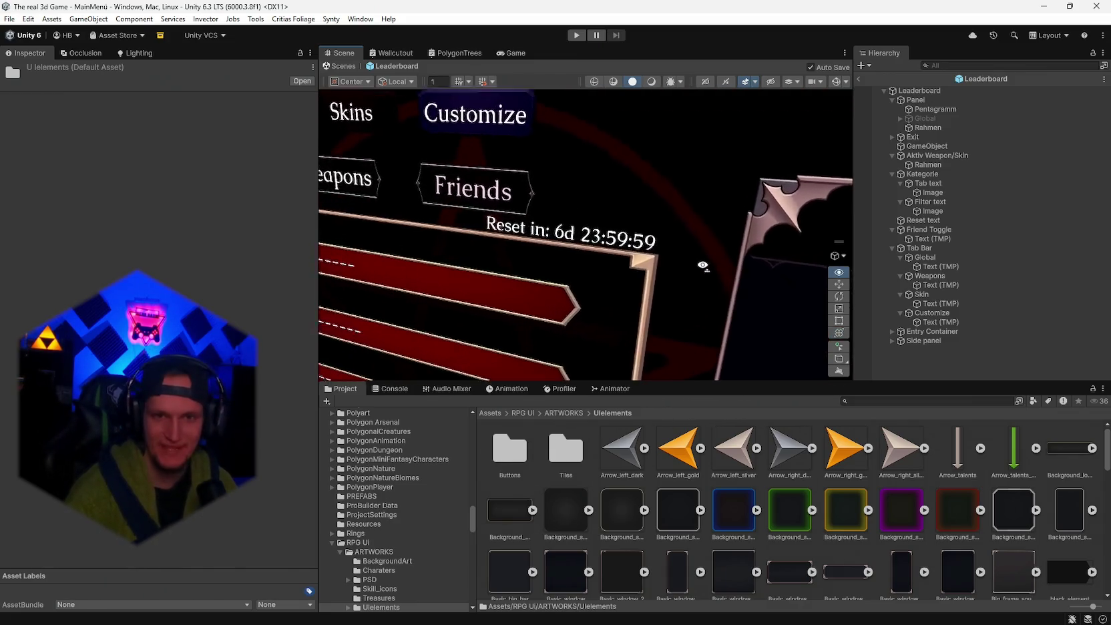
scroll(702, 266, up, 3)
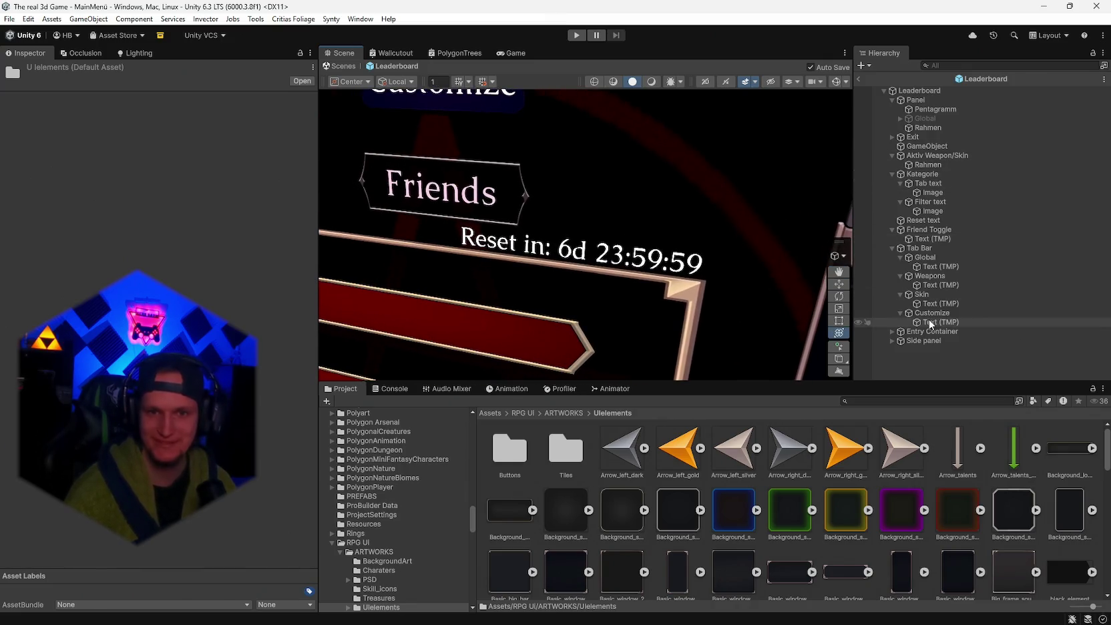
click(937, 155)
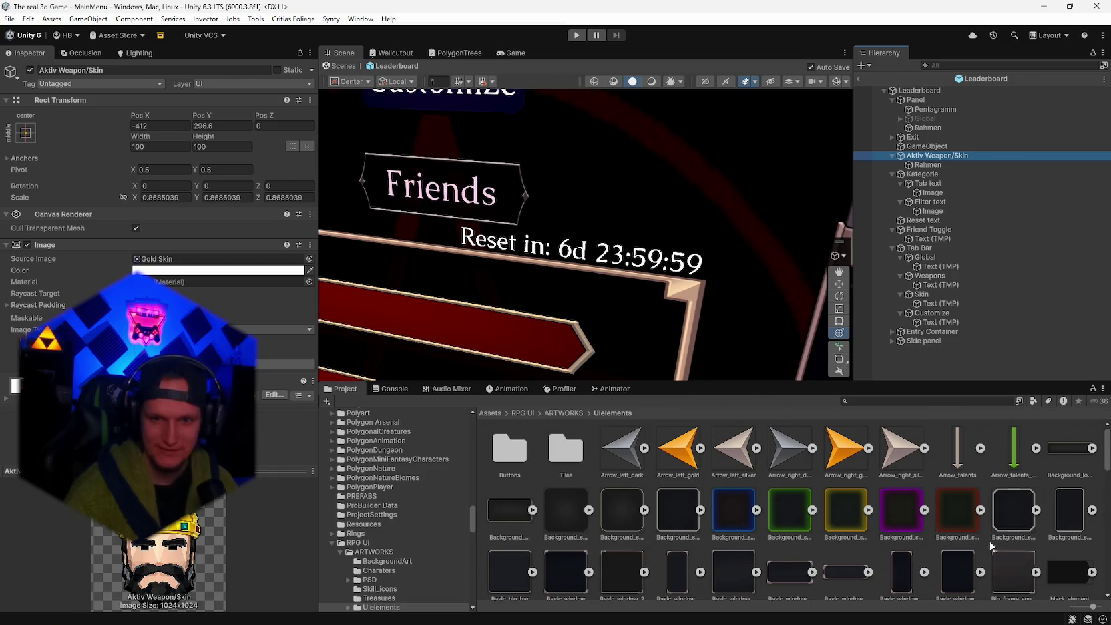
- Compare the Skill_bar_1 and Skill_bar_2 frame sprites, ending on Skill_bar_1
scroll(991, 544, down, 10)
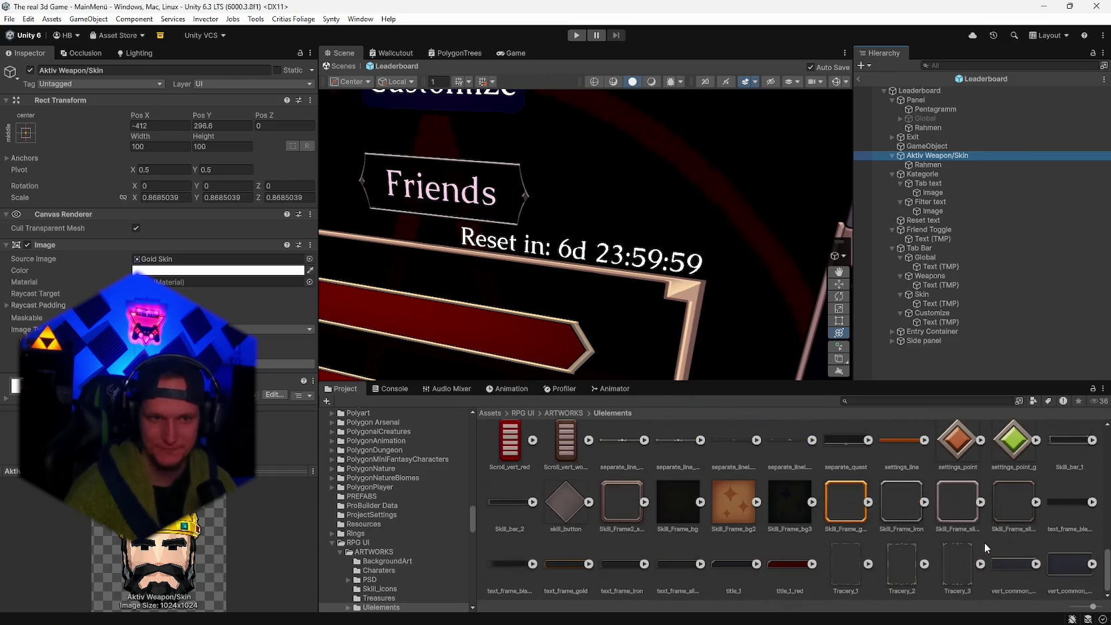
scroll(1053, 510, up, 3)
click(1073, 547)
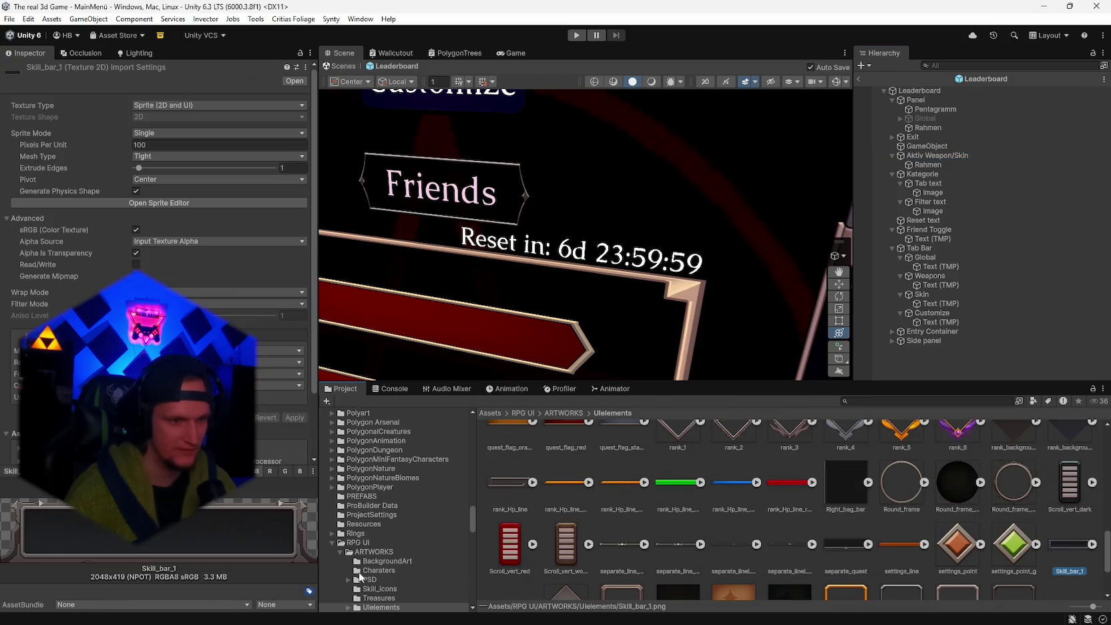
scroll(638, 548, down, 2)
click(505, 532)
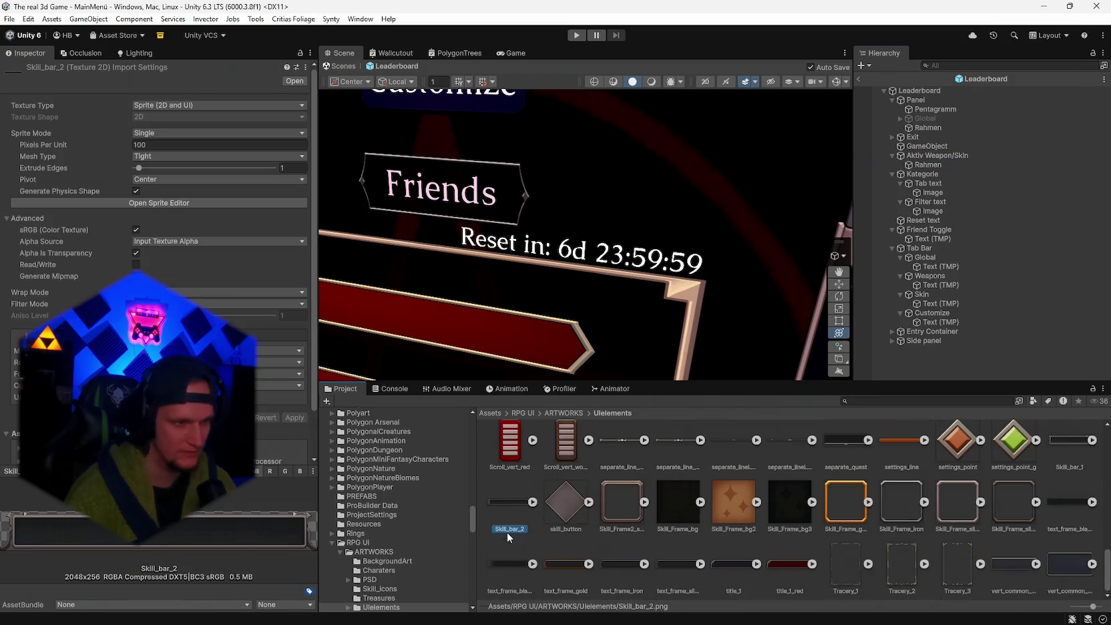
scroll(1063, 468, up, 1)
click(1067, 465)
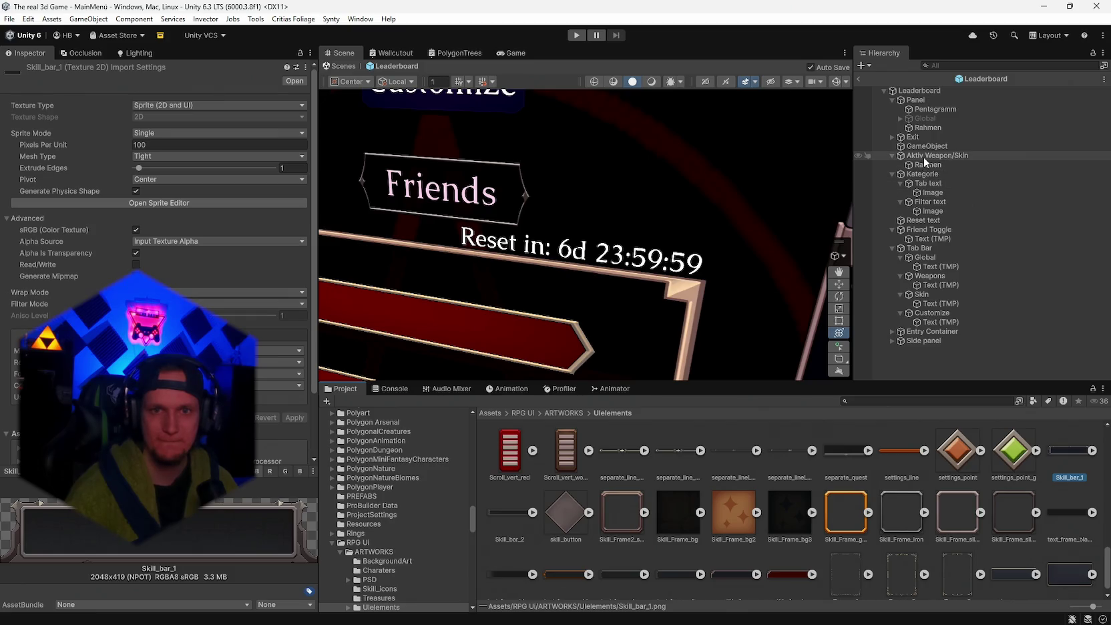
- Collapse the Kategorie, Friend Toggle and Tab Bar groups in the Hierarchy
click(894, 173)
click(891, 191)
click(891, 201)
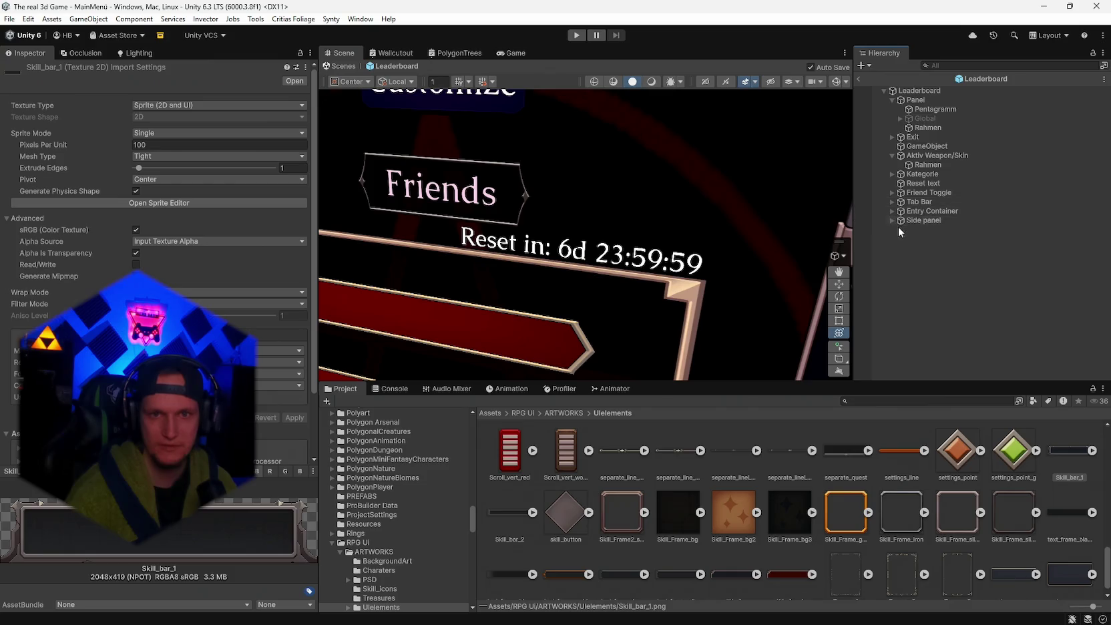
- Create a UI Image under Reset text, keeping the default name 'Image'
right_click(910, 183)
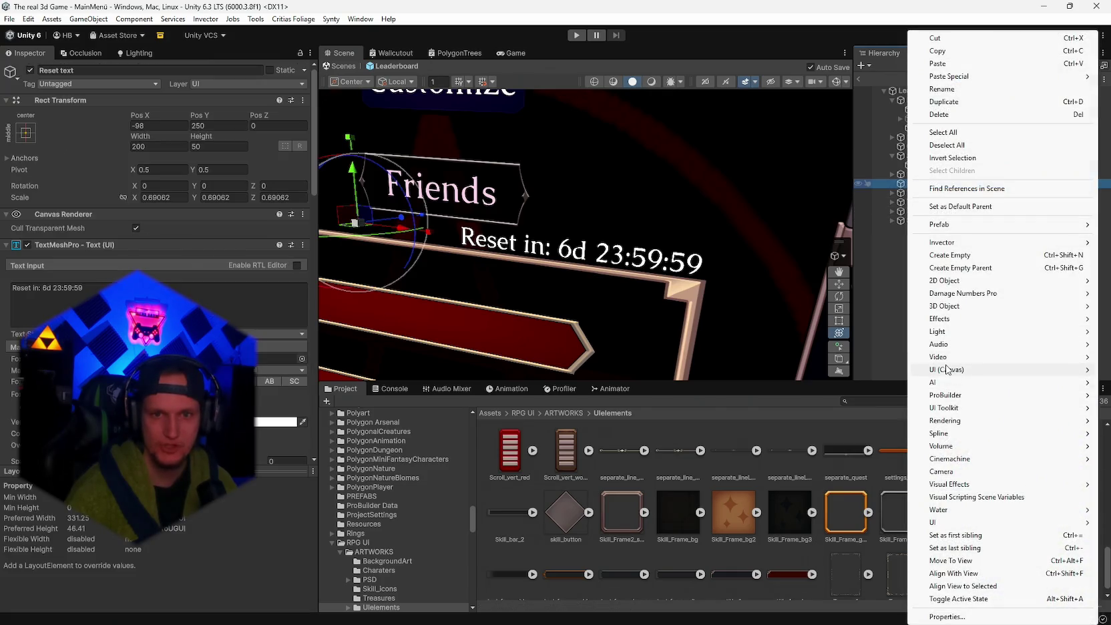
mouse_move(949, 370)
click(819, 369)
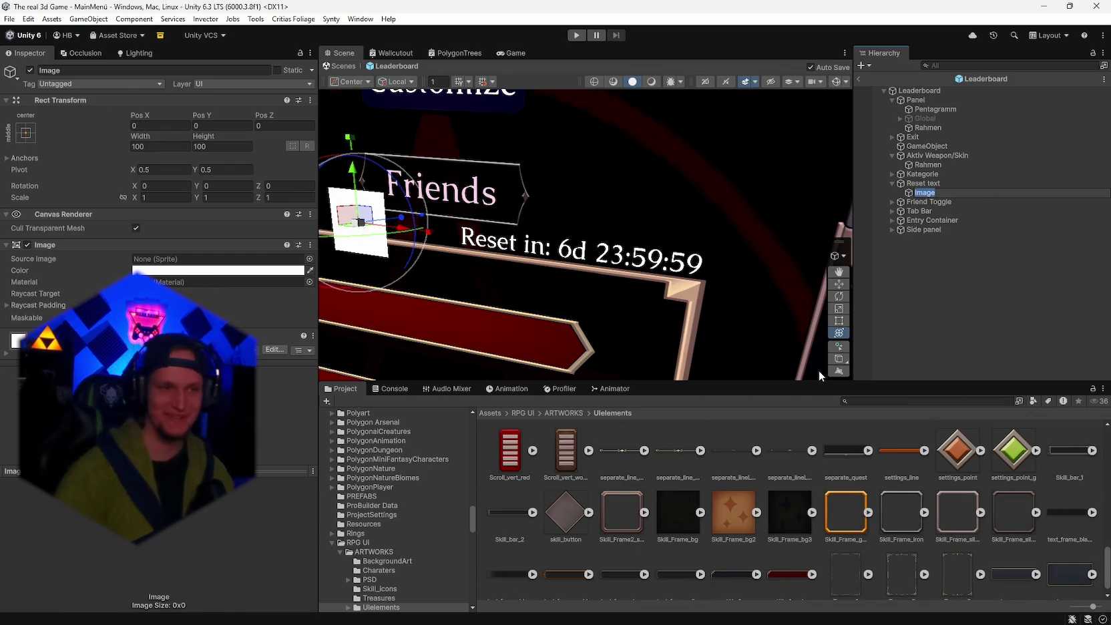
key(Return)
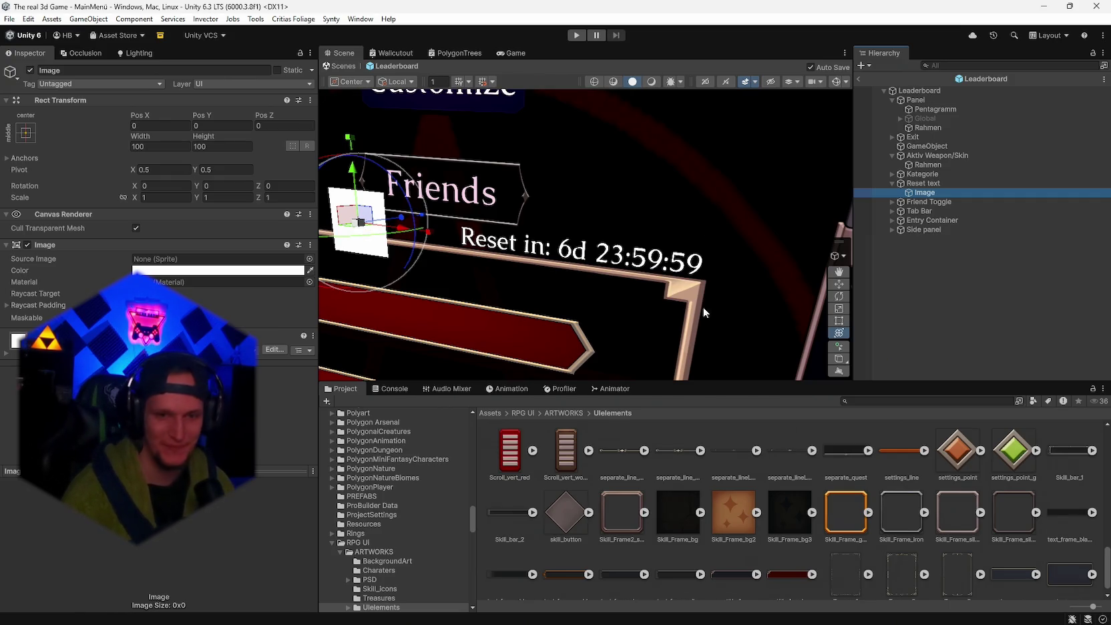
- Assign Skill_bar_1 as the Image's sprite, move it right behind the timer, and test tint colours
mouse_move(1069, 451)
mouse_down()
mouse_move(288, 344)
mouse_move(201, 259)
mouse_up()
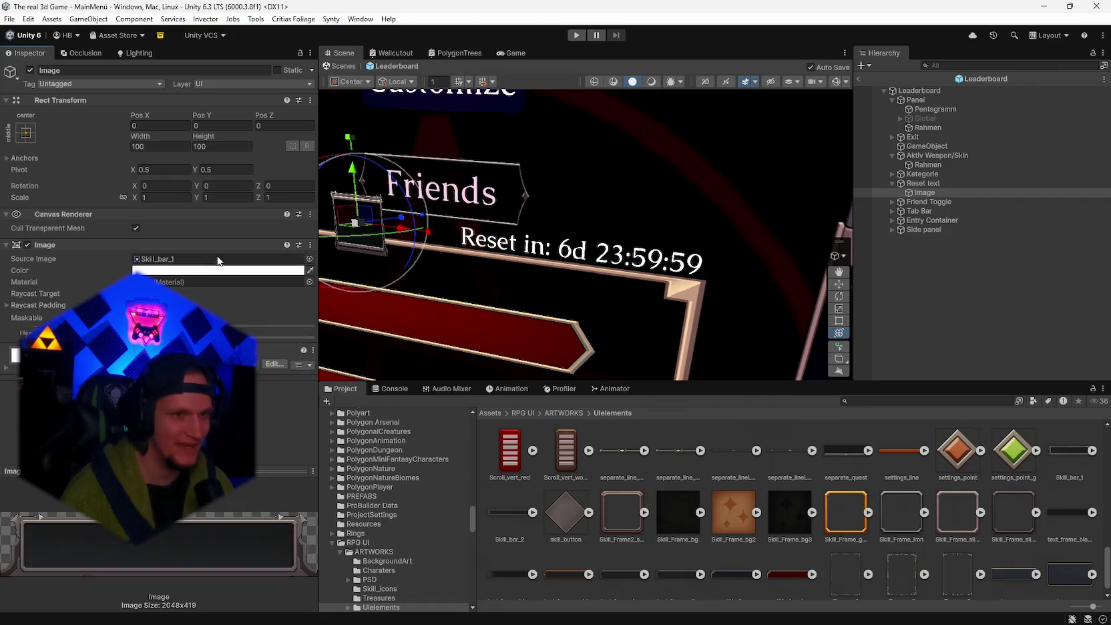
drag(401, 228, 680, 264)
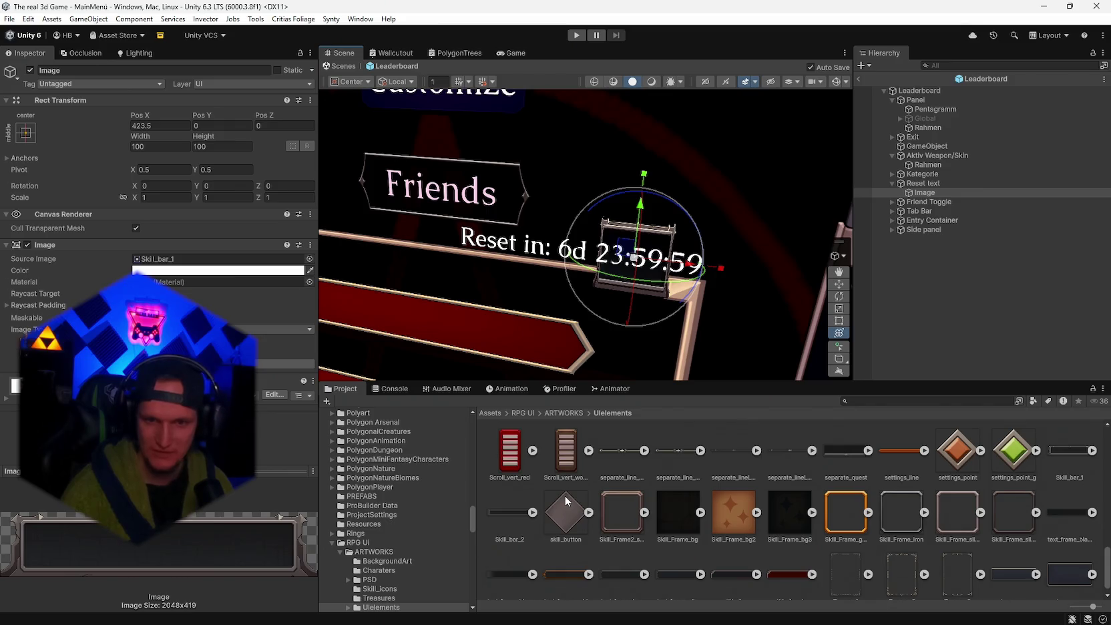
scroll(564, 495, up, 1)
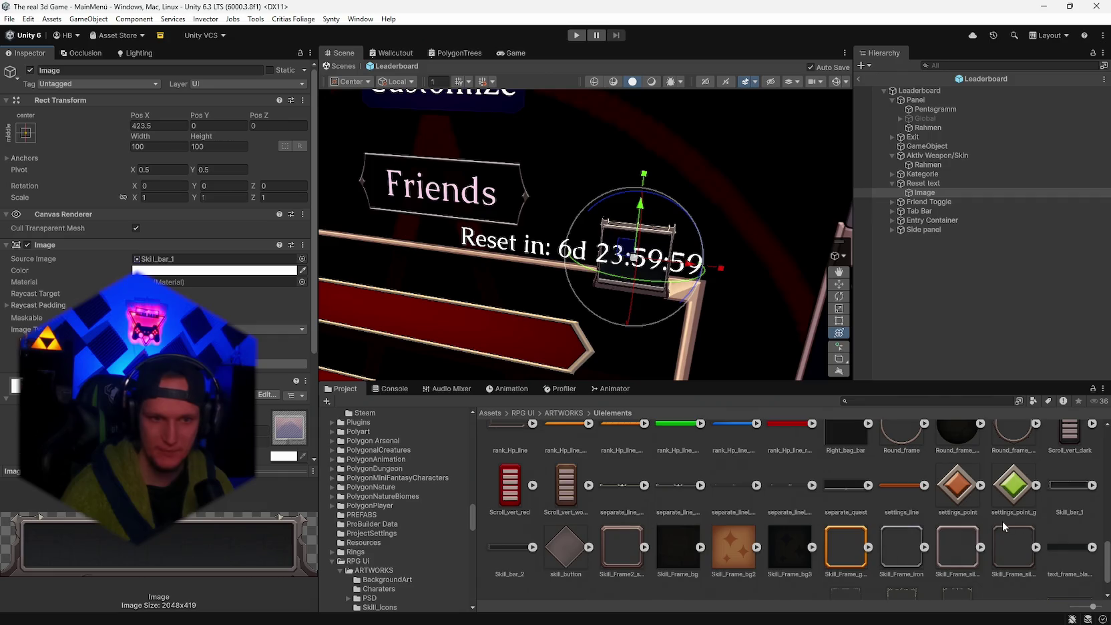
scroll(893, 499, down, 1)
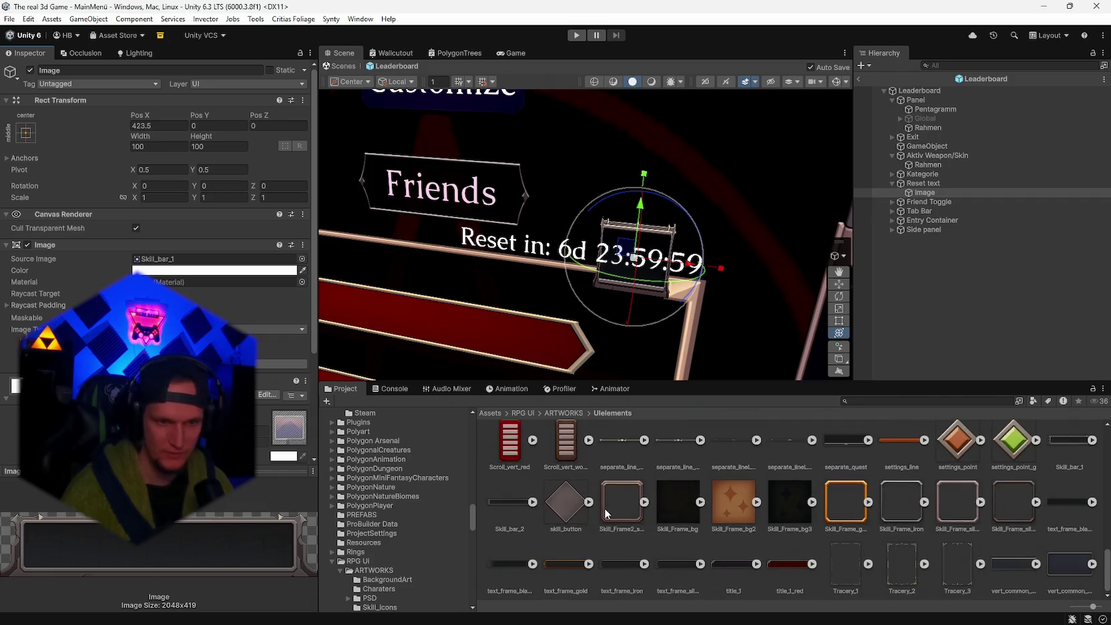
scroll(961, 556, up, 1)
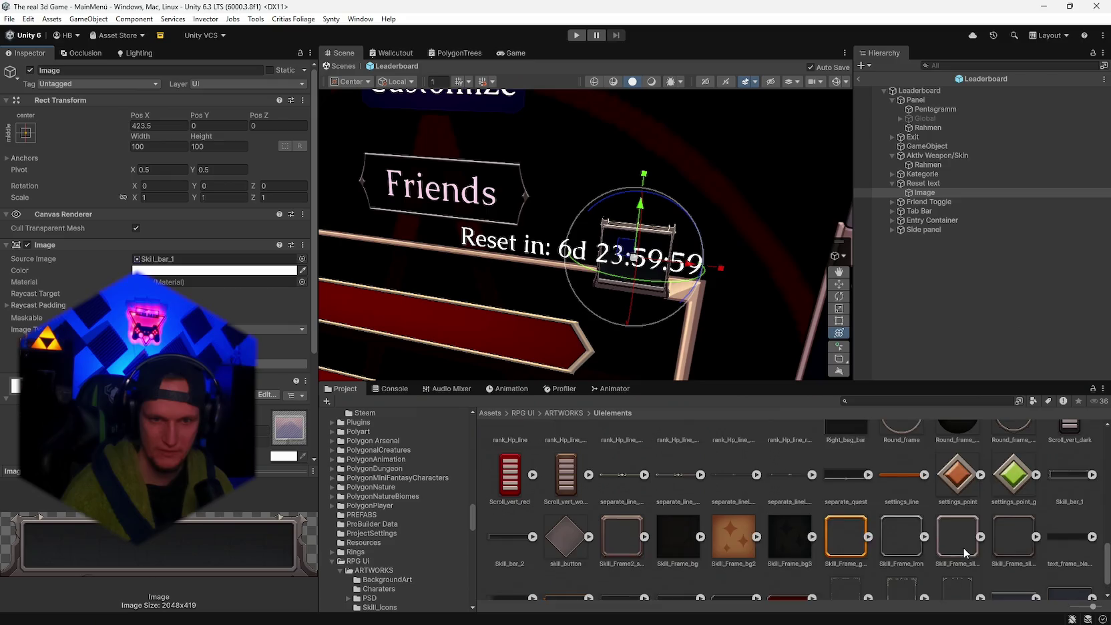
click(164, 271)
click(215, 319)
drag(215, 319, 187, 320)
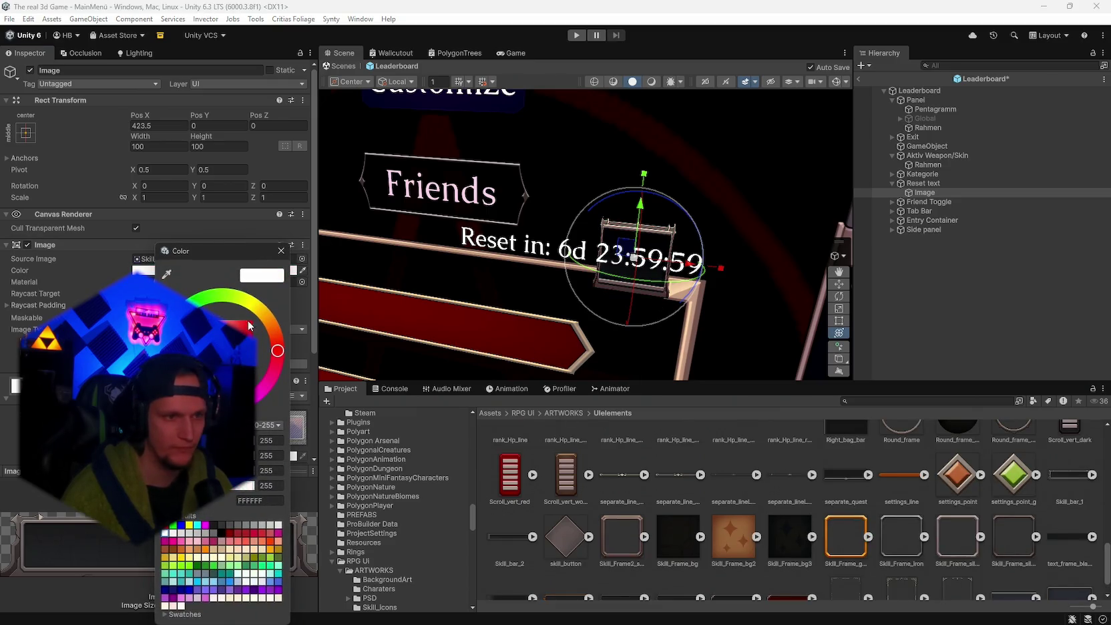
mouse_move(289, 348)
mouse_down()
mouse_move(252, 306)
mouse_move(264, 312)
mouse_up()
click(261, 309)
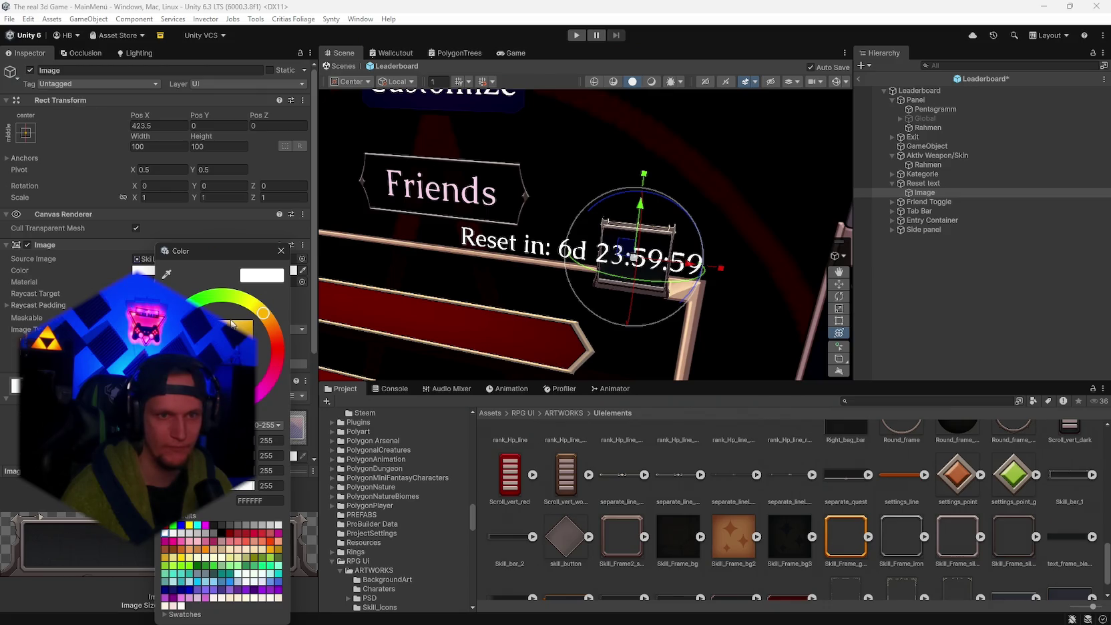
click(281, 251)
- Widen the frame Image to 350.7 and set it inactive
mouse_move(141, 135)
mouse_down()
mouse_move(776, 255)
mouse_move(807, 251)
mouse_up()
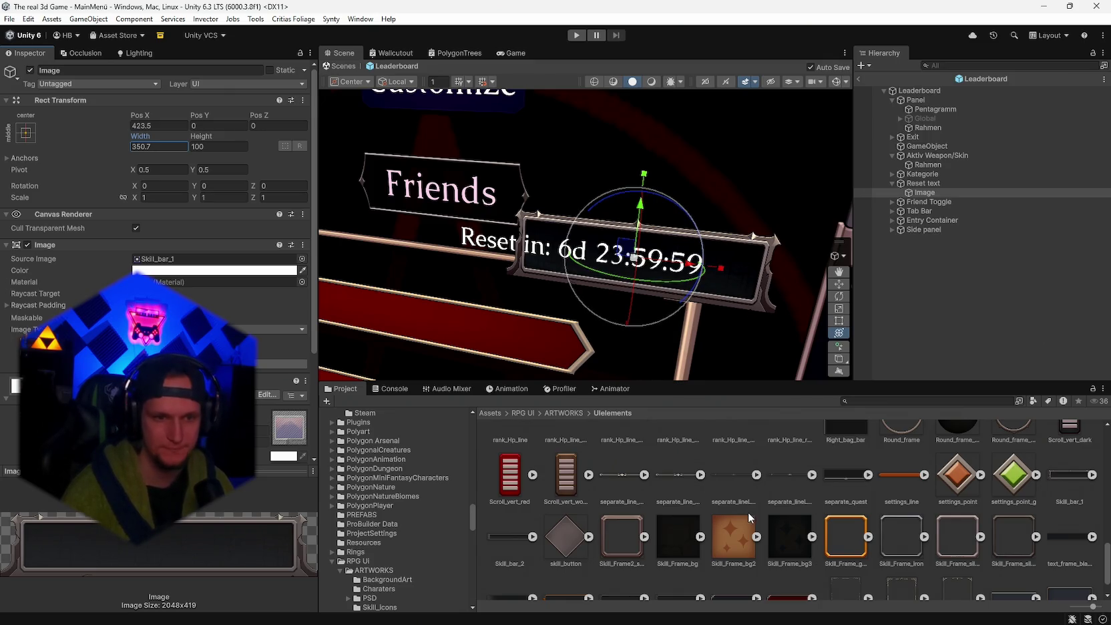
scroll(752, 515, up, 2)
scroll(753, 515, down, 2)
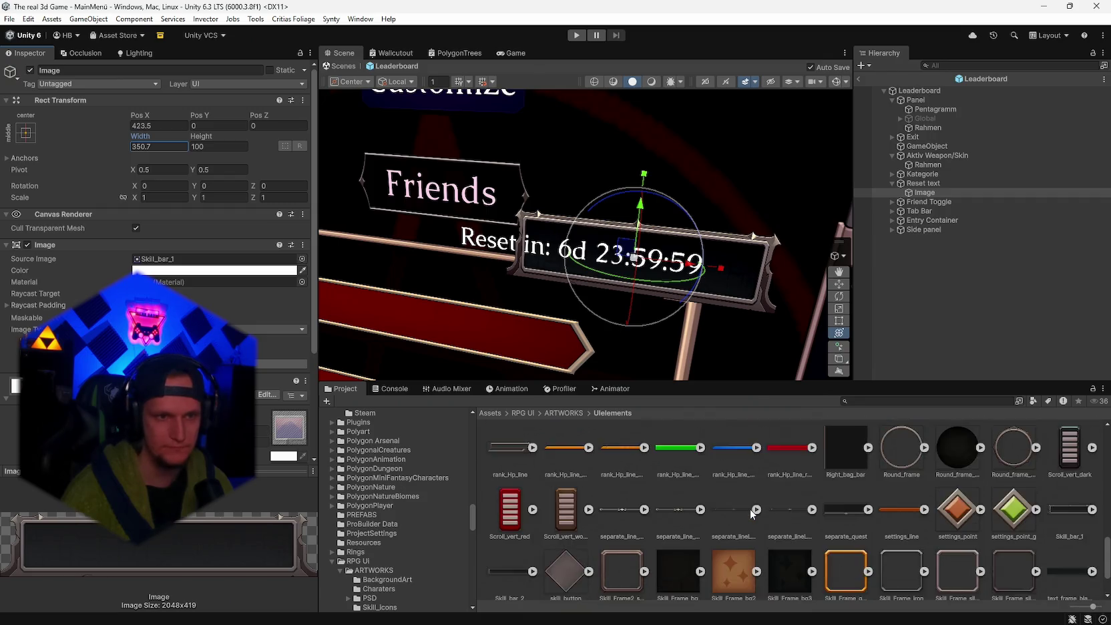
mouse_move(588, 294)
mouse_down()
mouse_move(743, 300)
mouse_move(744, 278)
mouse_up()
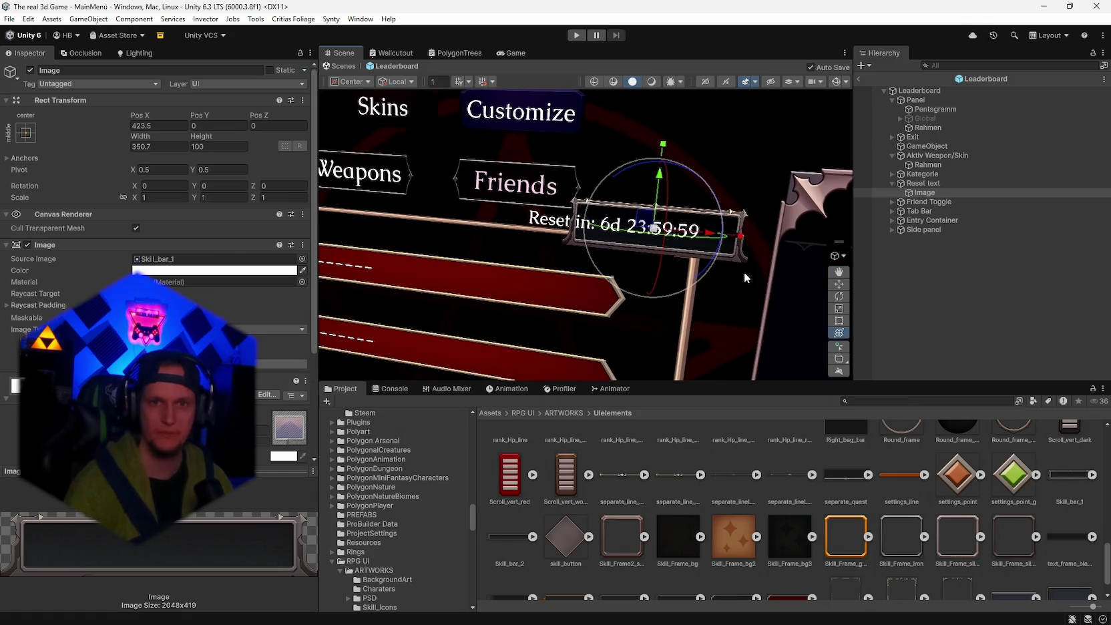
click(31, 70)
drag(635, 294, 715, 252)
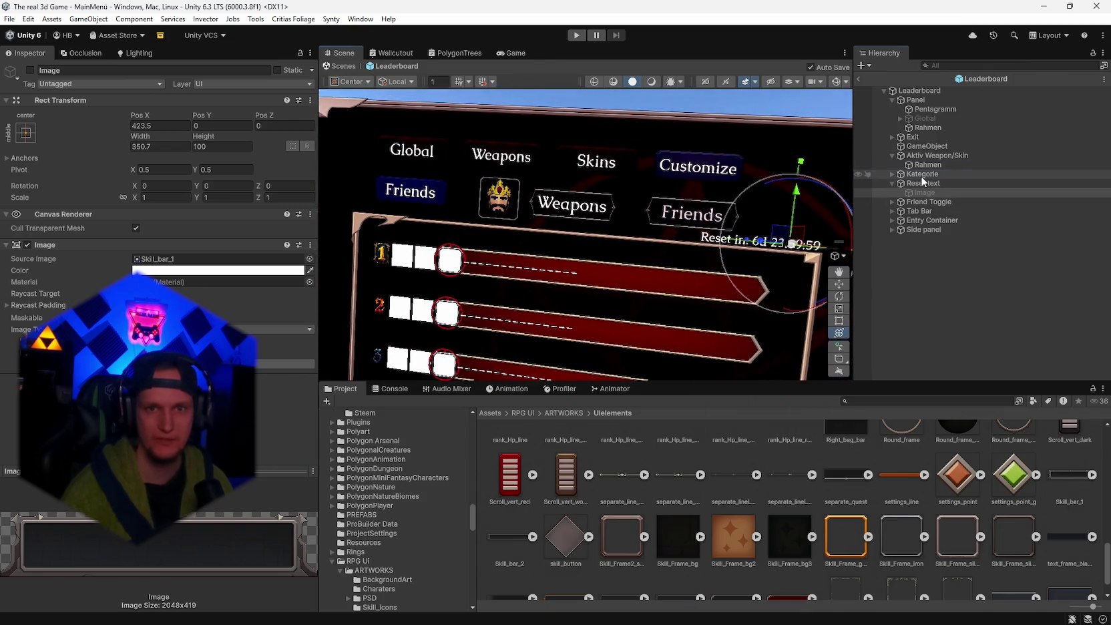
- Select Kategorie, Aktiv Weapon/Skin, Tab Bar and Friend Toggle and raise them together on the panel
click(921, 175)
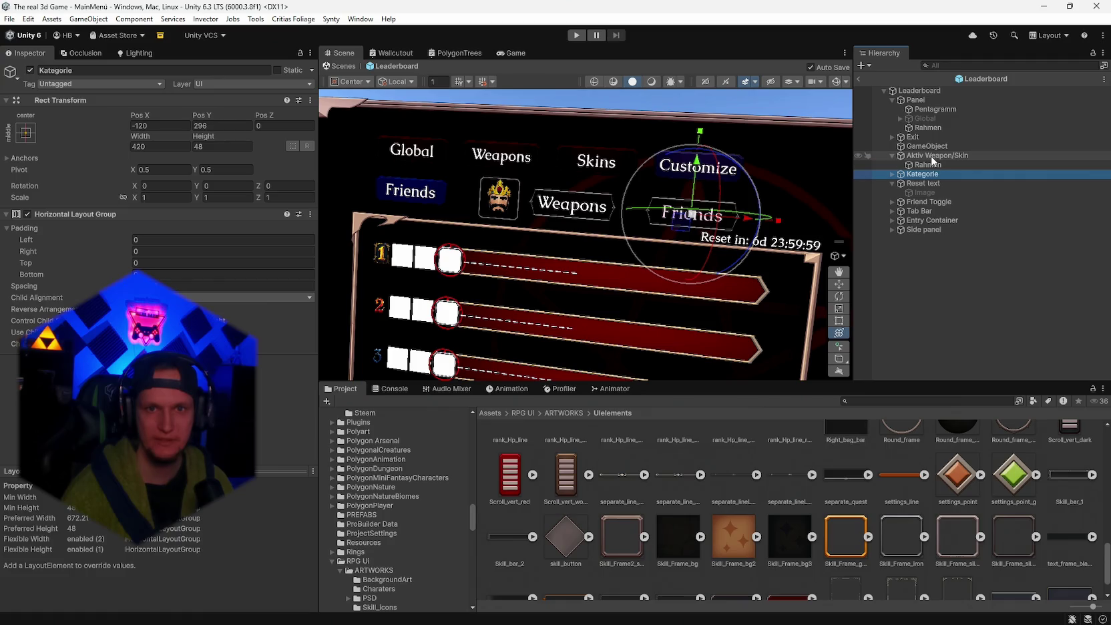
ctrl+click(939, 156)
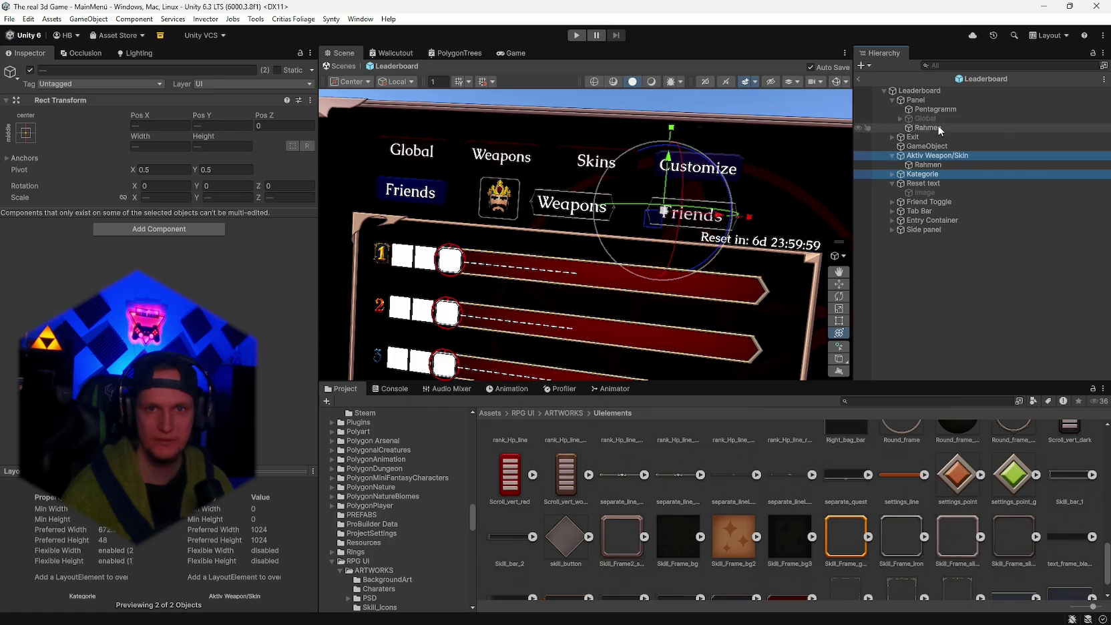
ctrl+click(925, 211)
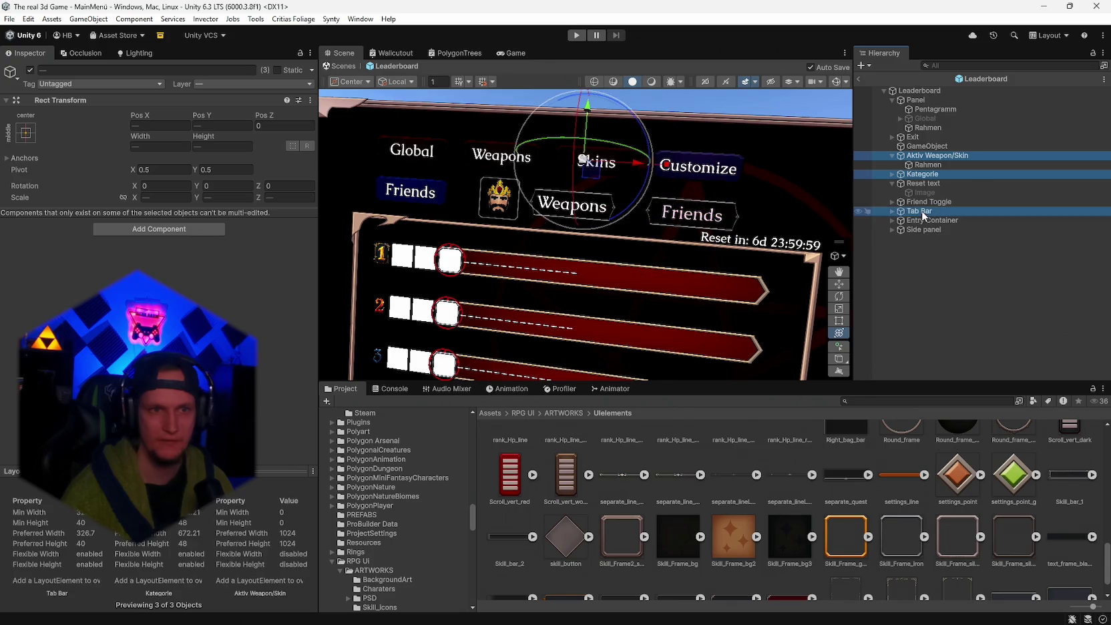
ctrl+click(947, 201)
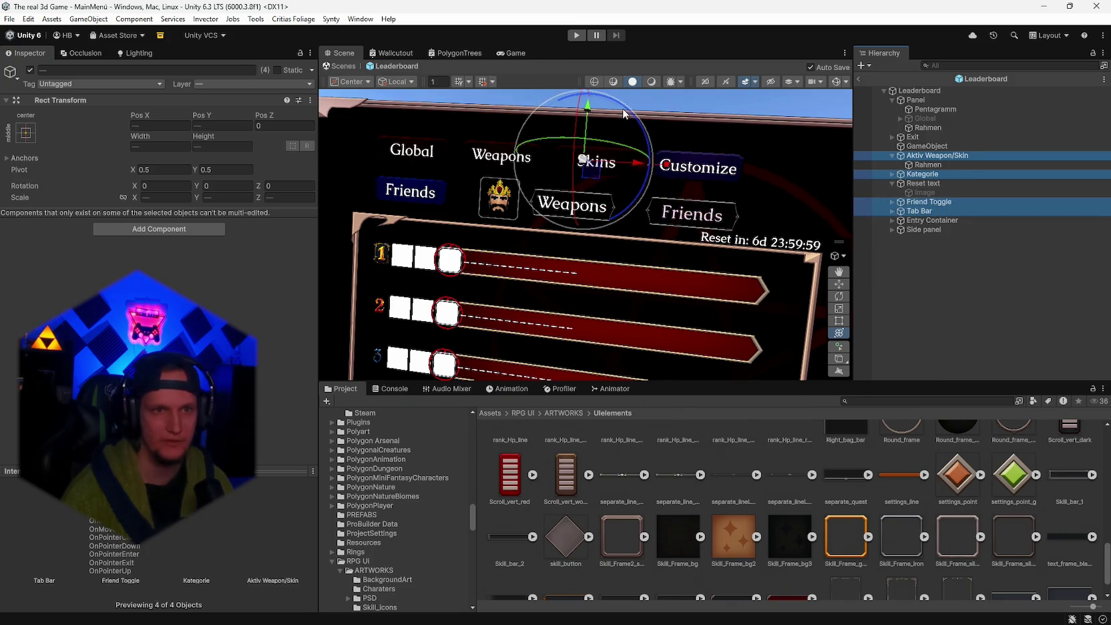
drag(591, 111, 596, 106)
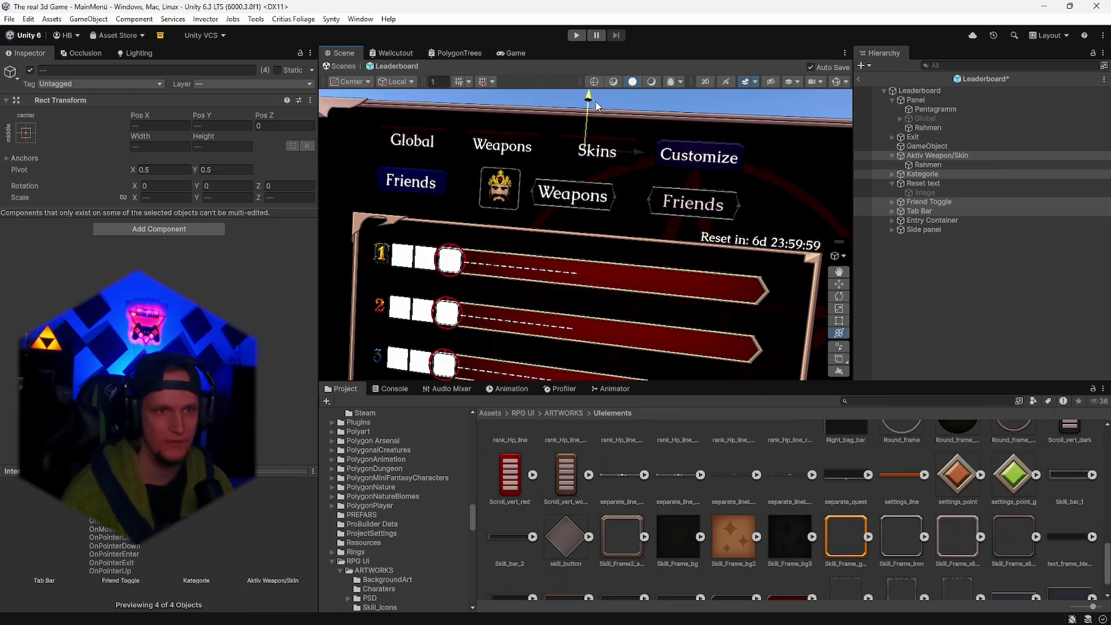
scroll(650, 264, up, 5)
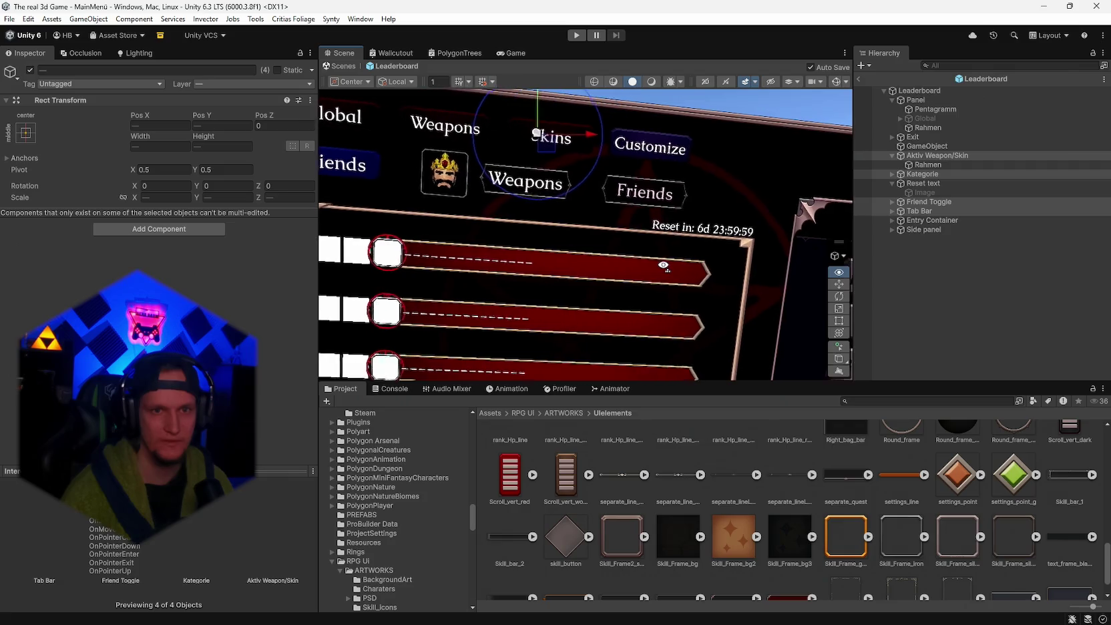
drag(650, 263, 639, 267)
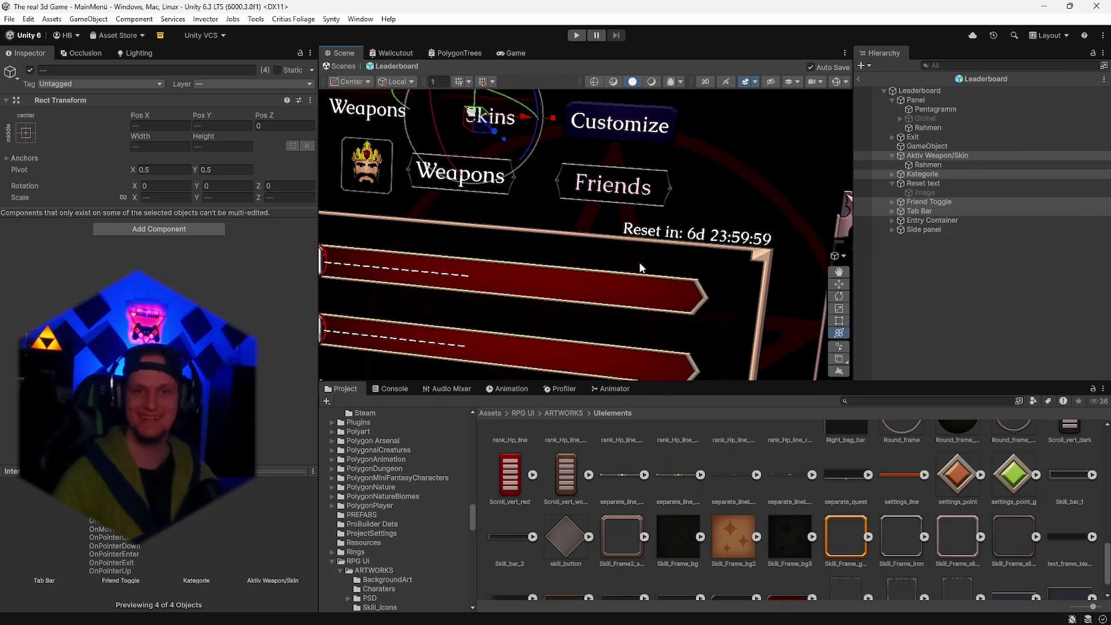
drag(697, 266, 665, 273)
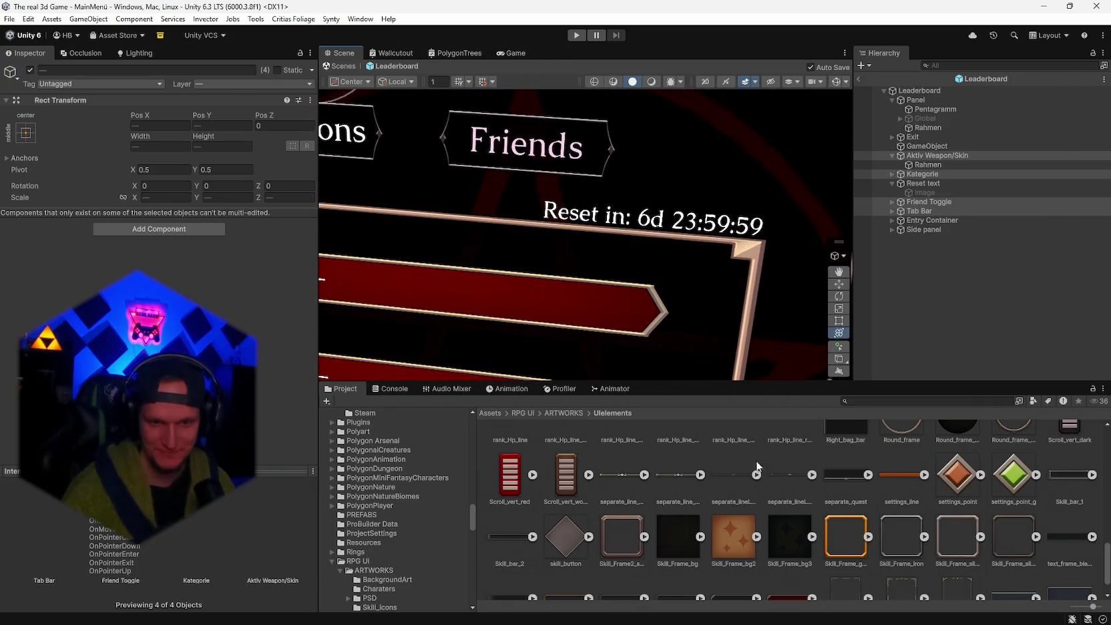
scroll(754, 497, down, 1)
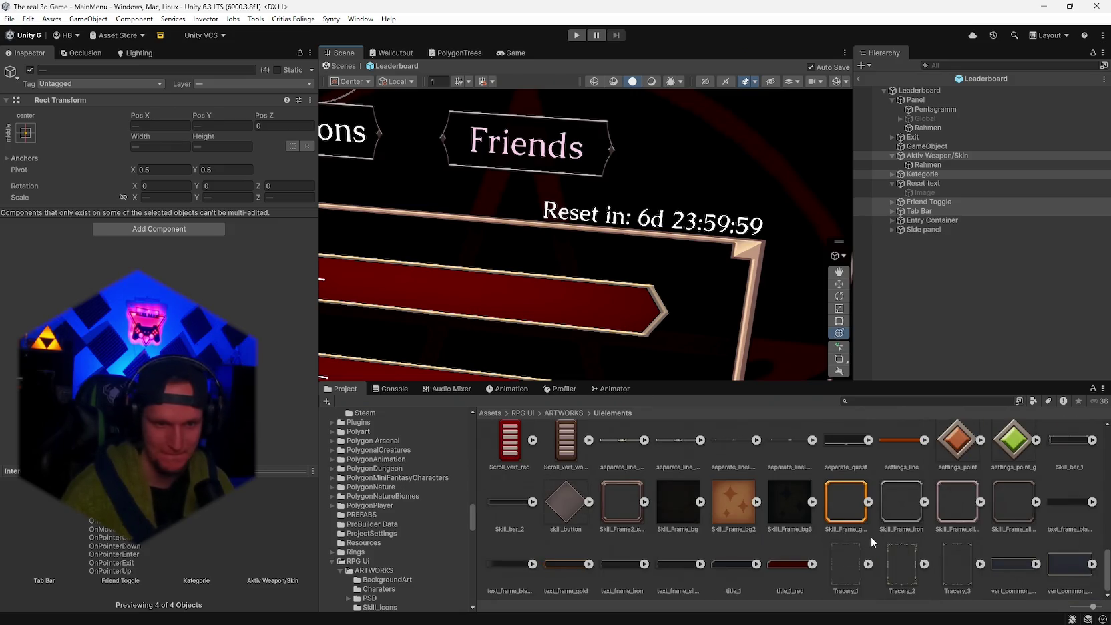
- Re-enable the Image under Reset text, give it the title_1 sprite, and shift it left
click(712, 569)
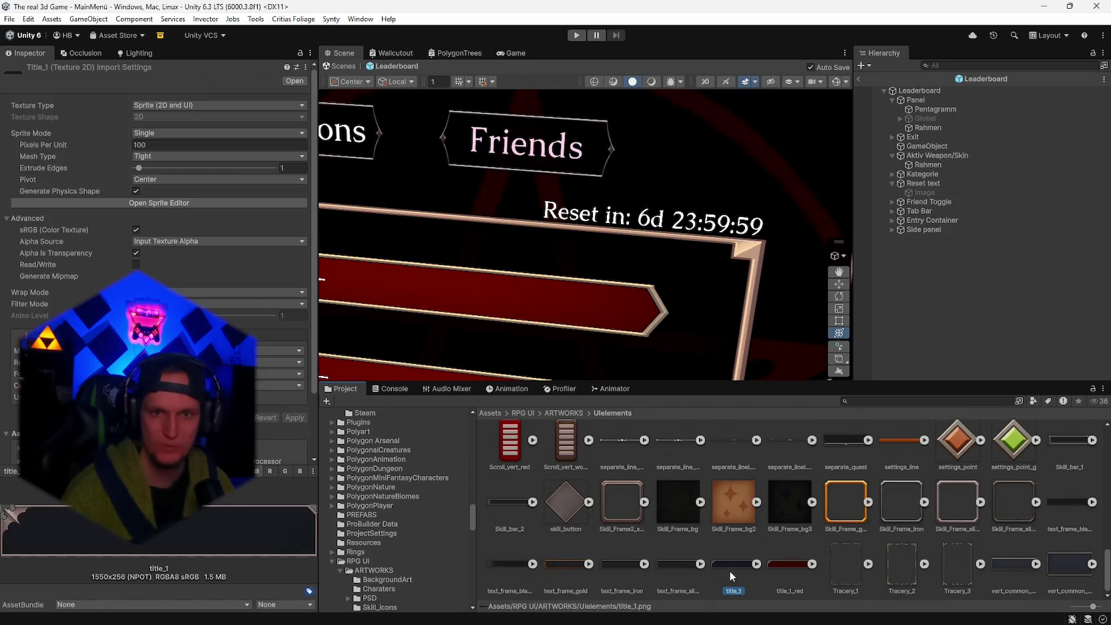
click(923, 192)
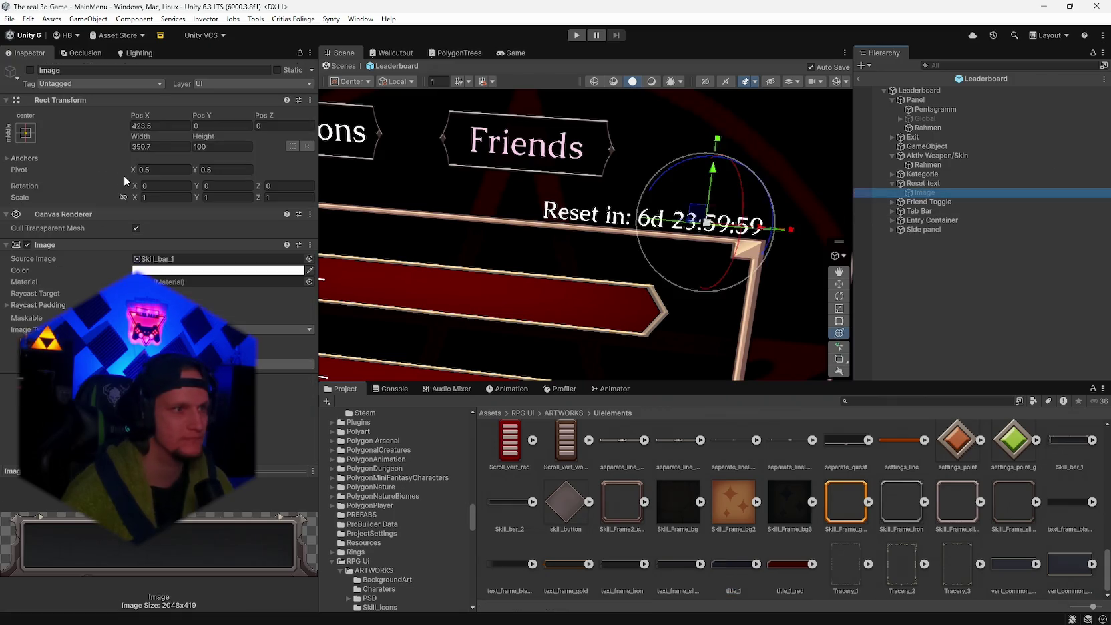
click(30, 70)
mouse_move(726, 565)
mouse_down()
mouse_move(149, 234)
mouse_move(152, 259)
mouse_up()
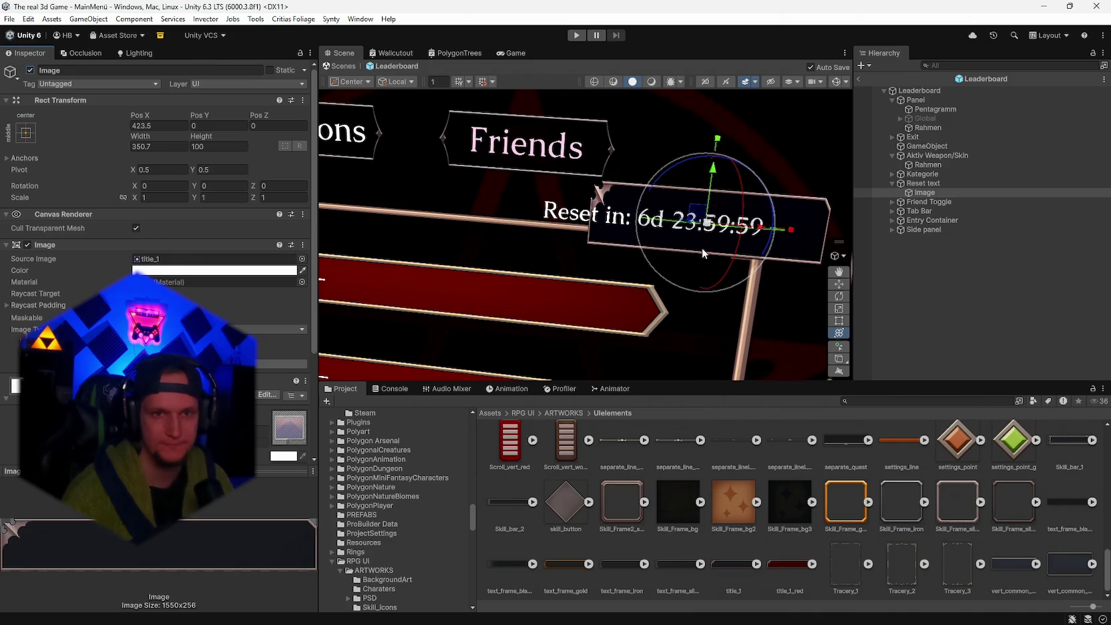
drag(758, 229, 698, 227)
- Reparent the Image under Panel, then raise, flatten and widen it to X scale 0.7247 at Pos X 130.4
drag(918, 194, 927, 131)
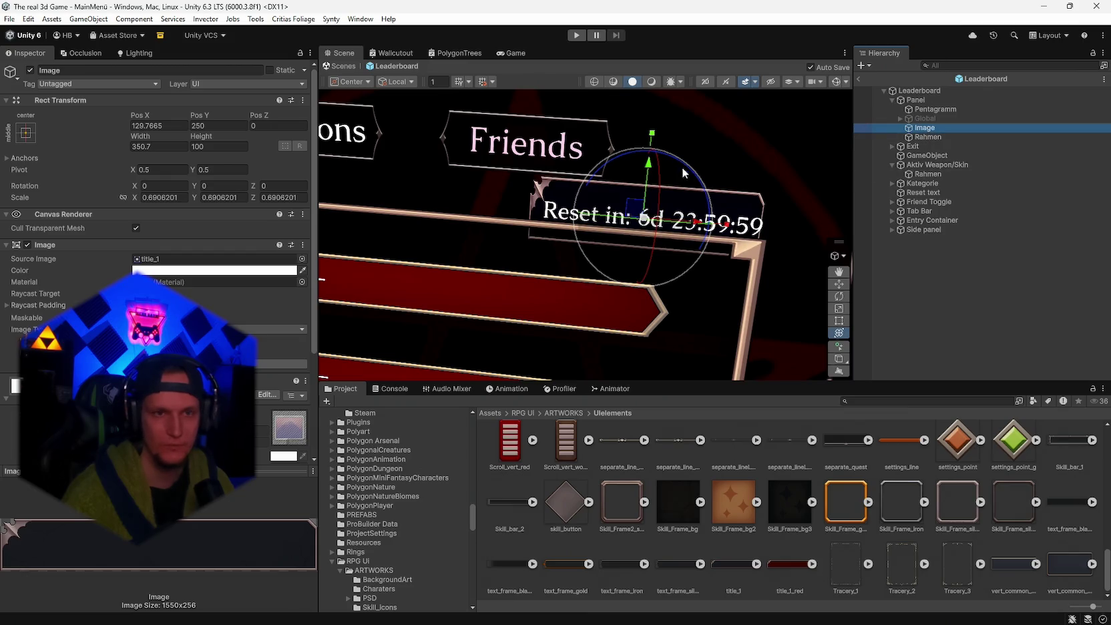
drag(647, 162, 653, 154)
drag(698, 205, 703, 208)
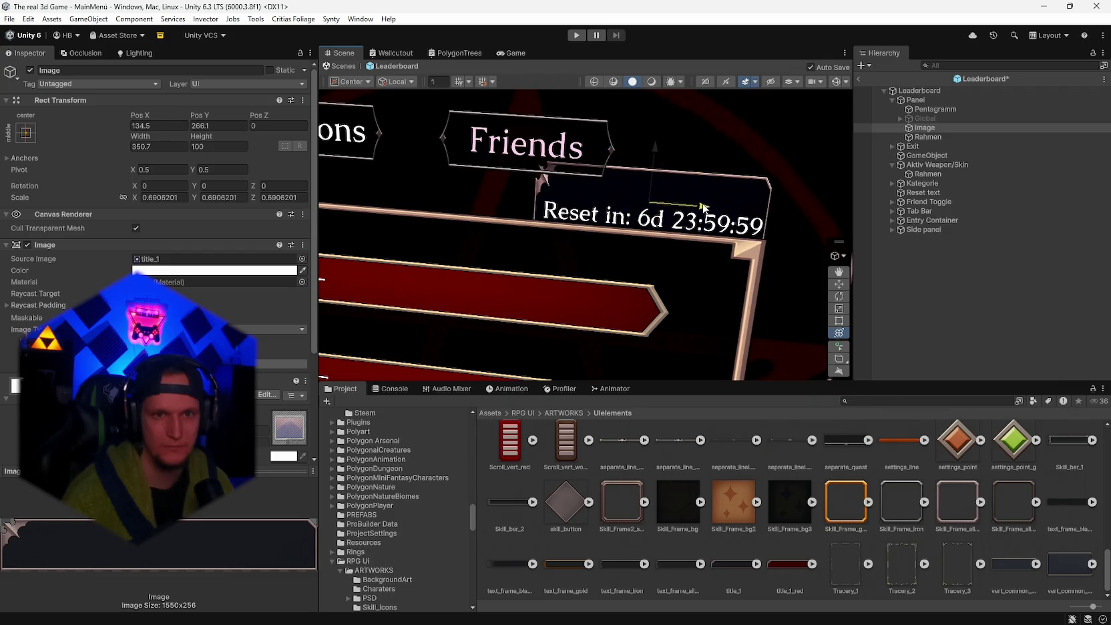
mouse_move(656, 143)
mouse_down()
mouse_move(656, 160)
mouse_move(657, 139)
mouse_up()
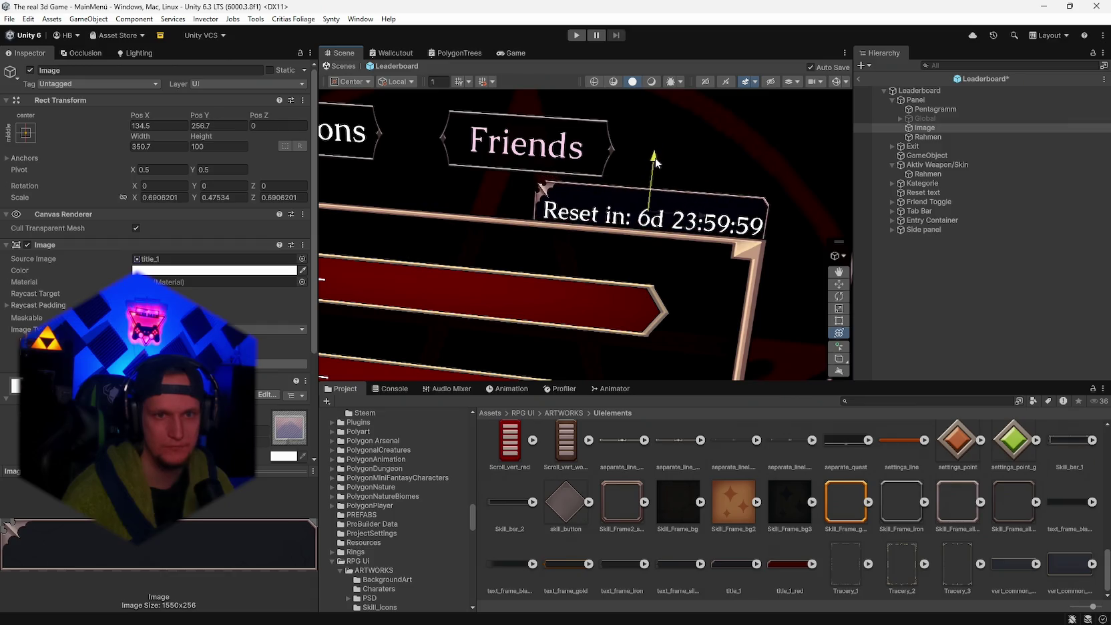
drag(655, 158, 768, 200)
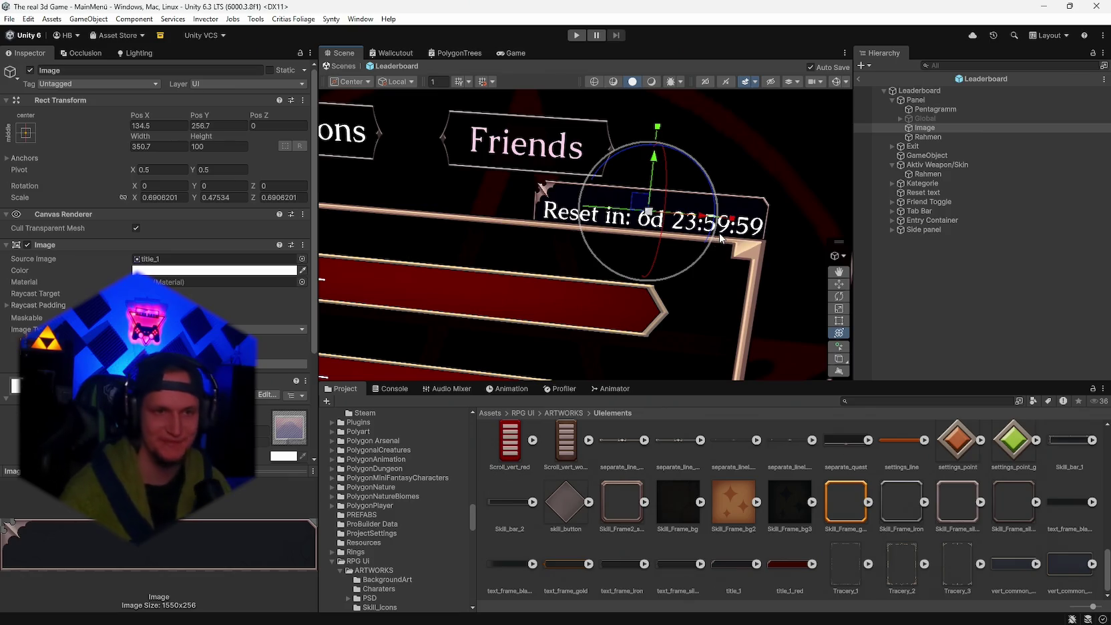
drag(732, 219, 702, 221)
drag(699, 329, 688, 323)
click(924, 193)
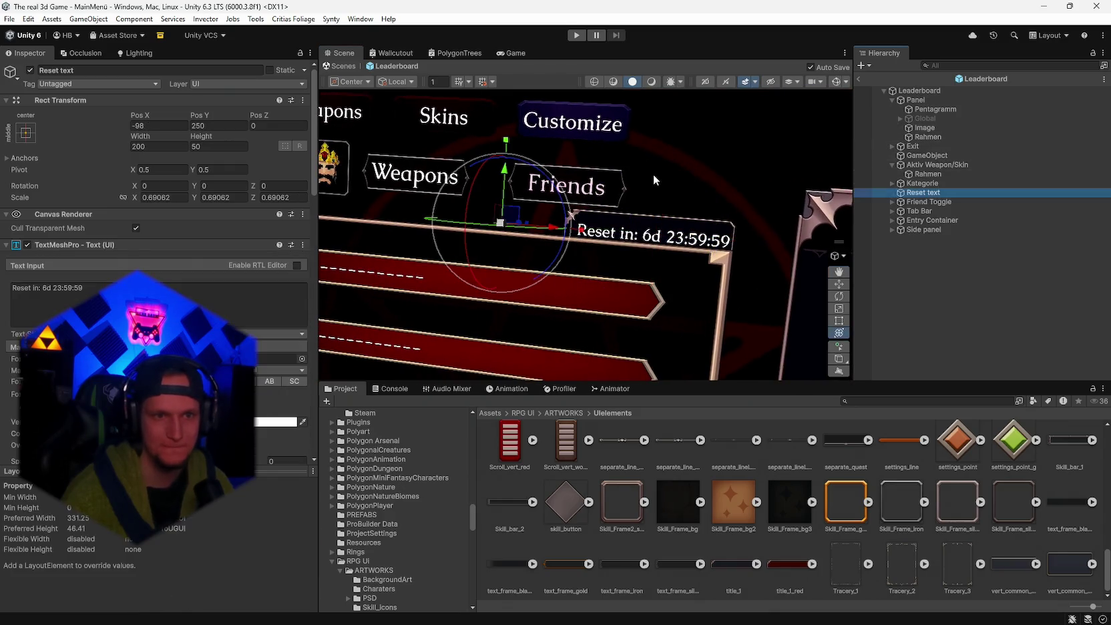
- Nudge the Reset text upward into its frame and review the whole leaderboard
drag(506, 177, 514, 175)
drag(629, 276, 693, 291)
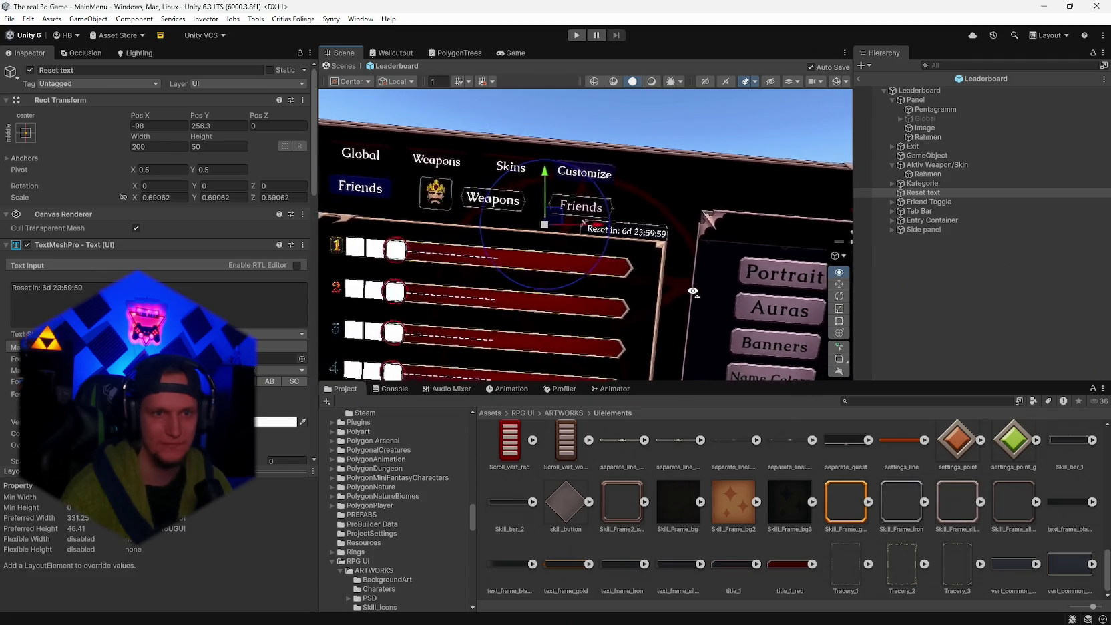
scroll(601, 281, up, 3)
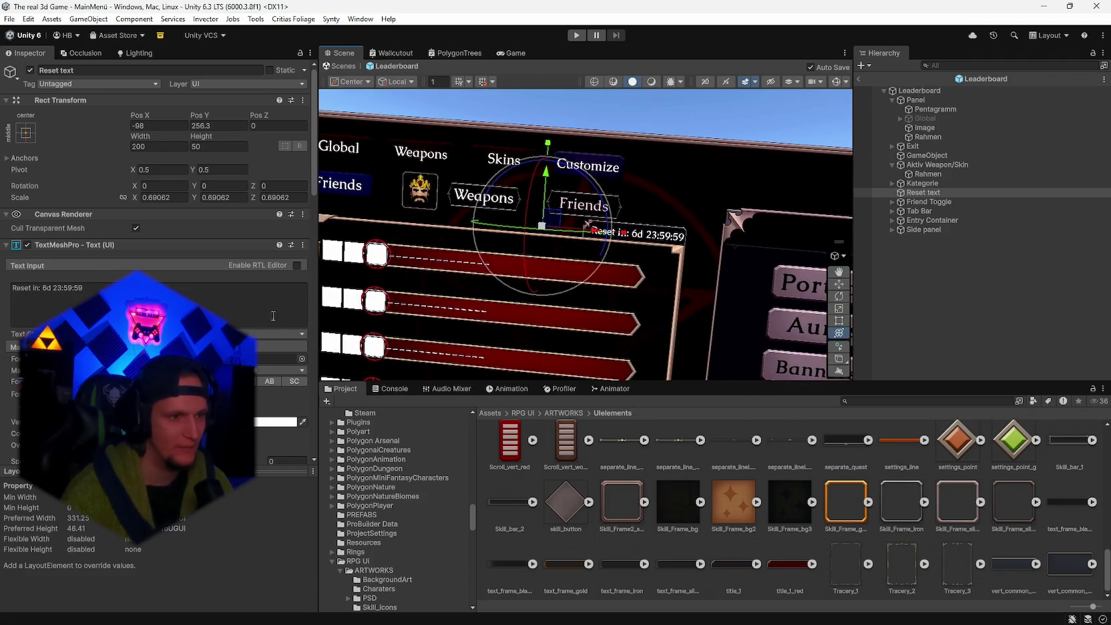
scroll(282, 305, down, 3)
scroll(586, 234, up, 5)
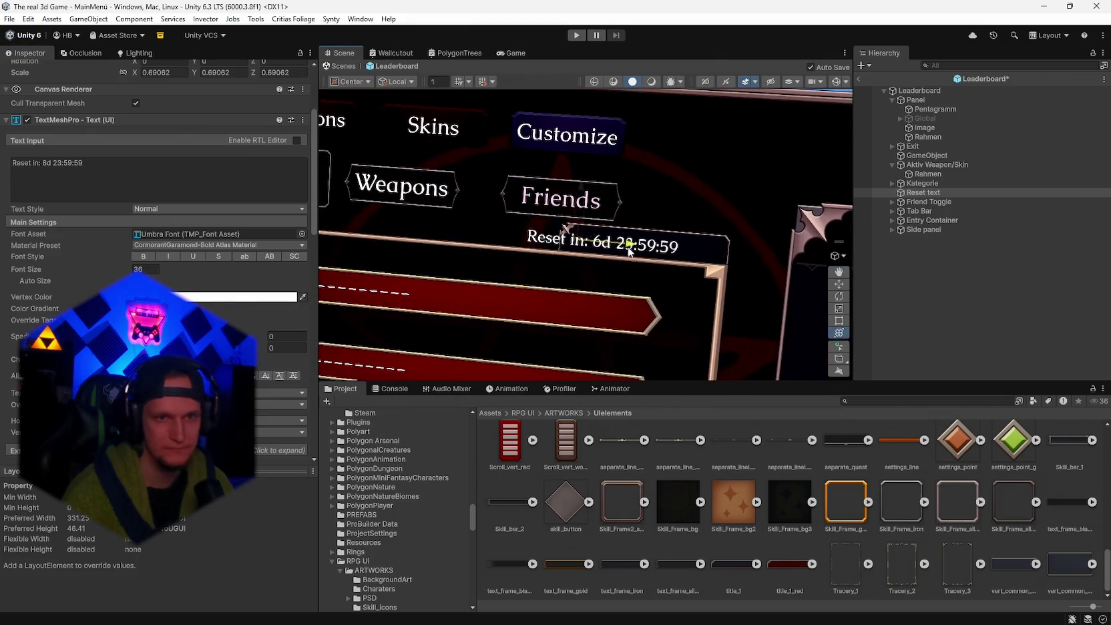
click(670, 256)
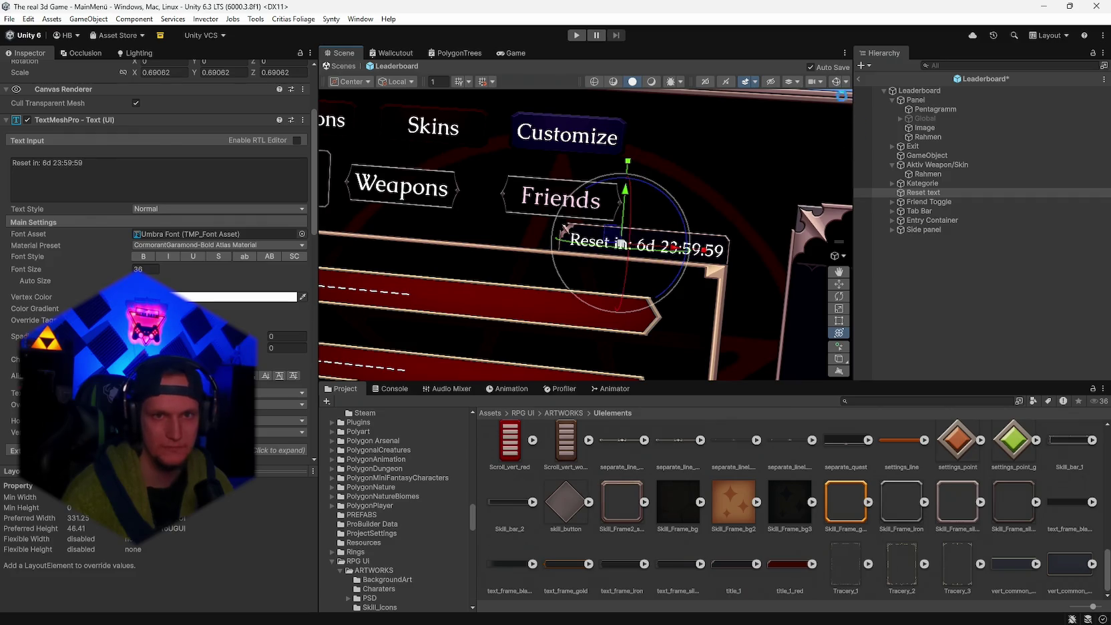
click(835, 81)
scroll(749, 299, up, 3)
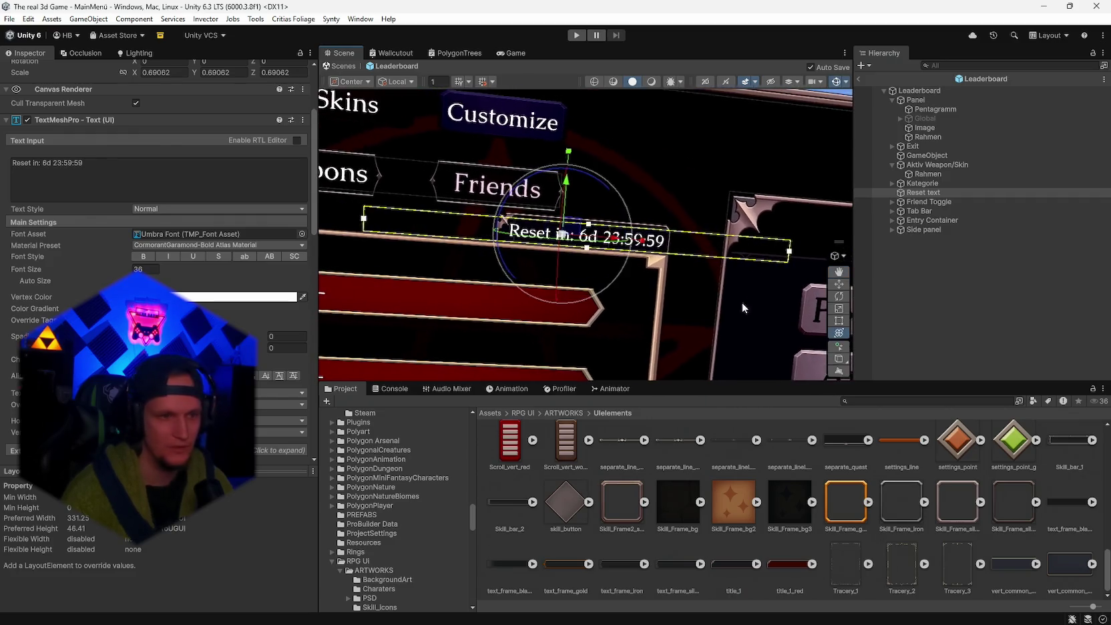
scroll(154, 200, down, 4)
mouse_move(668, 201)
mouse_down()
mouse_move(705, 143)
mouse_move(700, 239)
mouse_move(713, 237)
mouse_move(699, 241)
mouse_up()
scroll(706, 226, down, 10)
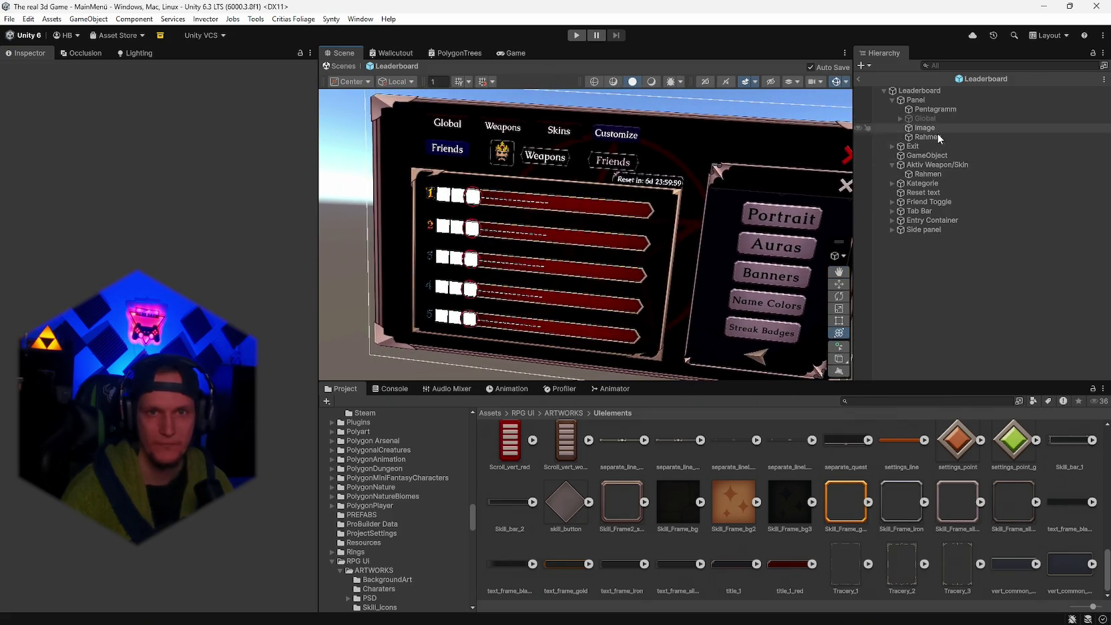
click(917, 100)
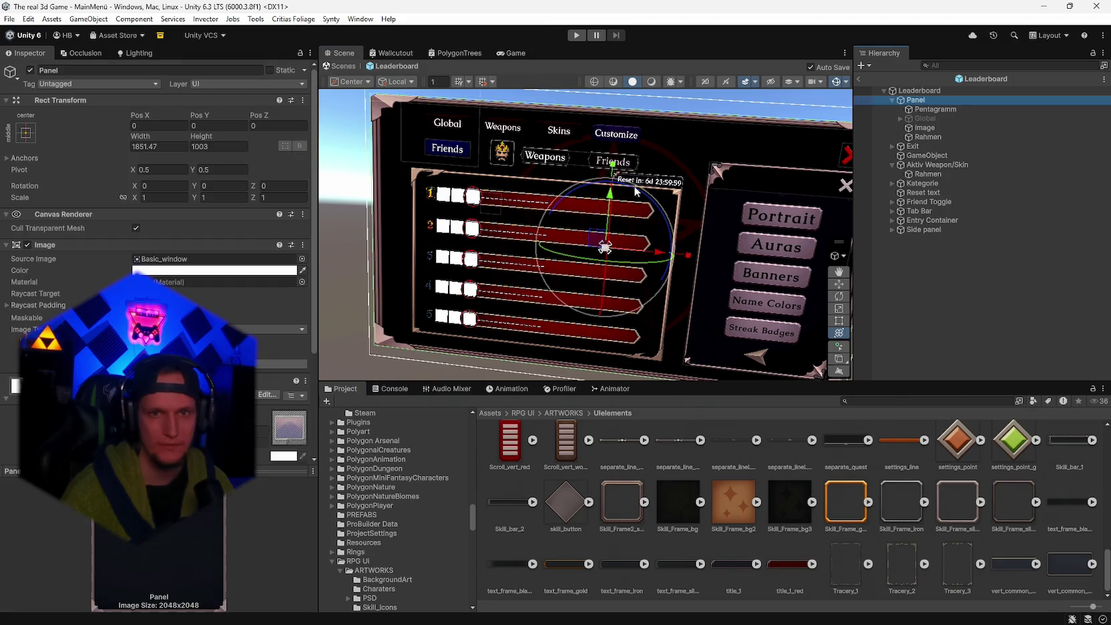
click(925, 137)
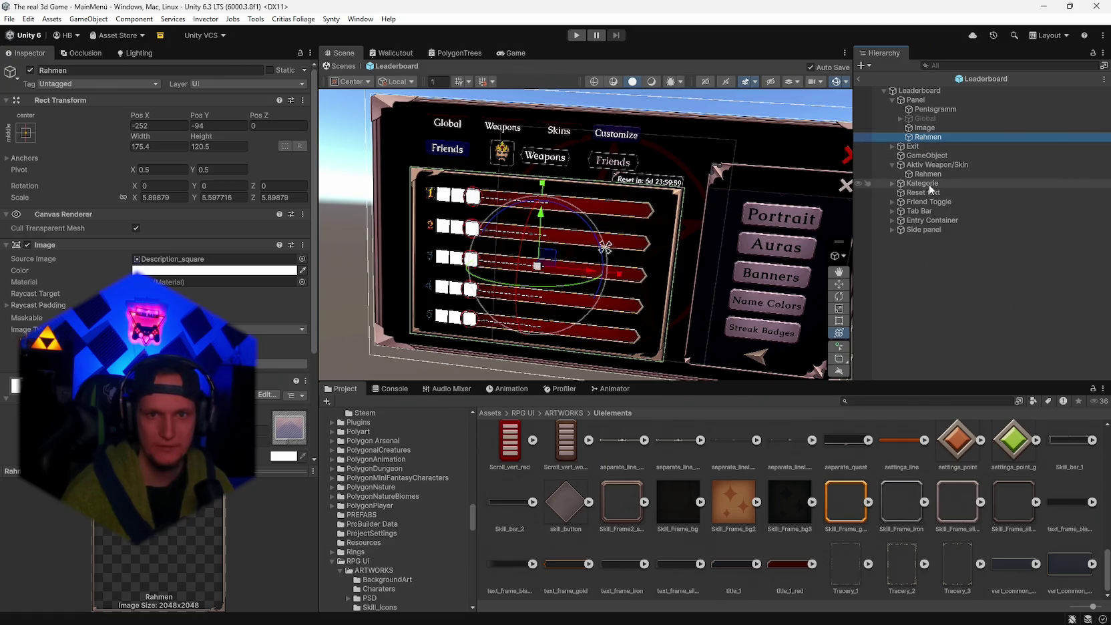
ctrl+click(924, 221)
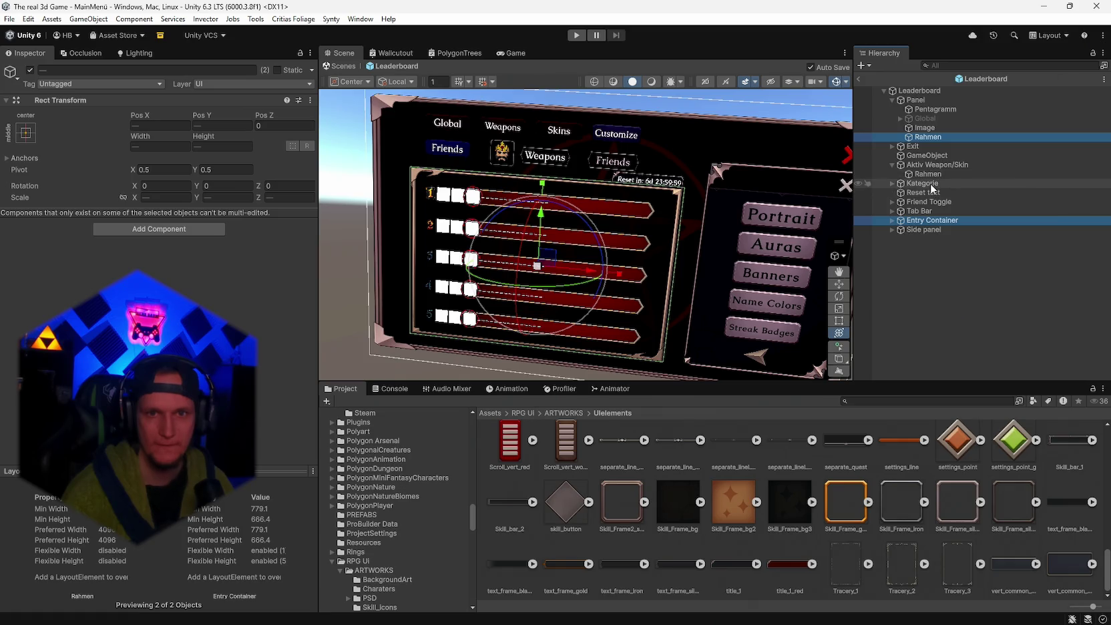
ctrl+click(931, 194)
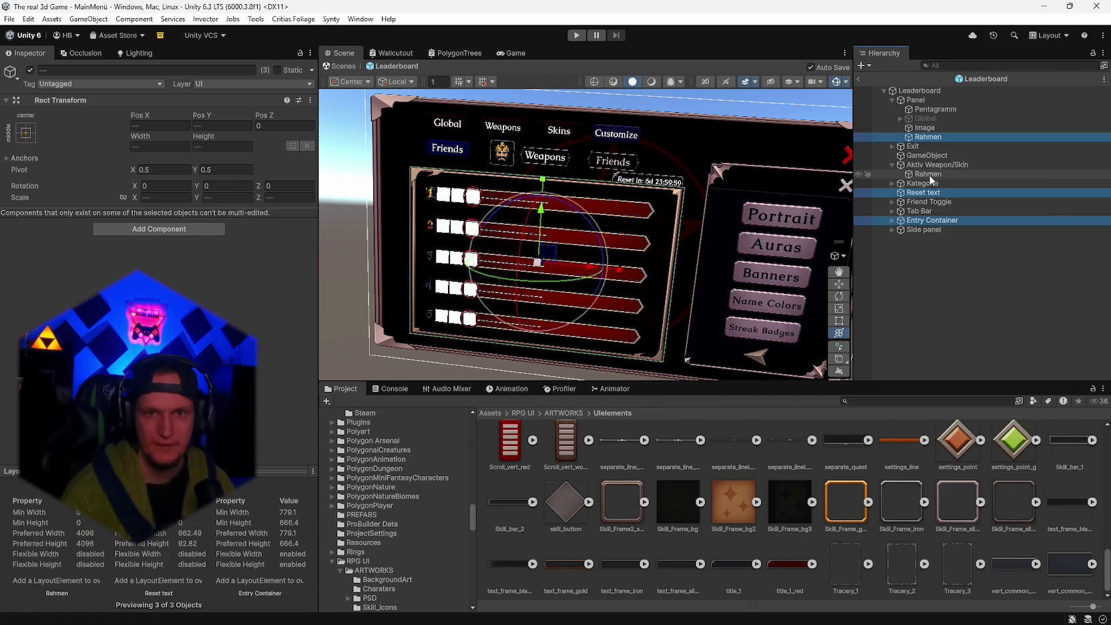
drag(542, 213, 681, 213)
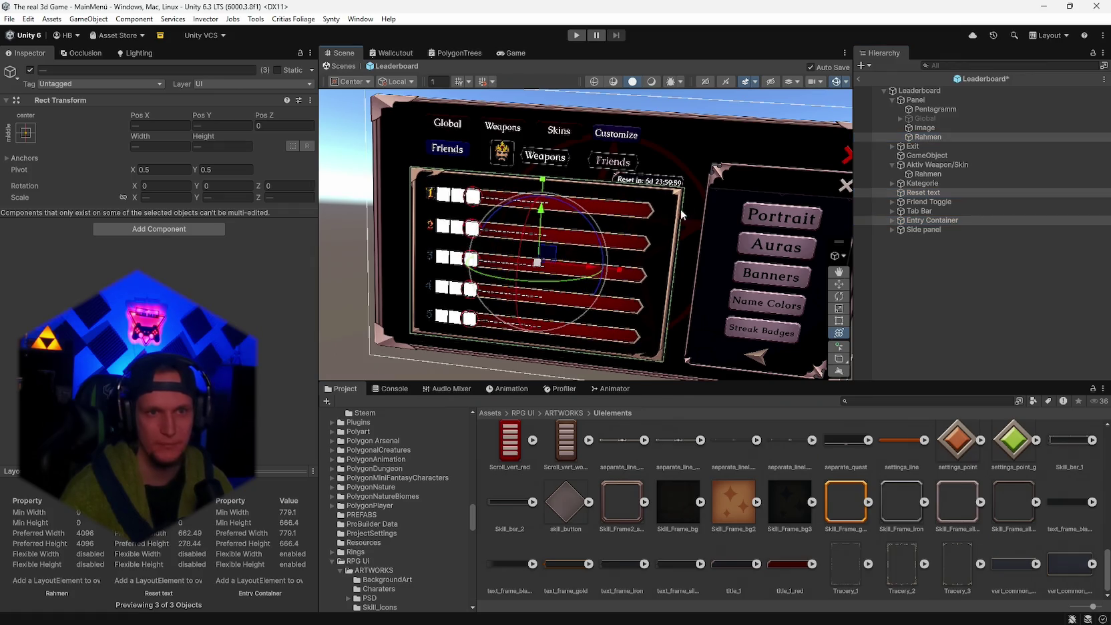
ctrl+click(942, 128)
drag(543, 214, 541, 221)
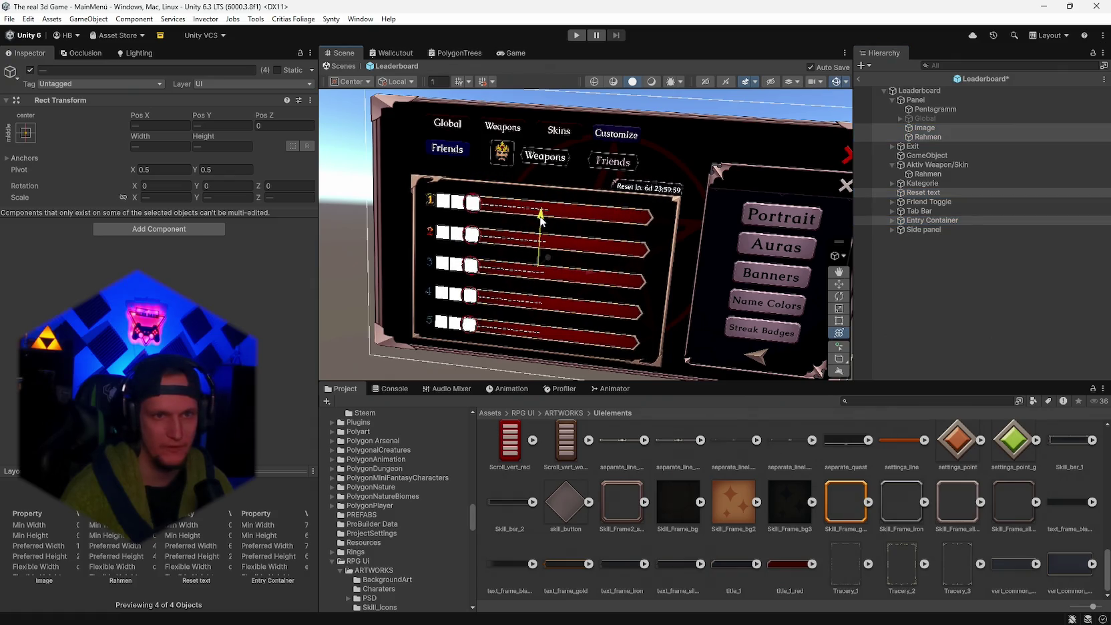
click(704, 130)
mouse_move(708, 119)
mouse_down()
mouse_move(683, 170)
mouse_move(697, 168)
mouse_move(683, 170)
mouse_move(694, 155)
mouse_up()
scroll(695, 155, up, 10)
scroll(697, 173, down, 10)
drag(681, 171, 670, 223)
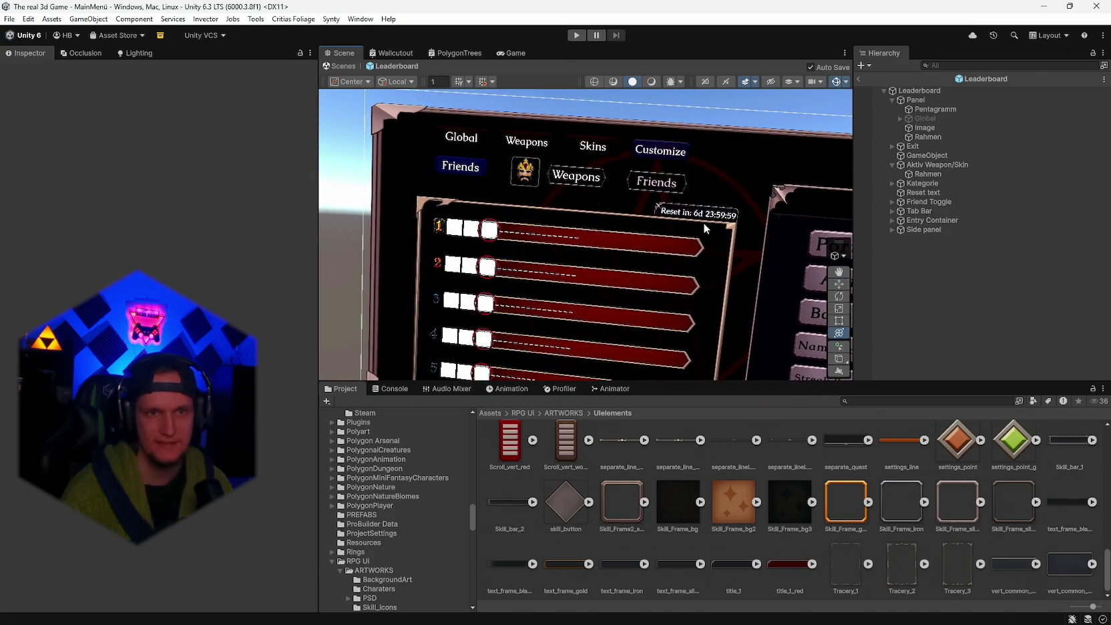
double_click(931, 175)
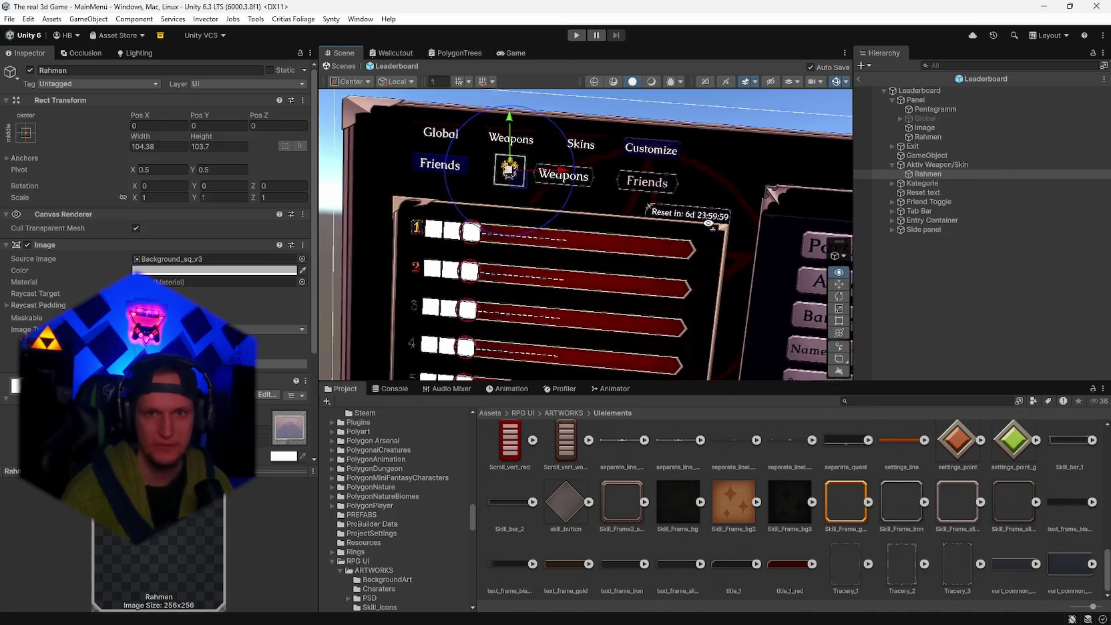
click(894, 183)
double_click(928, 193)
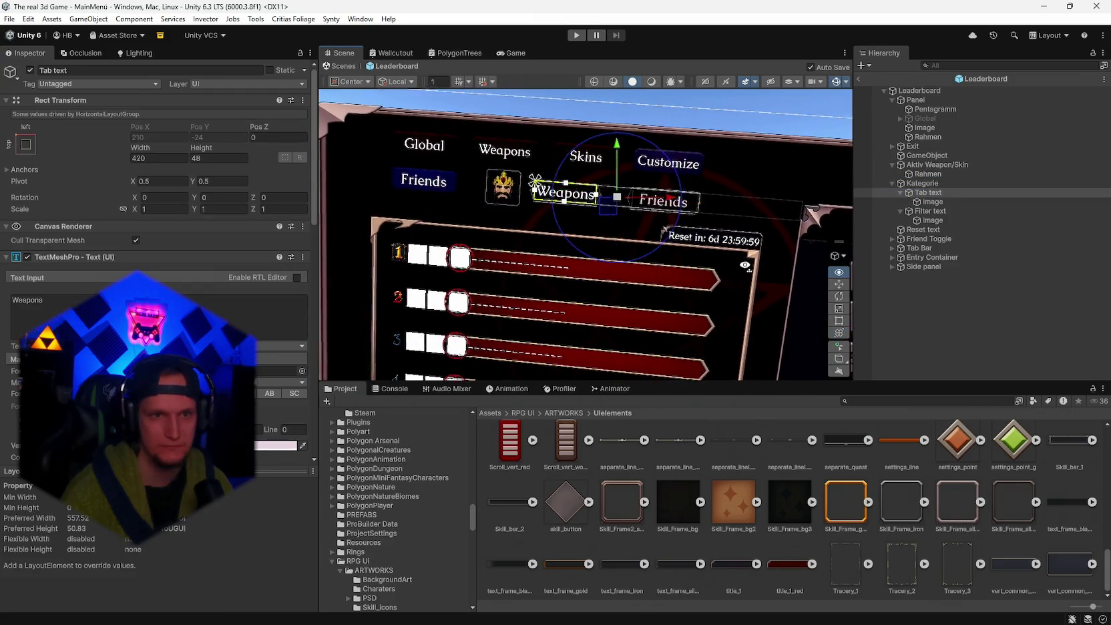
drag(750, 275, 768, 254)
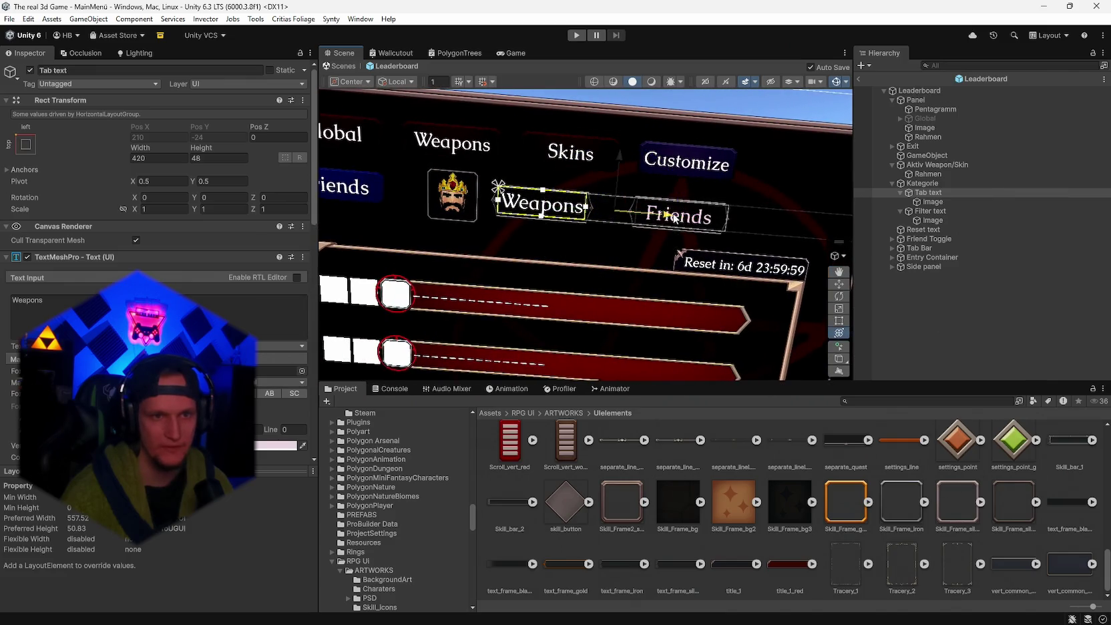
click(920, 182)
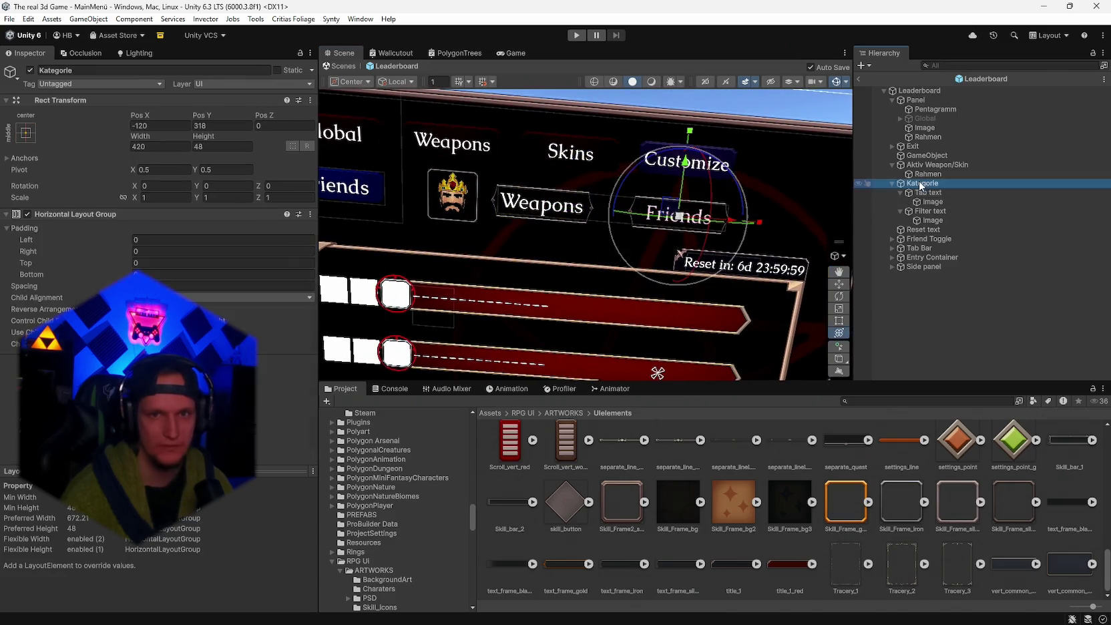
mouse_move(133, 285)
mouse_down()
mouse_move(54, 284)
mouse_move(1106, 287)
mouse_move(13, 292)
mouse_up()
drag(452, 360, 981, 321)
click(939, 211)
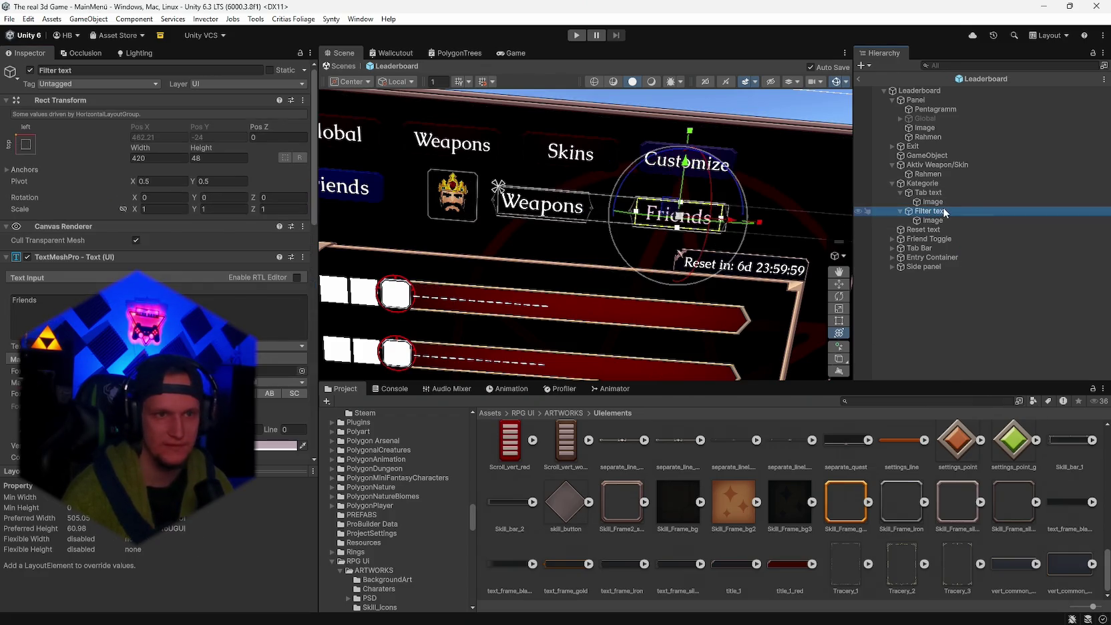
click(937, 194)
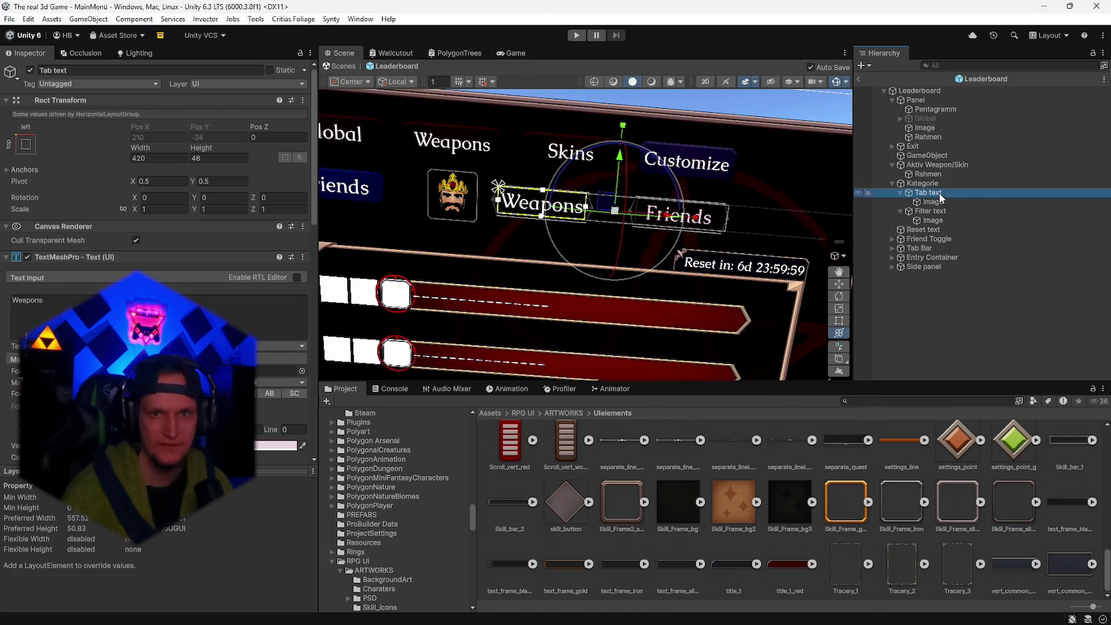
click(900, 192)
click(900, 202)
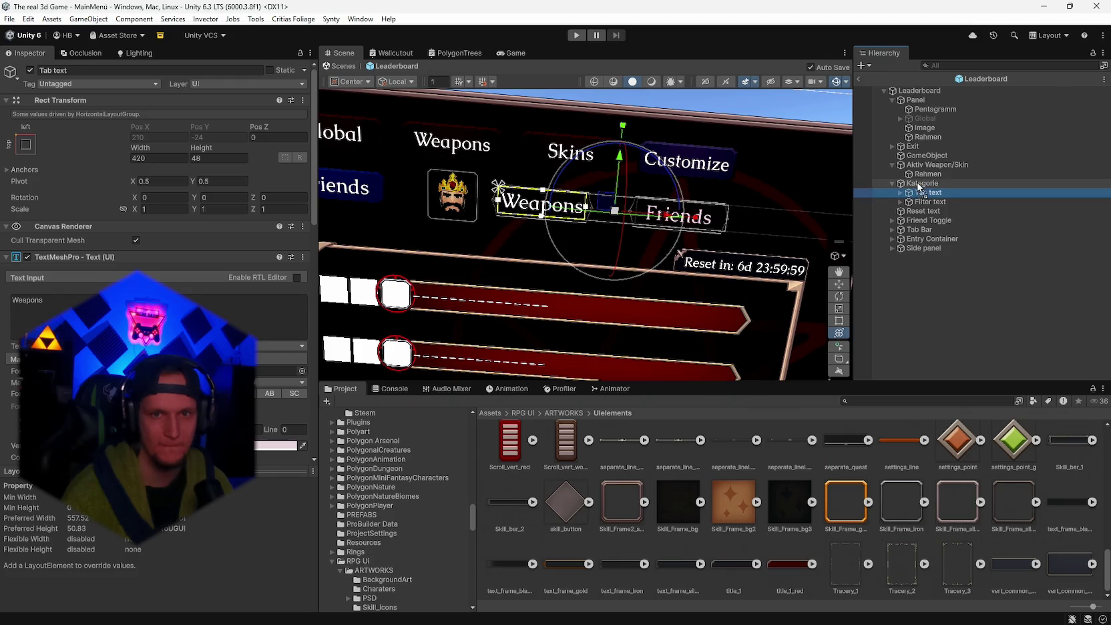
drag(920, 187, 922, 206)
drag(24, 286, 13, 286)
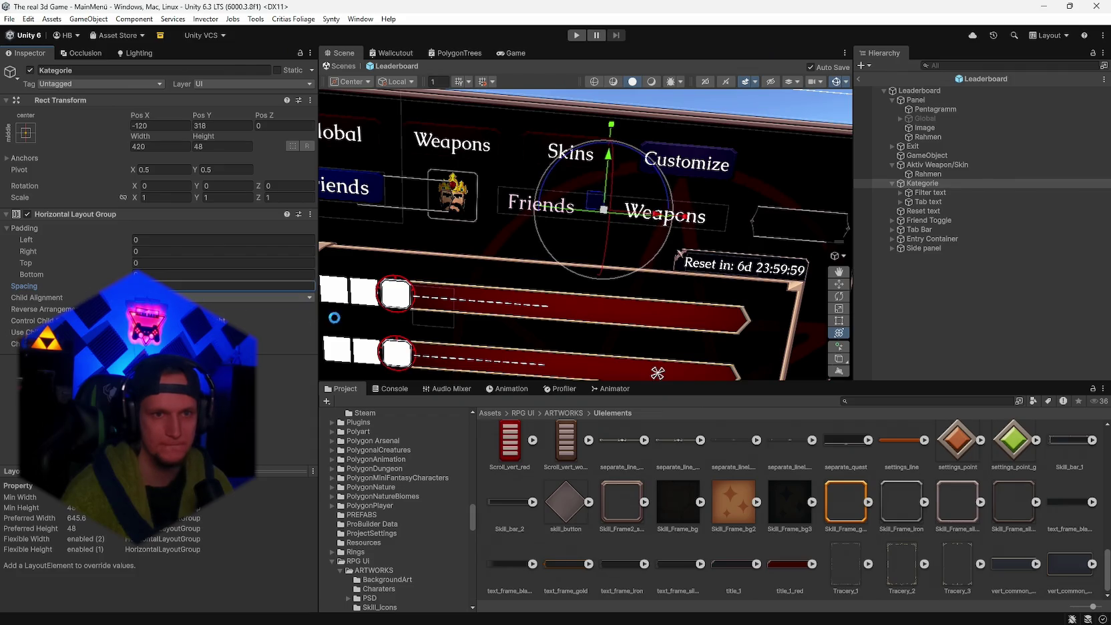
click(674, 215)
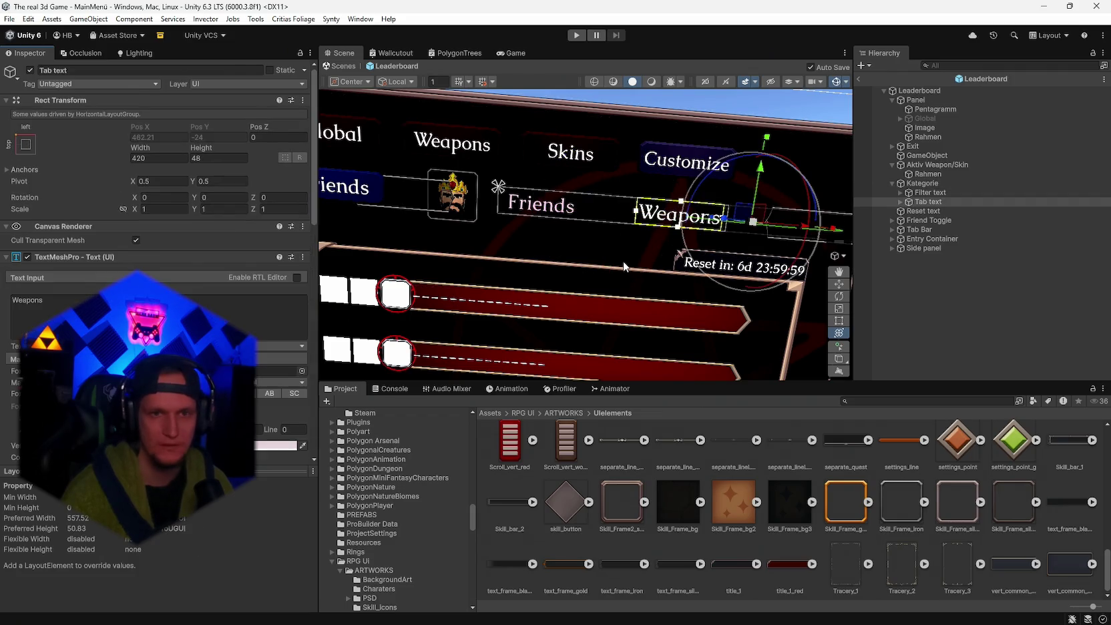
key(ctrl+z)
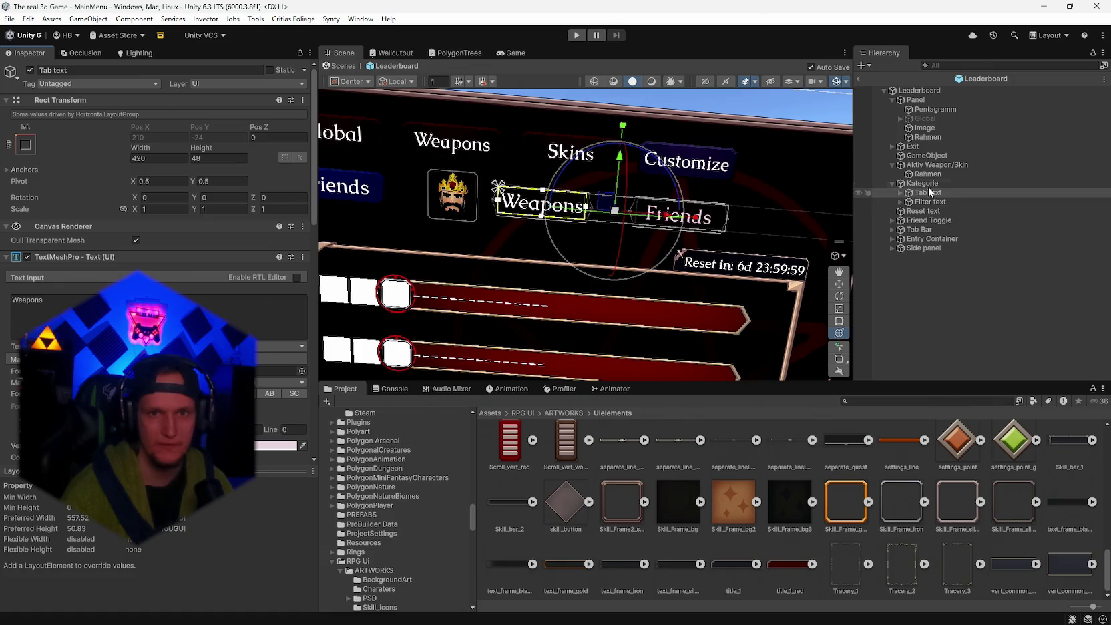
click(922, 183)
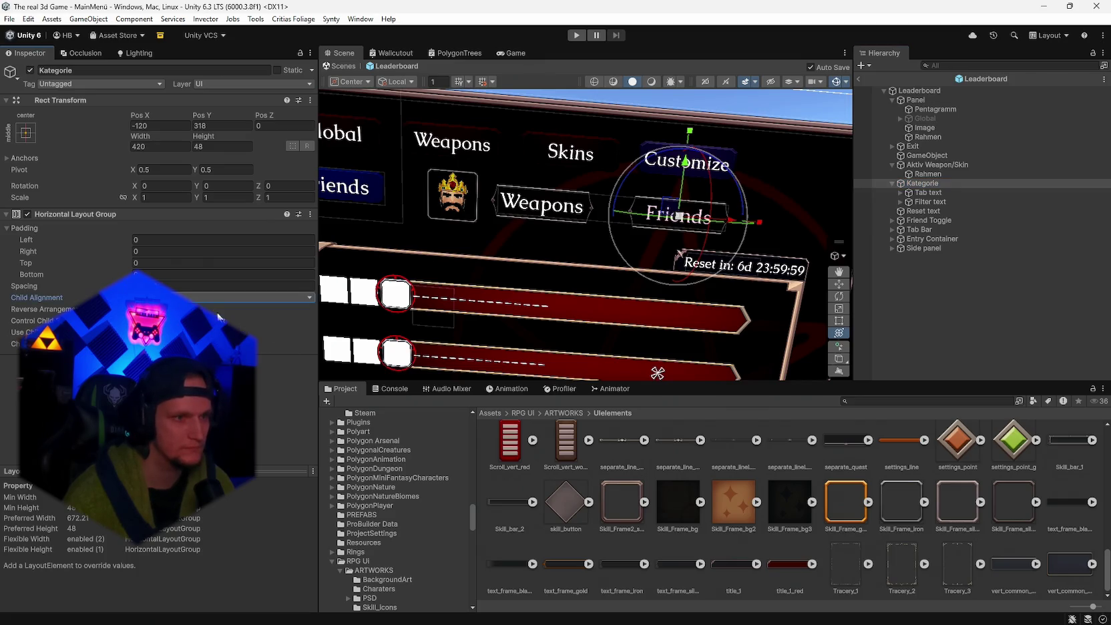
mouse_move(141, 124)
mouse_down()
mouse_move(165, 115)
mouse_move(118, 124)
mouse_move(200, 180)
mouse_up()
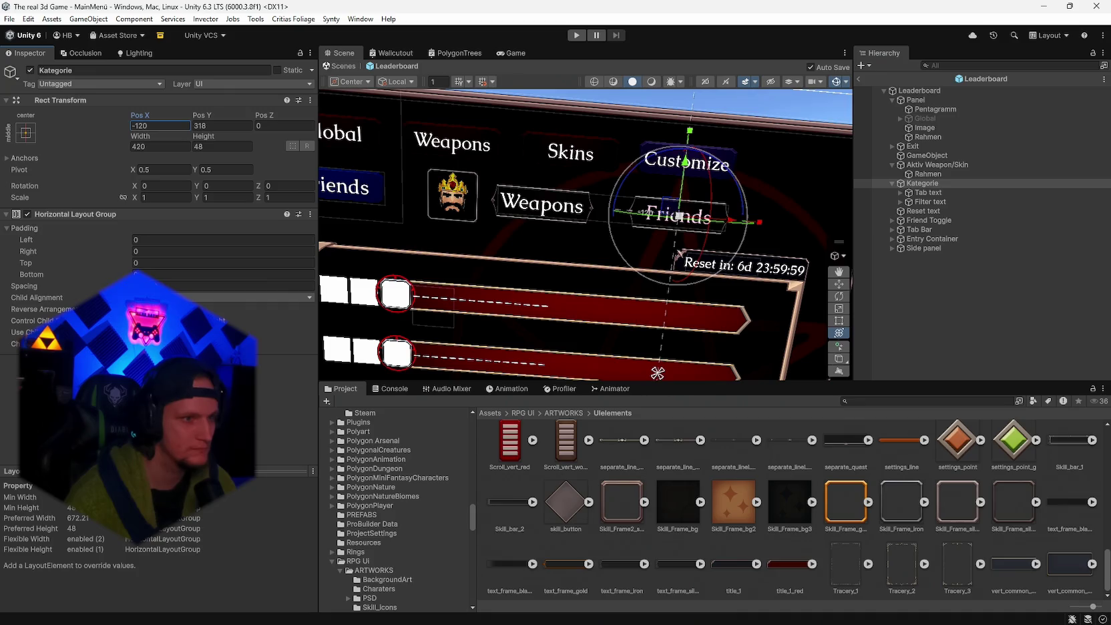
mouse_move(122, 241)
mouse_down()
mouse_move(154, 240)
mouse_move(79, 240)
mouse_move(124, 243)
mouse_up()
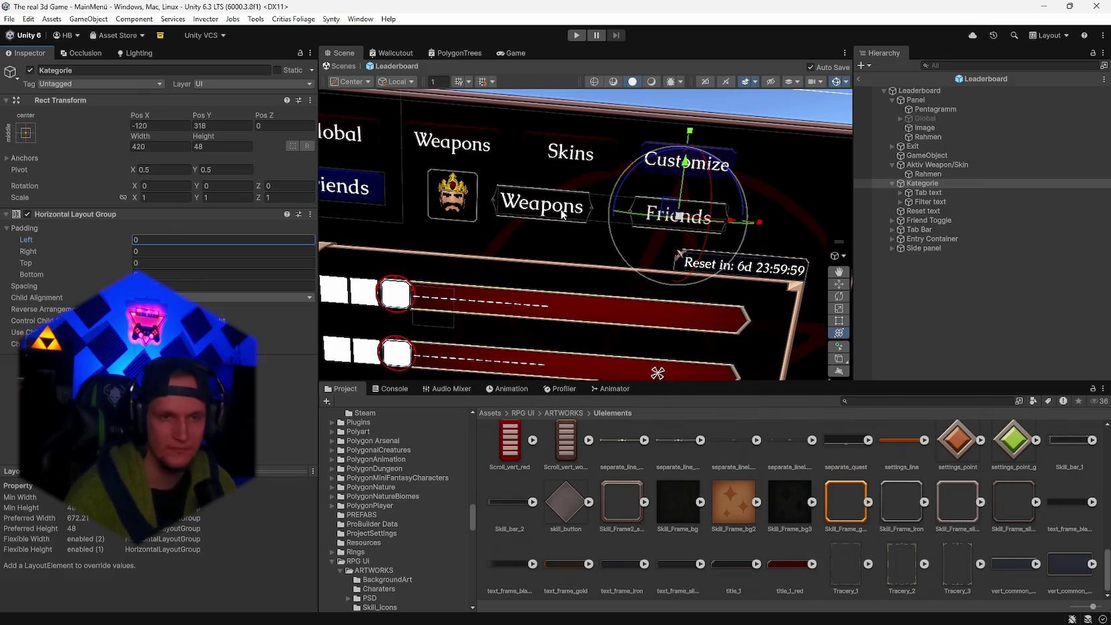
click(962, 193)
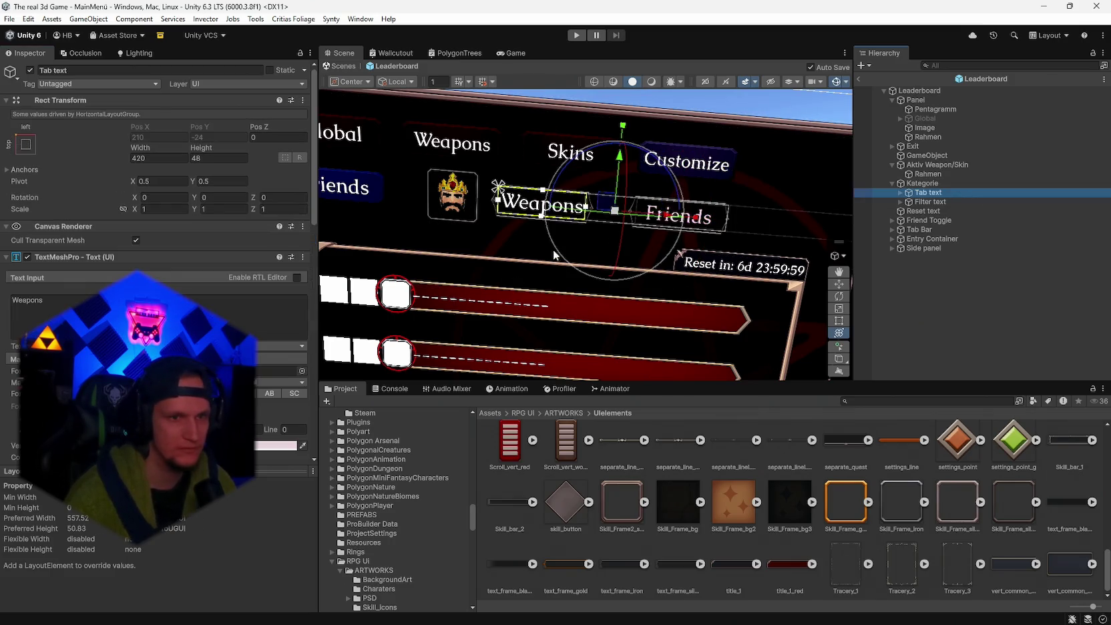
click(924, 183)
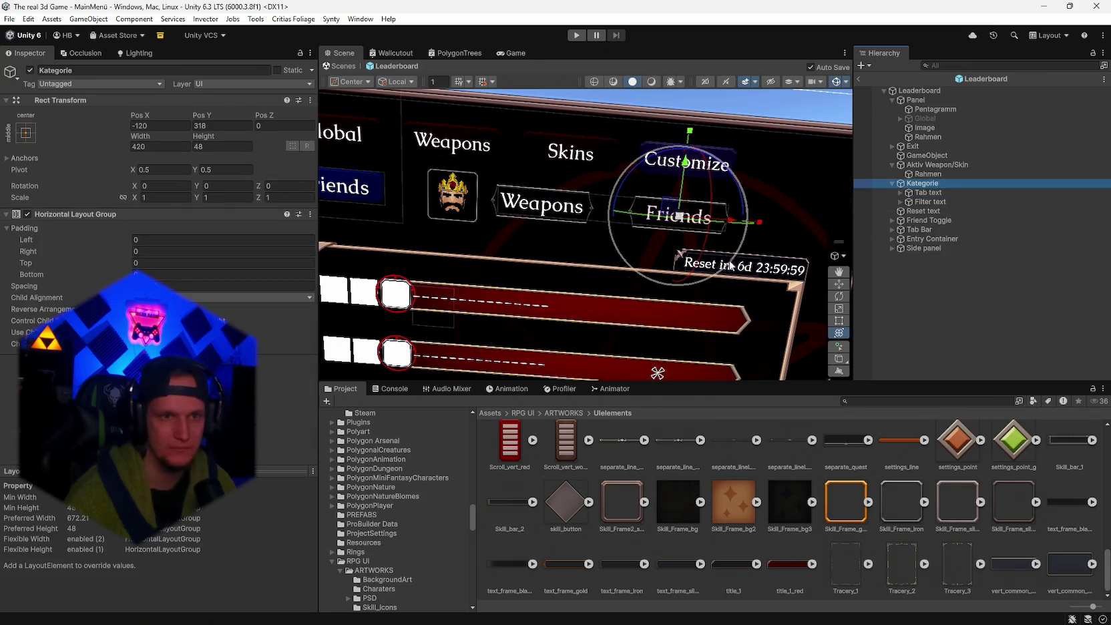
mouse_move(660, 299)
mouse_down()
mouse_move(738, 230)
mouse_move(668, 226)
mouse_move(730, 229)
mouse_up()
- Orbit and zoom around the Weapons and Friends toggles to check the scaled Kategorie row
mouse_move(705, 279)
mouse_down()
mouse_move(692, 284)
mouse_move(688, 271)
mouse_up()
scroll(681, 277, up, 5)
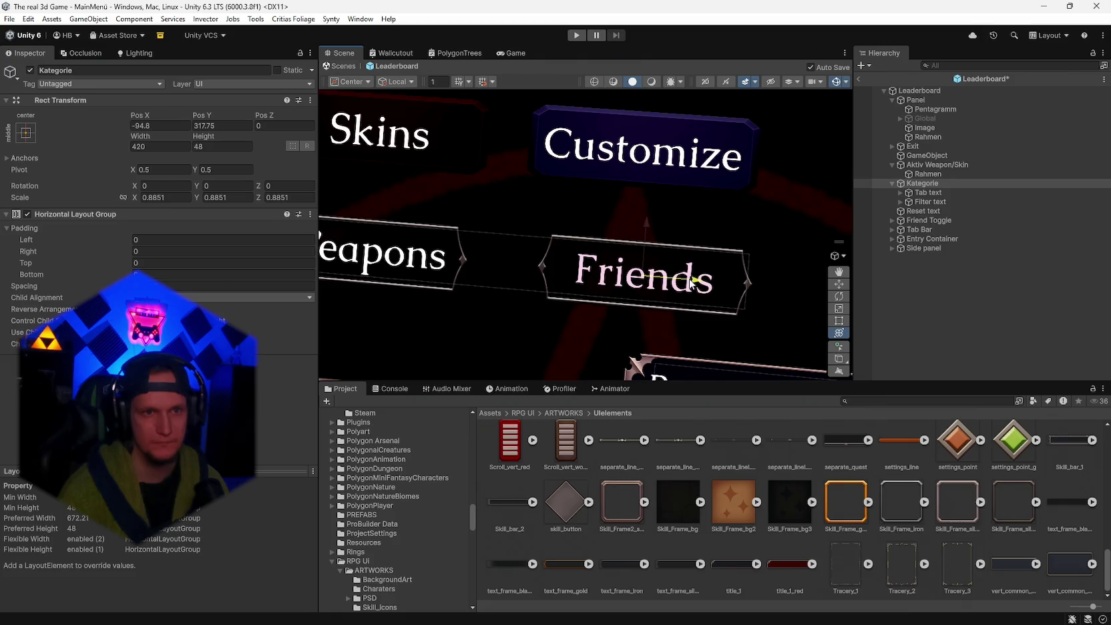
scroll(688, 283, down, 3)
mouse_move(688, 284)
mouse_down()
mouse_move(712, 272)
mouse_move(678, 281)
mouse_move(779, 277)
mouse_up()
scroll(778, 278, down, 5)
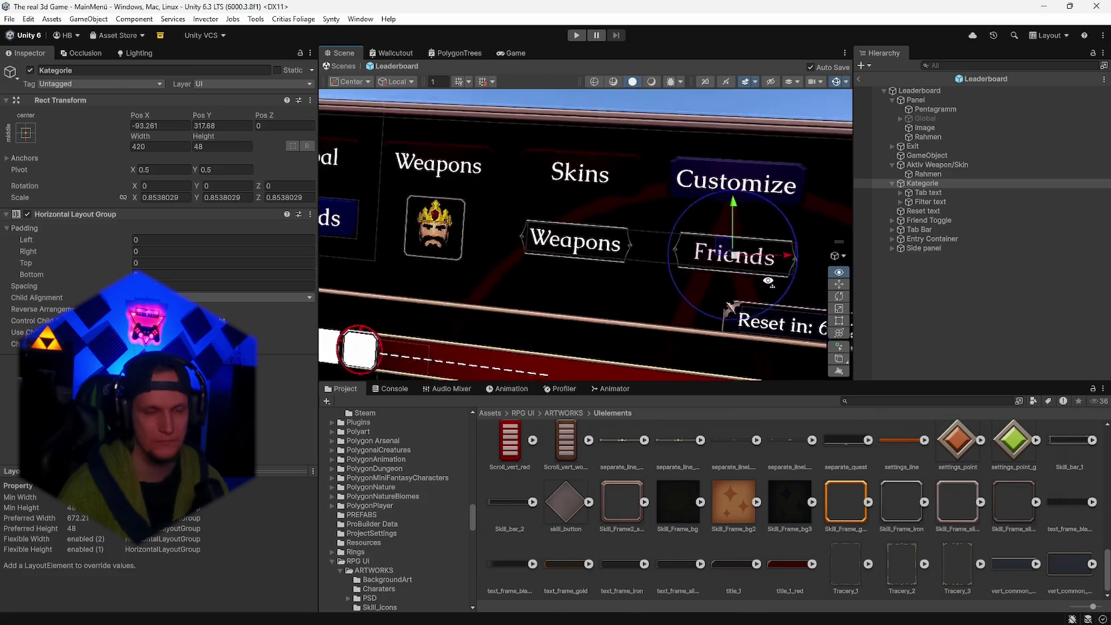
scroll(775, 278, down, 5)
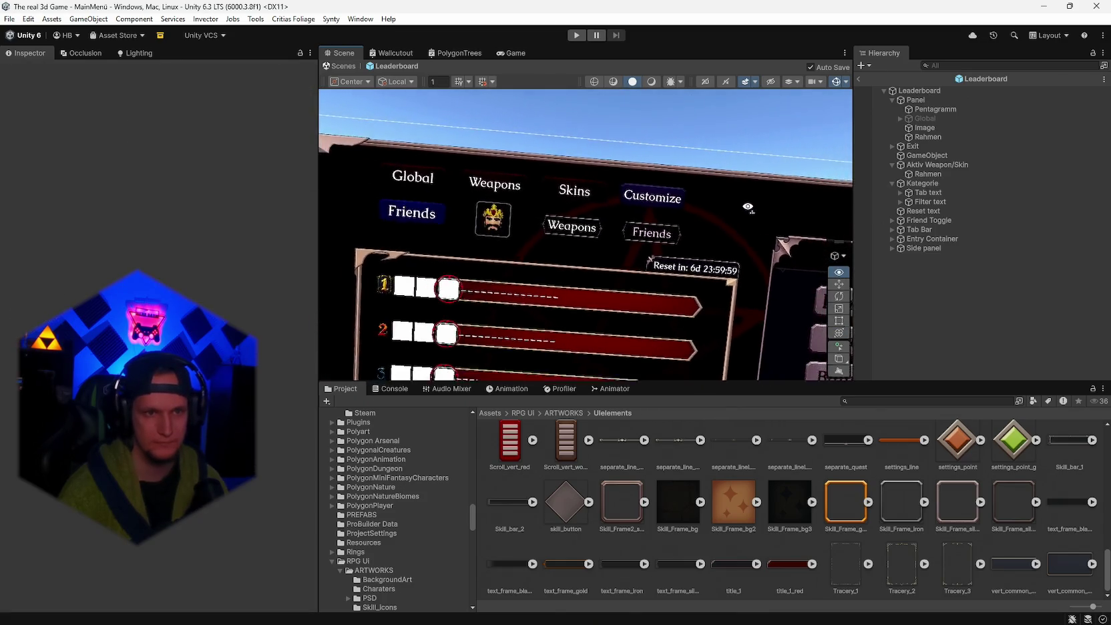
- Frame the whole leaderboard, including its side panel, in the Scene view for review
scroll(745, 205, down, 3)
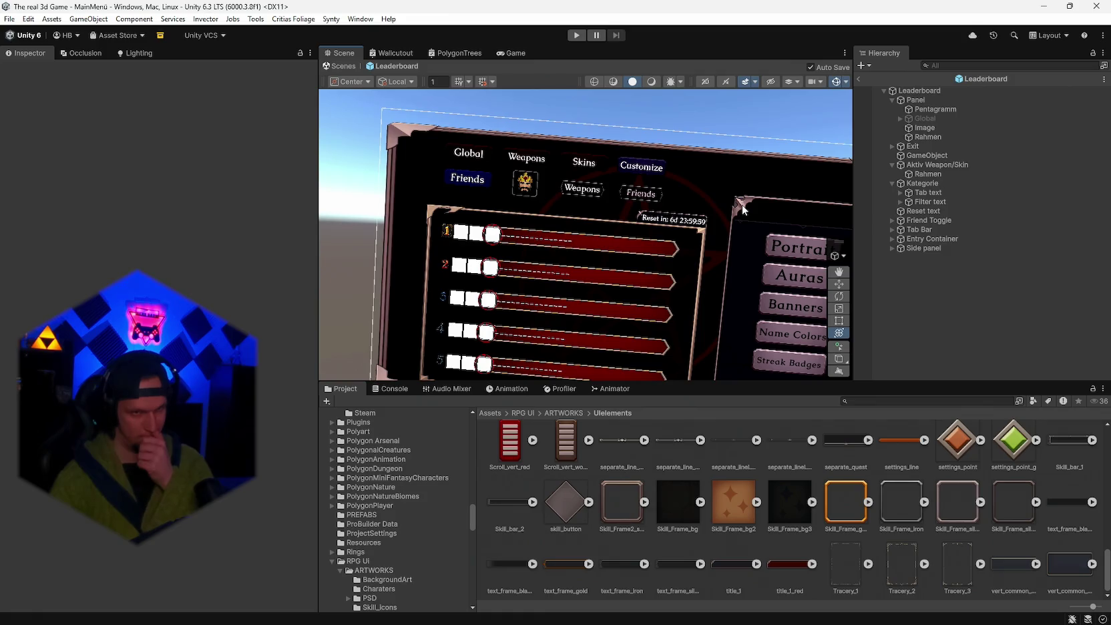
drag(743, 210, 665, 286)
scroll(664, 286, up, 5)
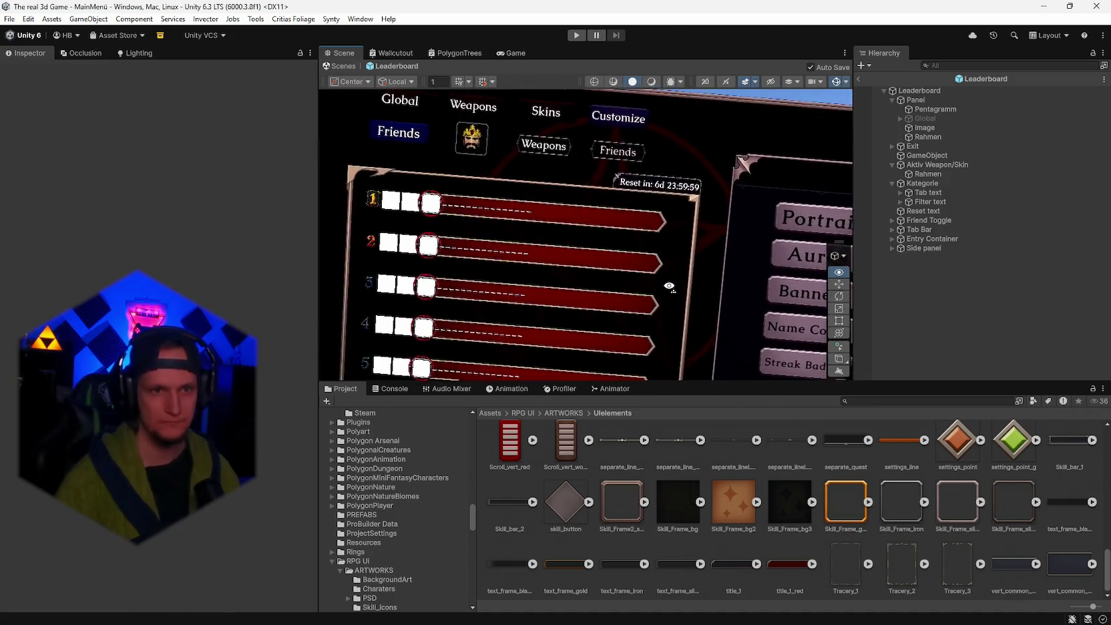
key(s)
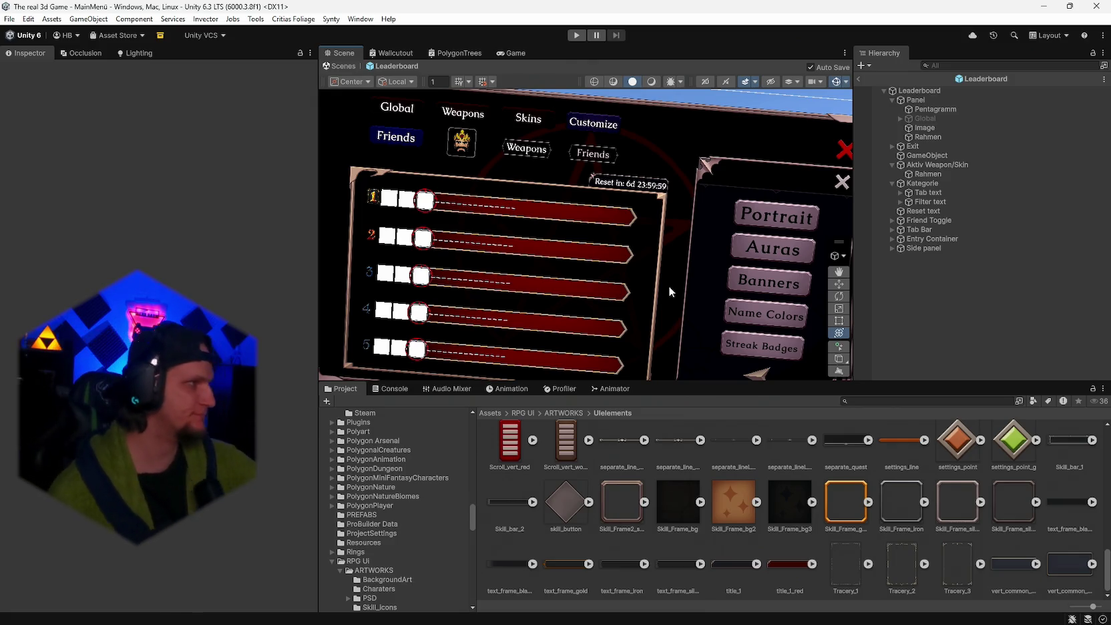
mouse_move(694, 236)
mouse_down()
mouse_move(716, 237)
mouse_move(687, 232)
mouse_move(687, 264)
mouse_move(688, 244)
mouse_move(671, 227)
mouse_up()
- Save the project, exit the prefab to the MainMenü scene, and enter Play mode
click(9, 19)
click(9, 18)
click(9, 19)
click(27, 143)
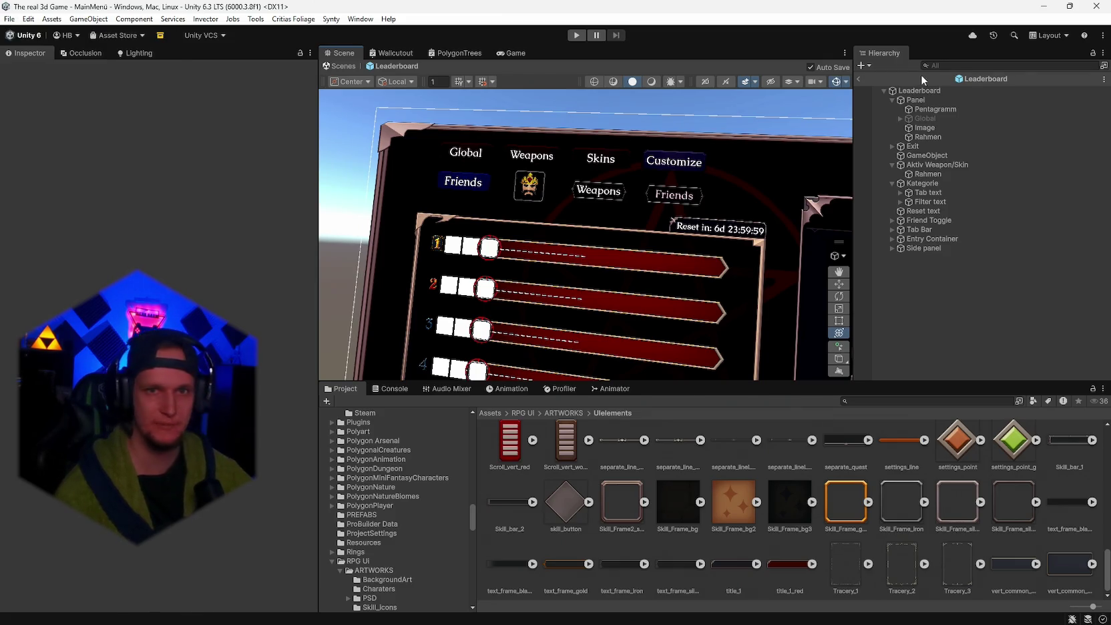
click(859, 79)
click(575, 36)
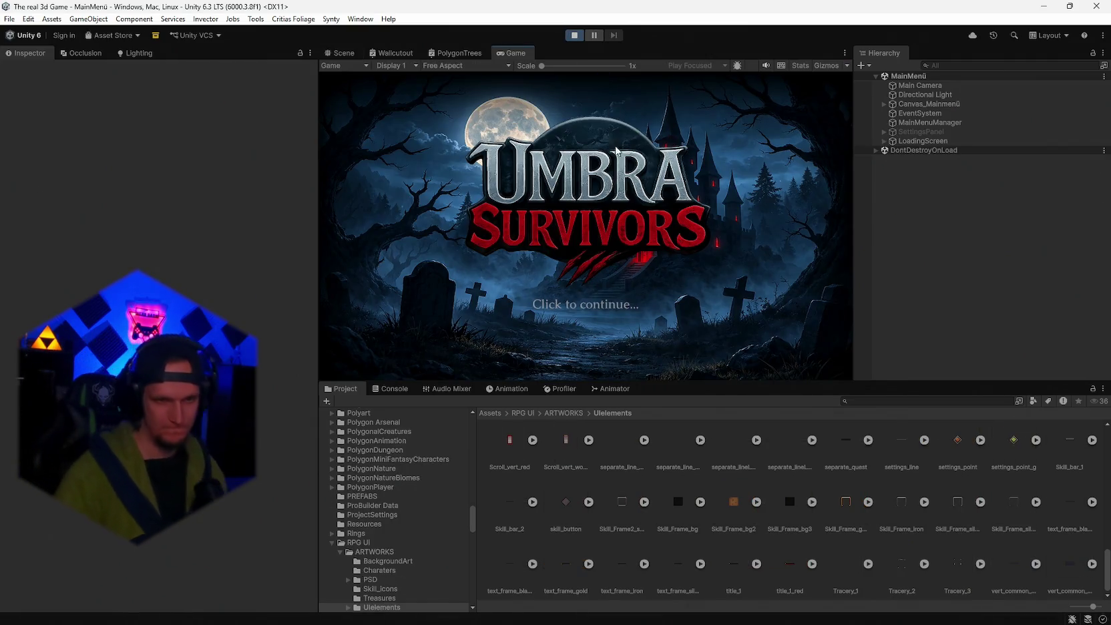
- Click through the 'Click to continue...' title screen to load the Stage_Hub level
click(599, 297)
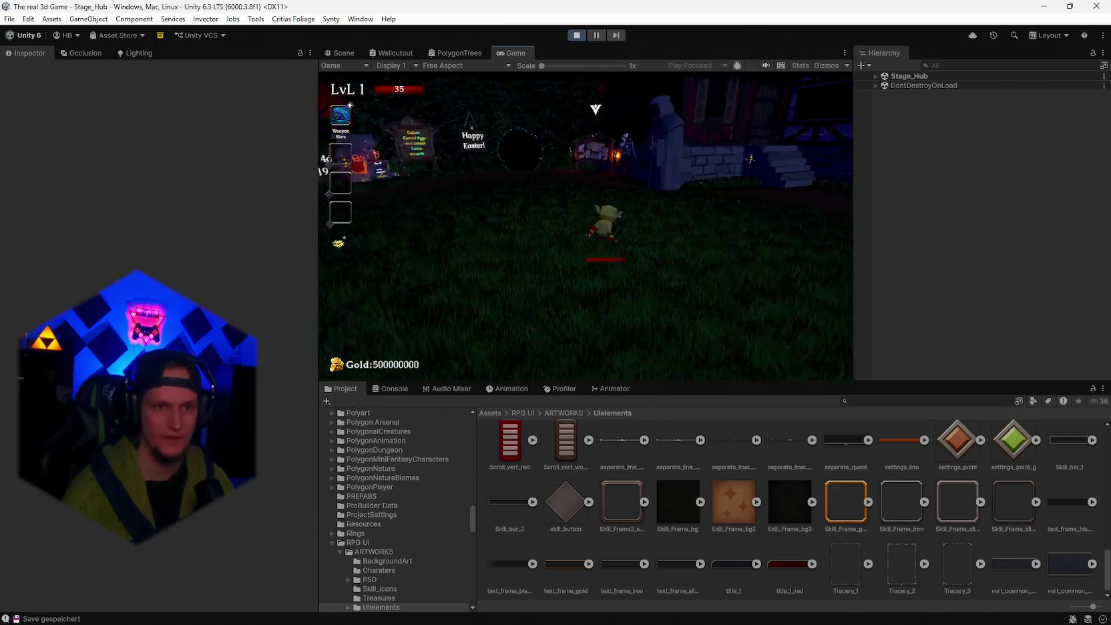
- Open the leaderboard in game, maximize the Game view, and set its aspect to 16:9
key(e)
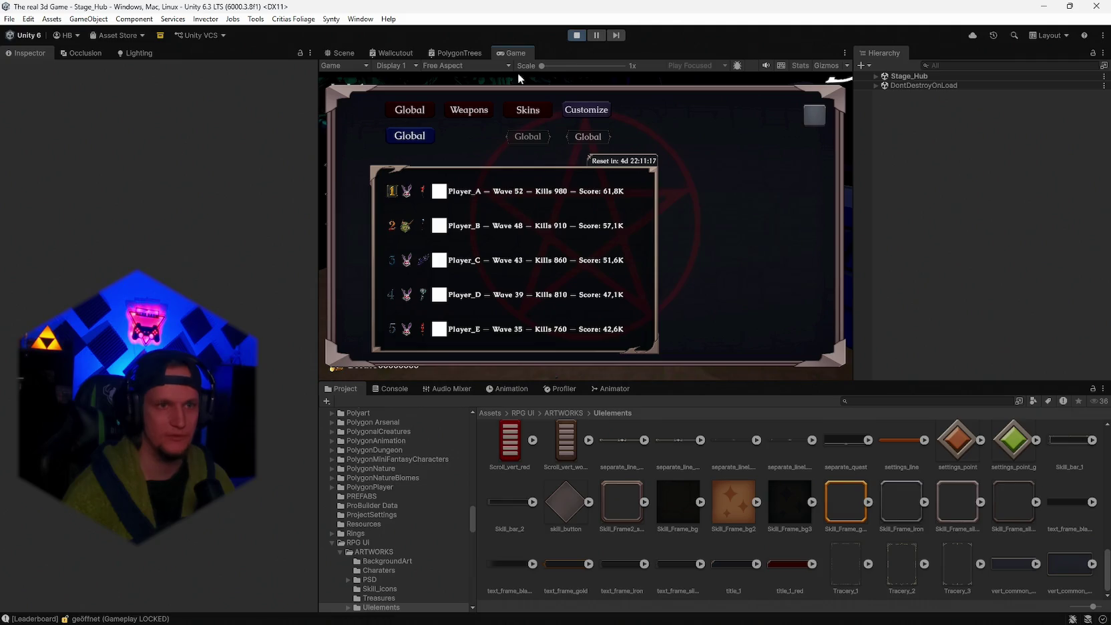
double_click(508, 50)
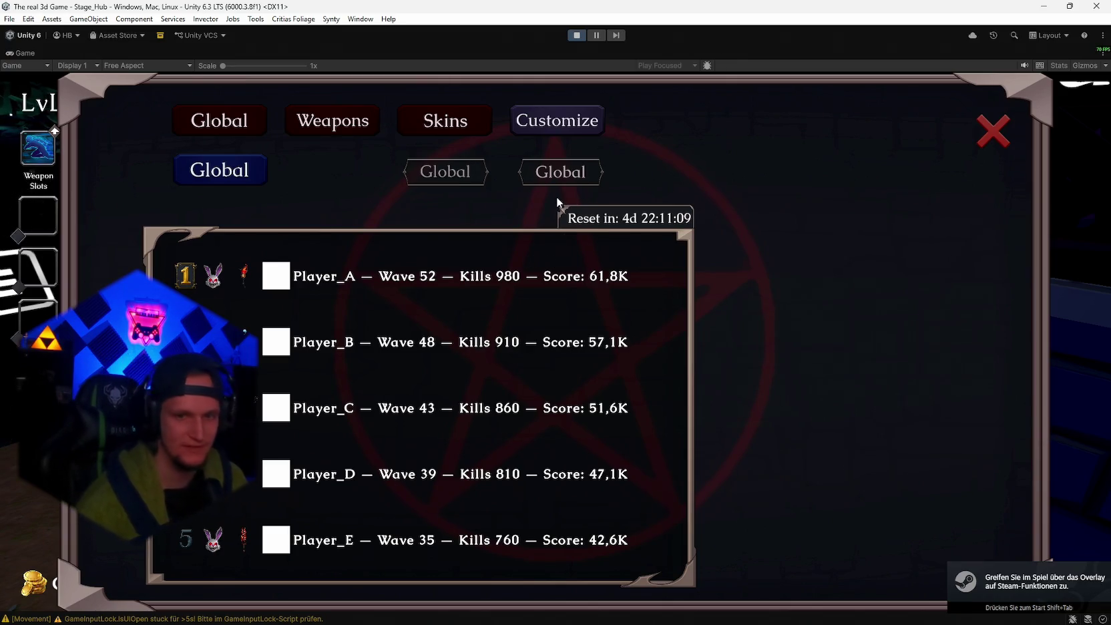
click(139, 64)
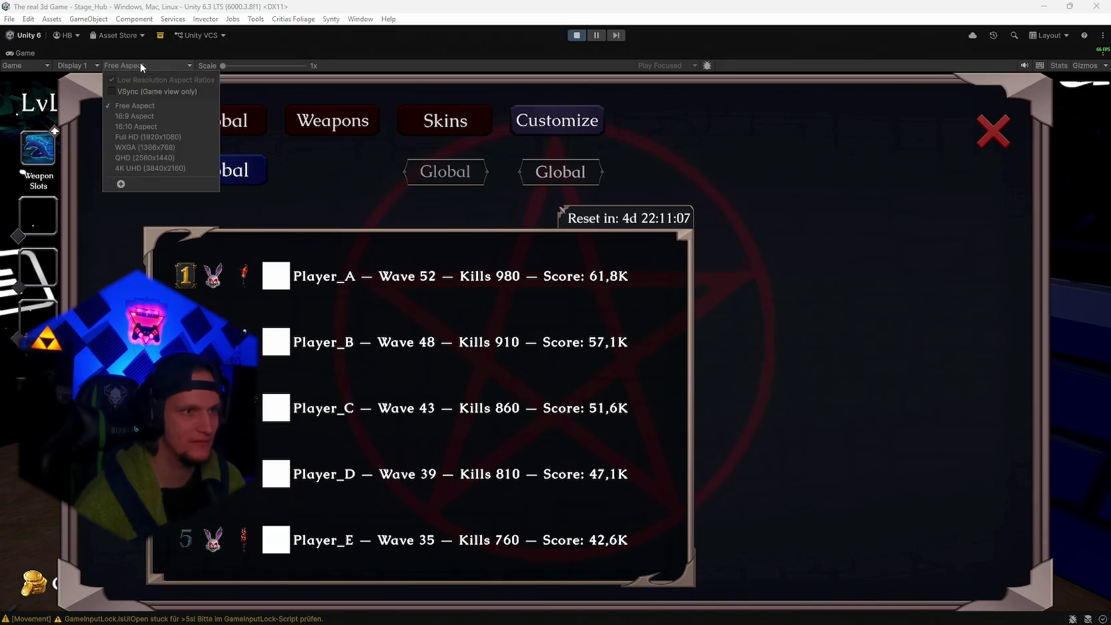
click(137, 117)
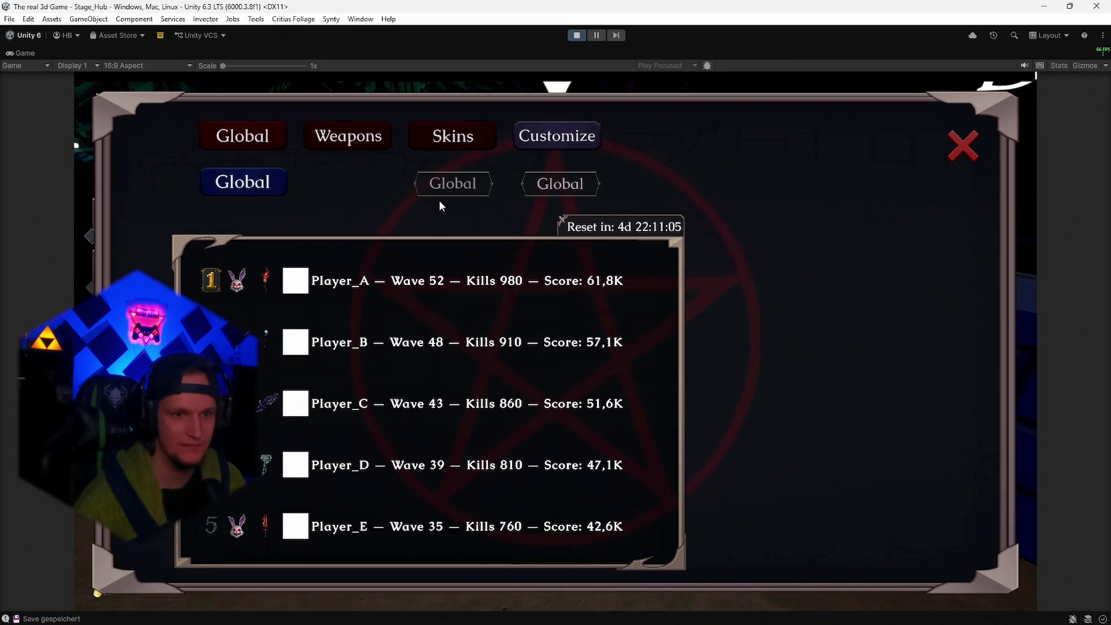
- Cycle the weapon and skin filters, stepping through skins including Beelzebub and Gold
click(356, 140)
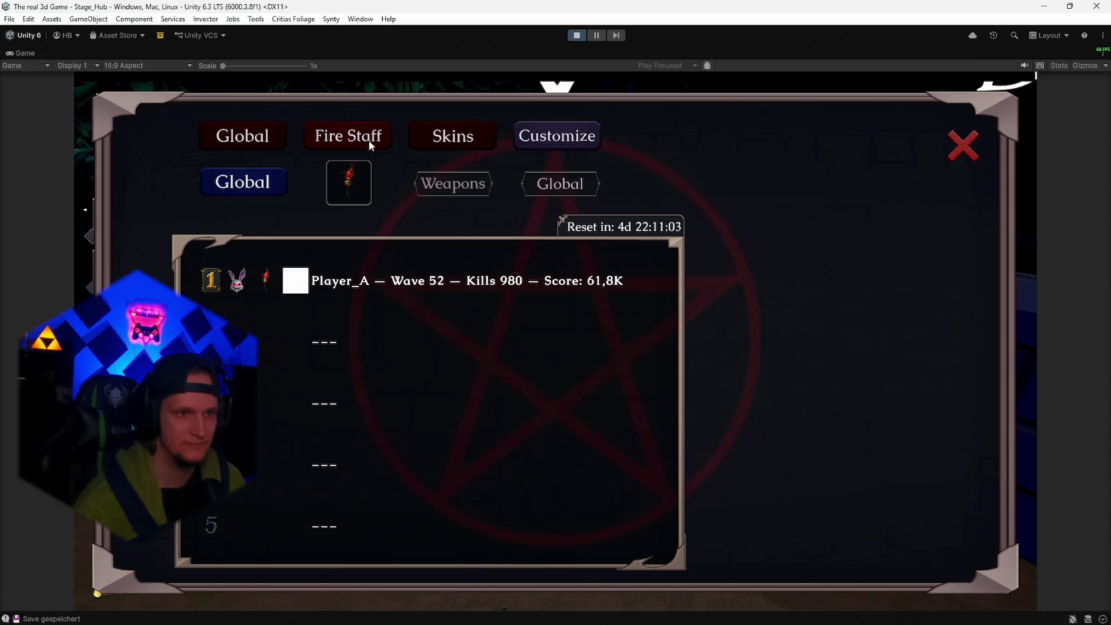
click(439, 136)
click(366, 141)
click(454, 136)
click(454, 136)
click(455, 138)
click(453, 137)
click(454, 142)
click(459, 143)
click(563, 138)
click(561, 137)
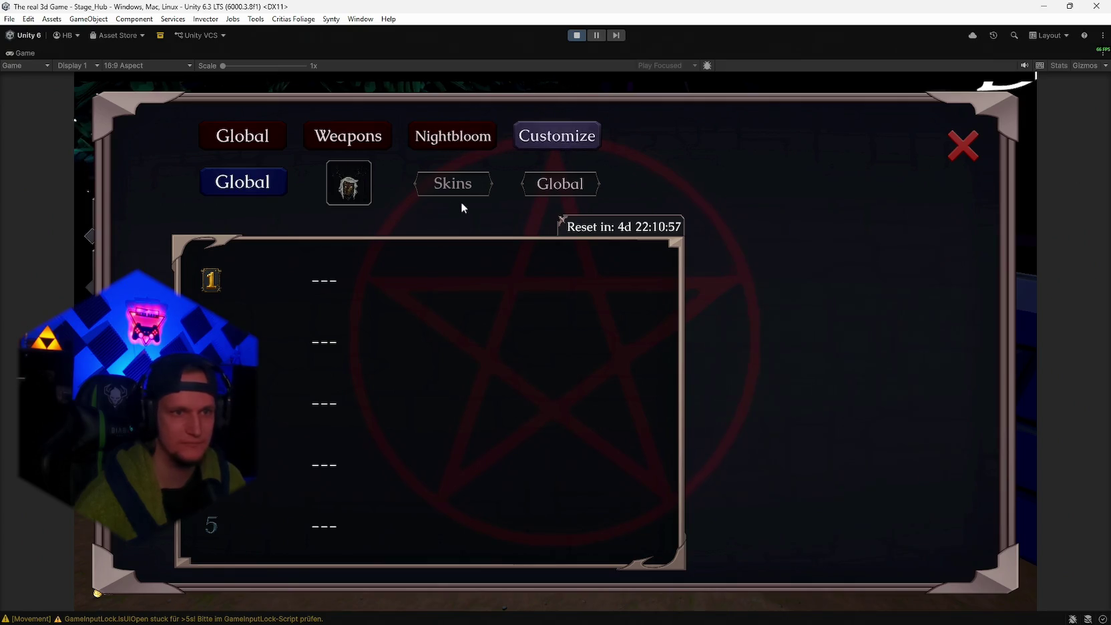
click(465, 139)
click(462, 138)
click(462, 136)
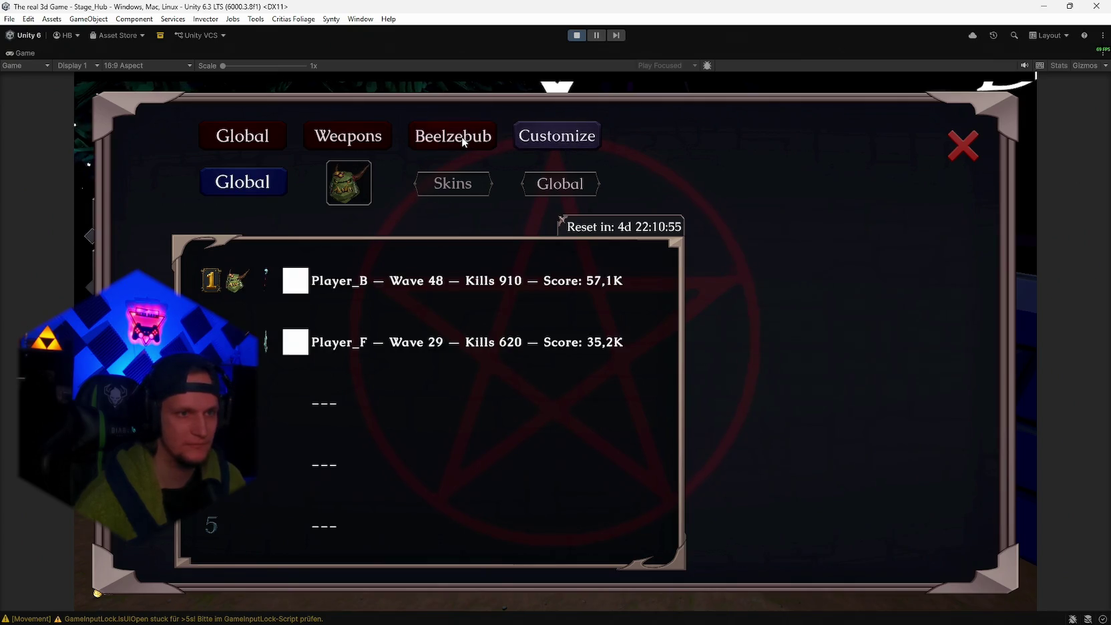
click(443, 141)
click(446, 139)
click(445, 139)
click(445, 139)
- Toggle Friends and Global rankings, clear the skin filter, and try then clear Elder Wand
click(274, 187)
click(254, 186)
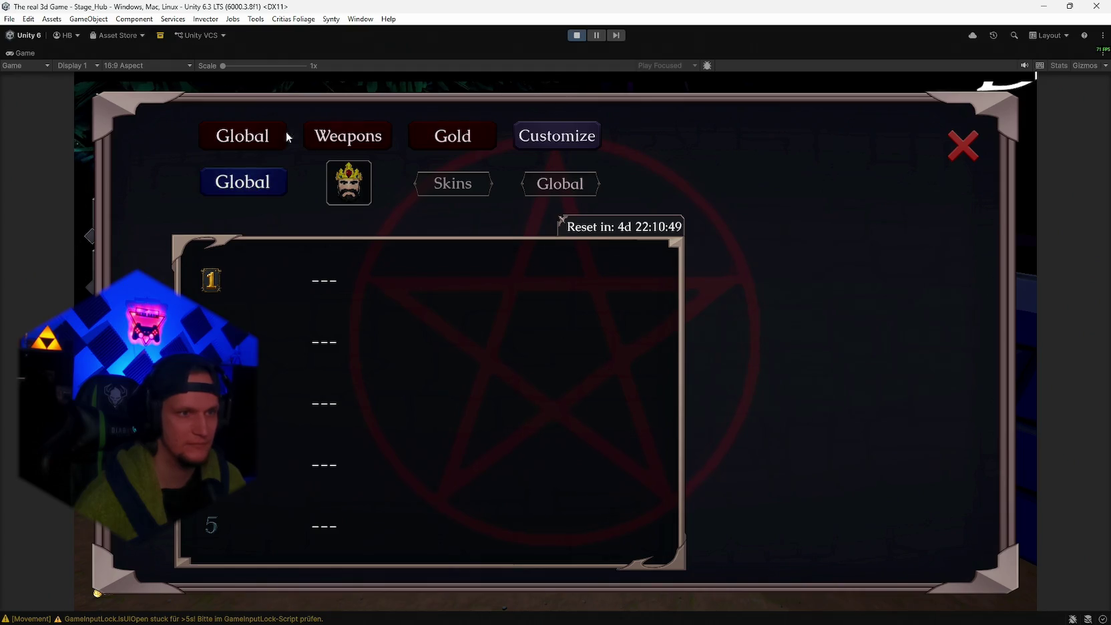
click(259, 139)
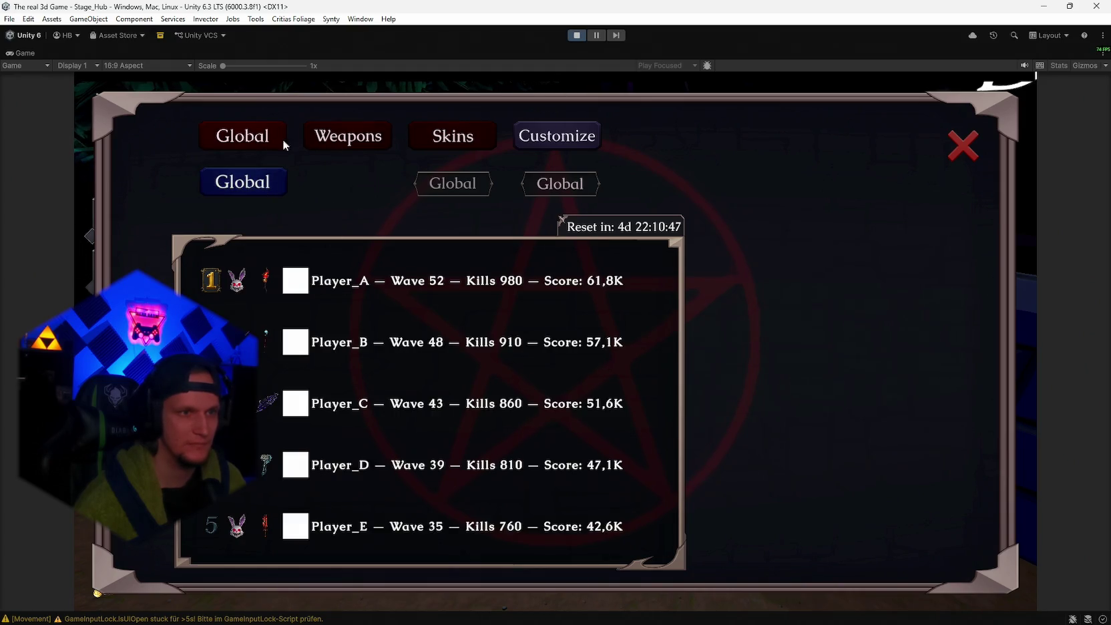
click(340, 142)
click(347, 138)
click(311, 139)
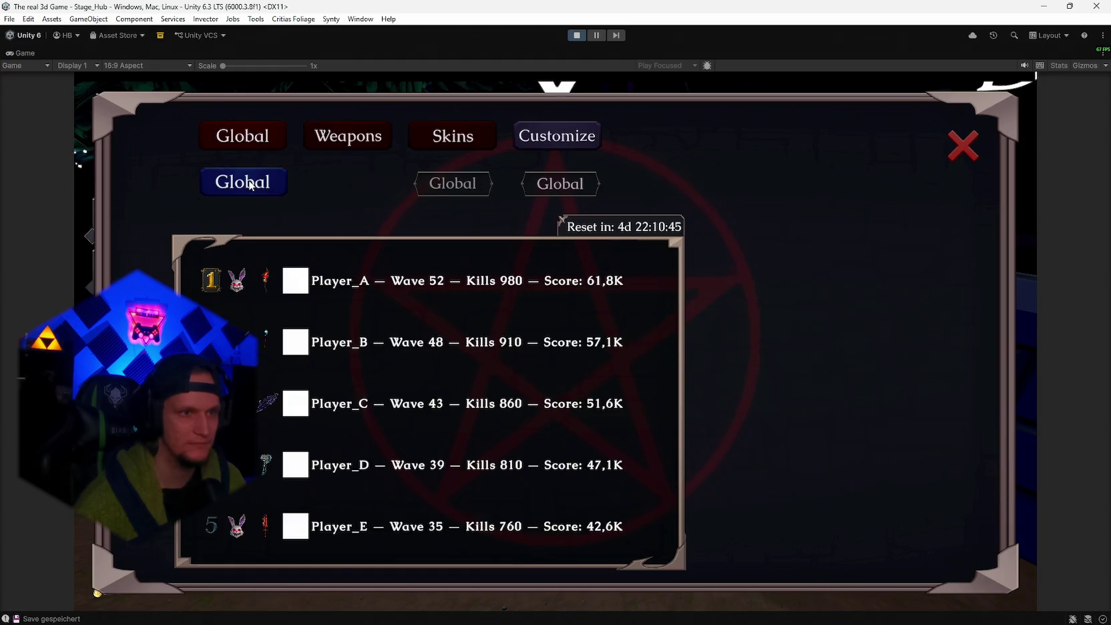
click(247, 185)
click(248, 185)
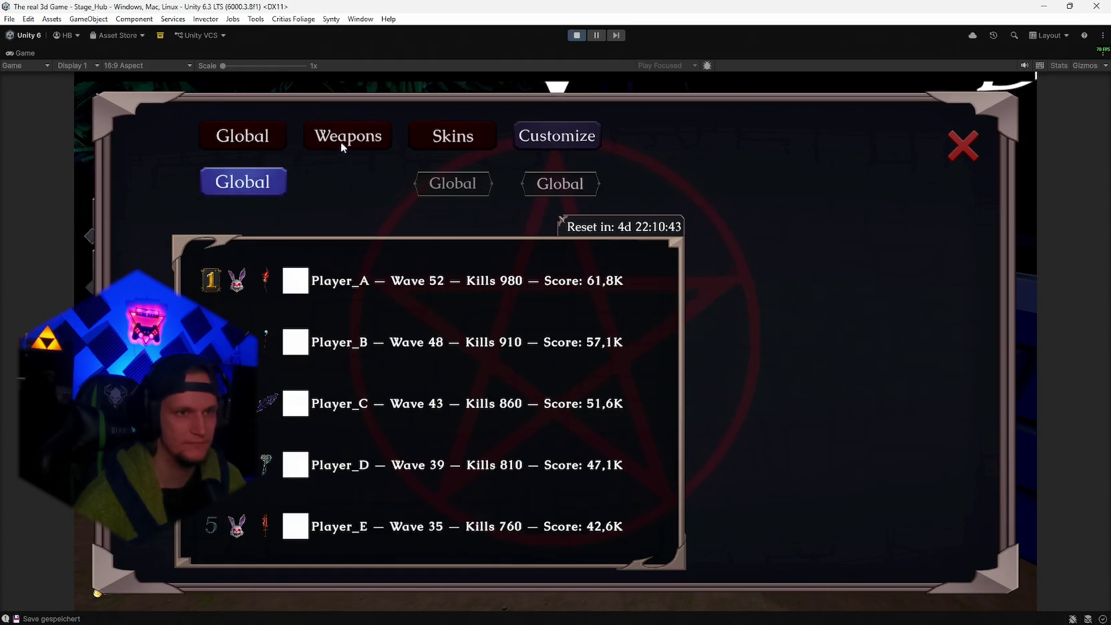
- Cycle weapons past Fire Staff and skins to Anubis, then clear the skin filter
click(374, 139)
click(375, 138)
click(377, 139)
click(377, 138)
click(378, 138)
click(461, 139)
click(462, 139)
click(462, 139)
click(461, 139)
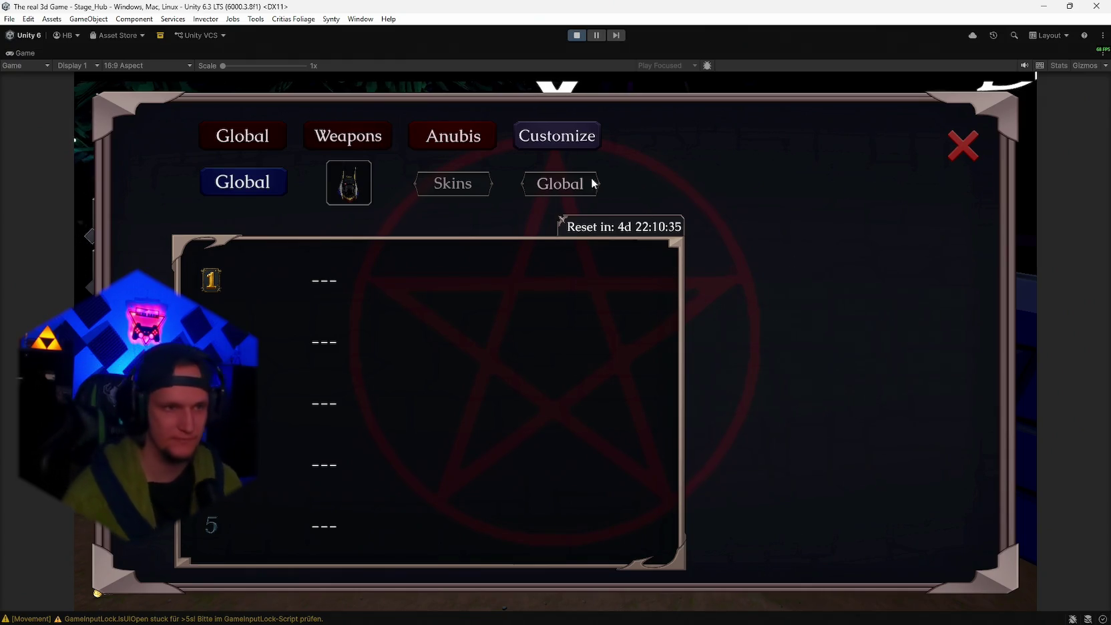
click(241, 145)
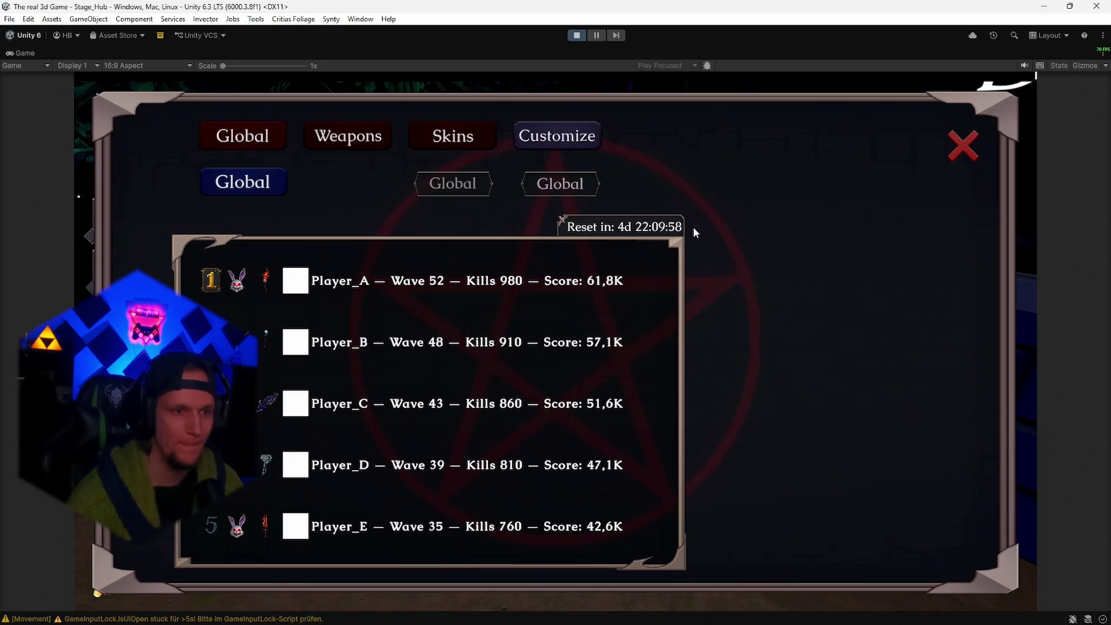
- Toggle Friends/Global again, filter to Elder Wand, and restore the unmaximized editor layout
click(241, 187)
click(255, 194)
click(274, 194)
click(281, 191)
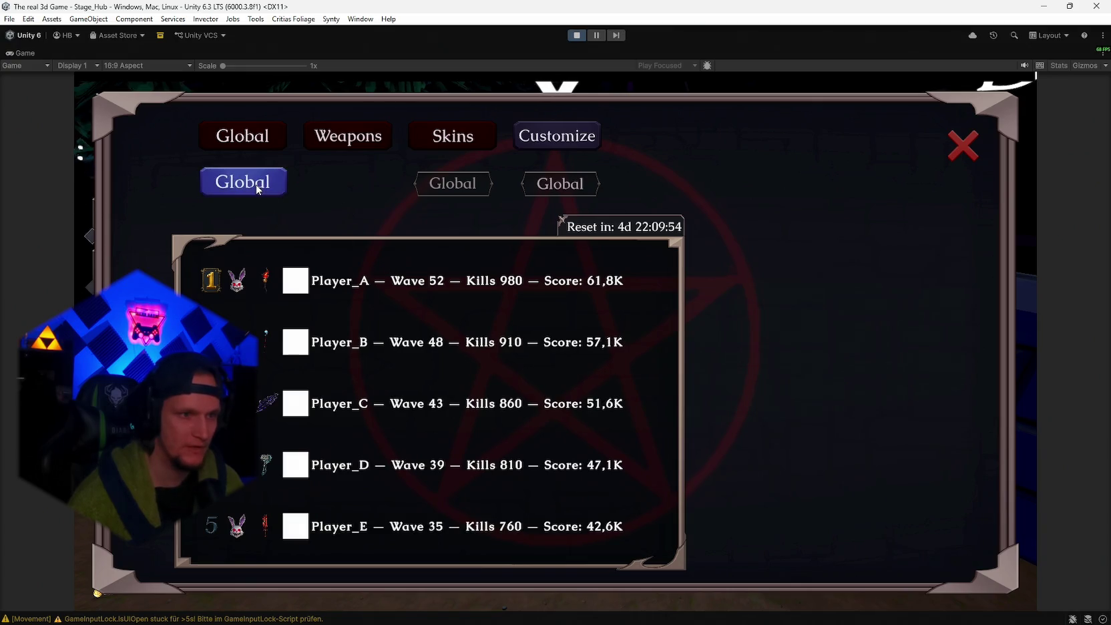
click(362, 138)
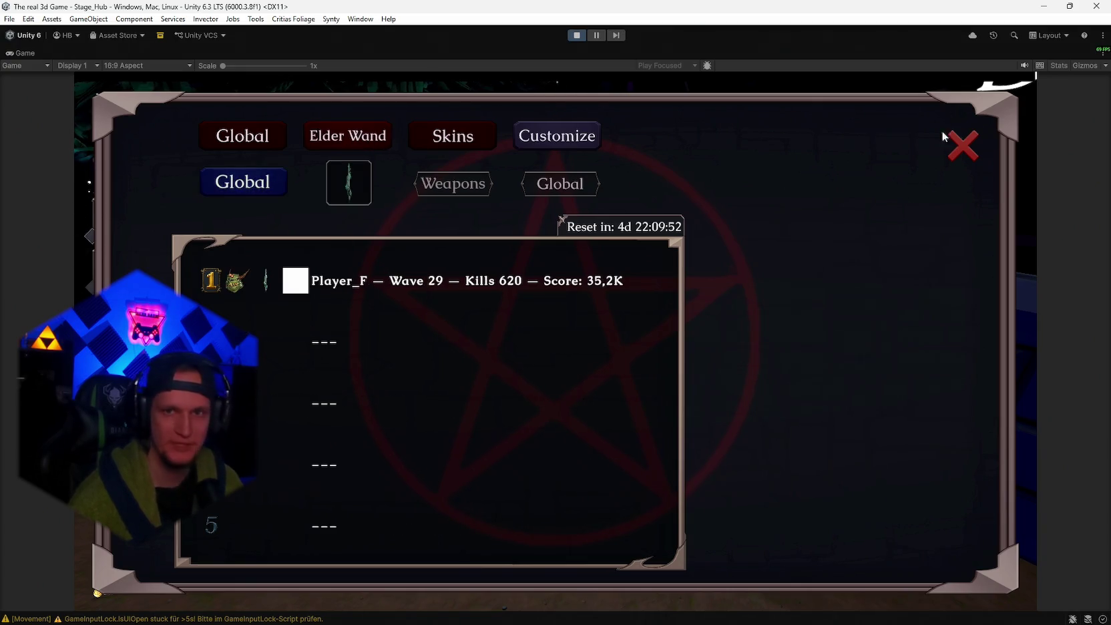
key(shift+space)
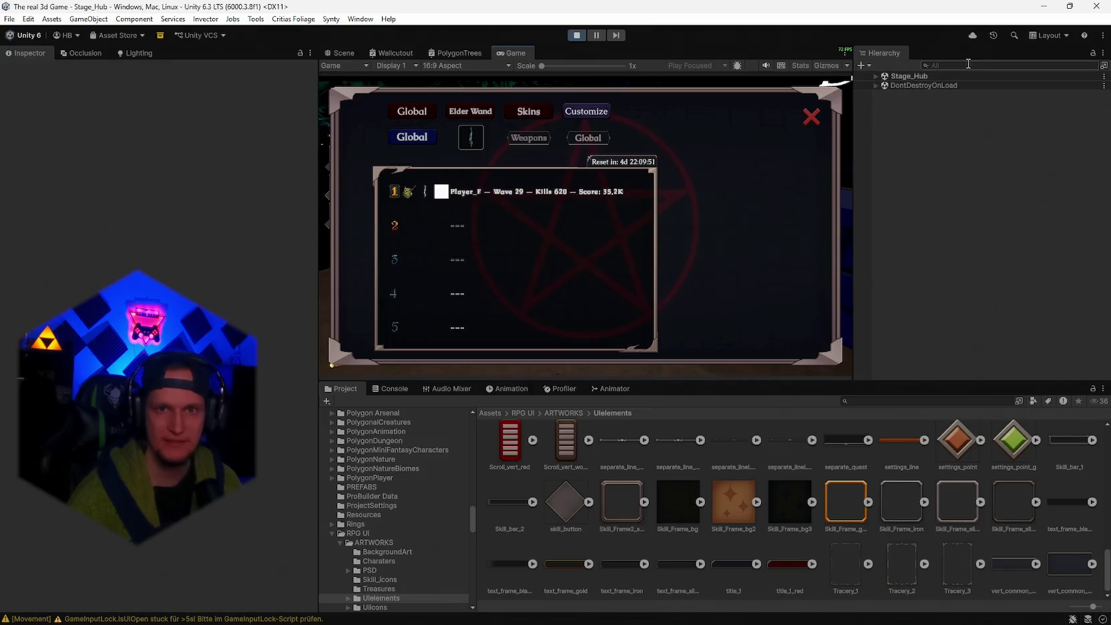
- Search the Hierarchy for 'leaderboard', inspect SteamLeaderBaord, then select the Leaderboard object
click(970, 64)
text(leaderboa)
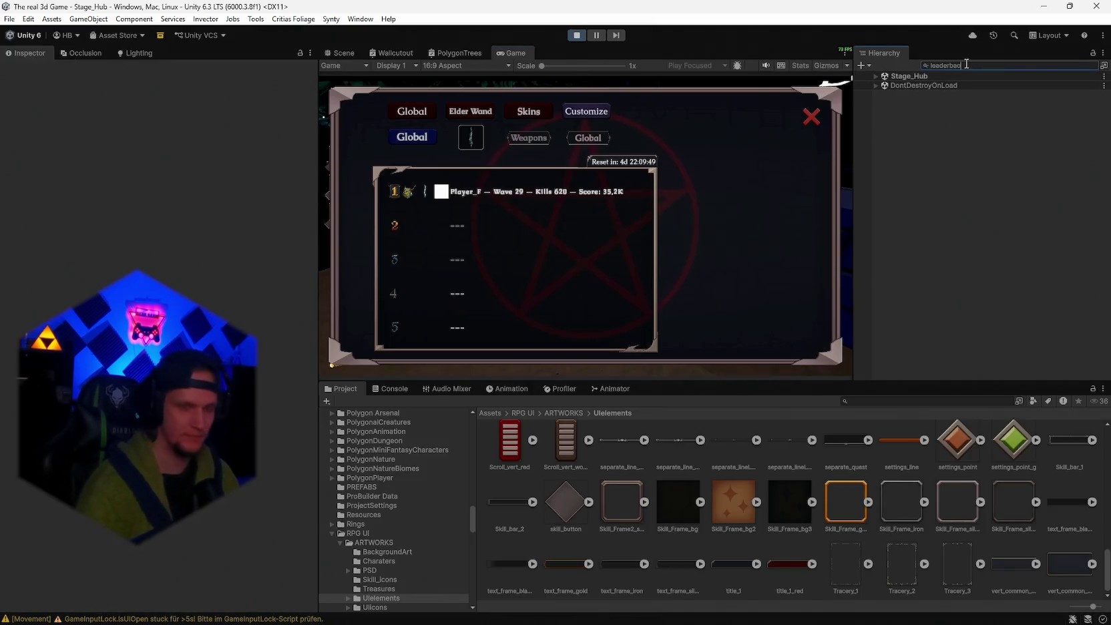
text(rd)
click(914, 86)
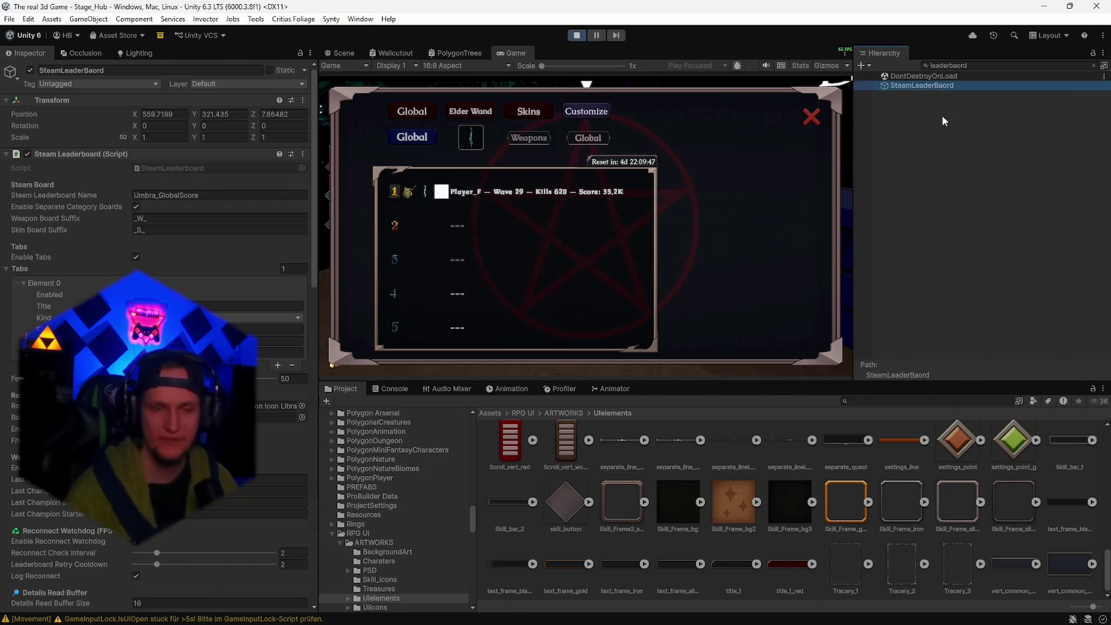
click(972, 66)
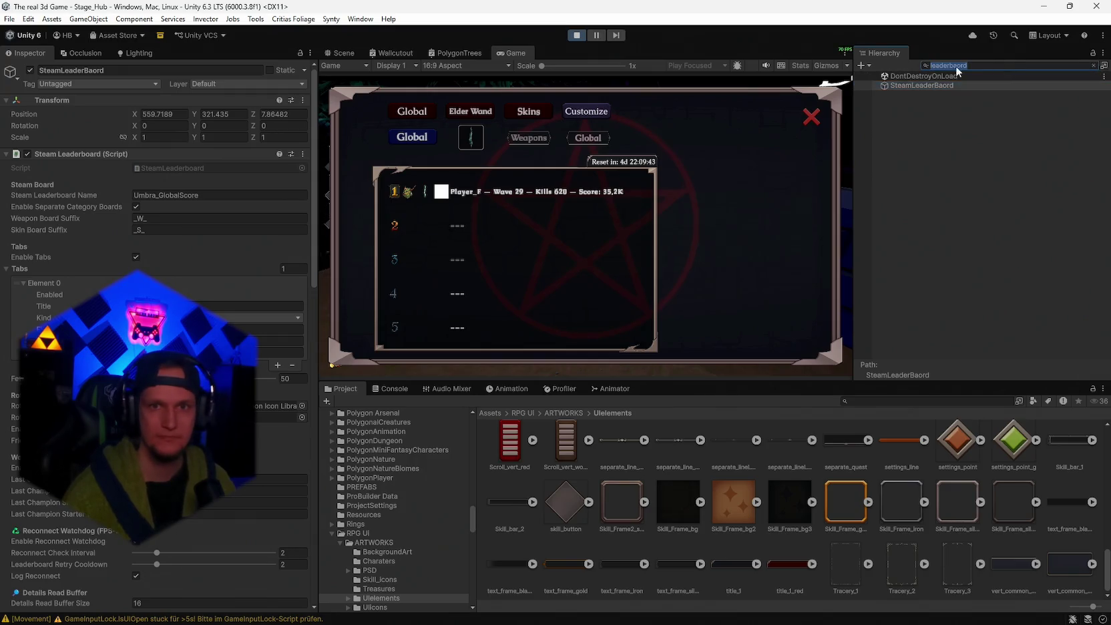
key(BackSpace)
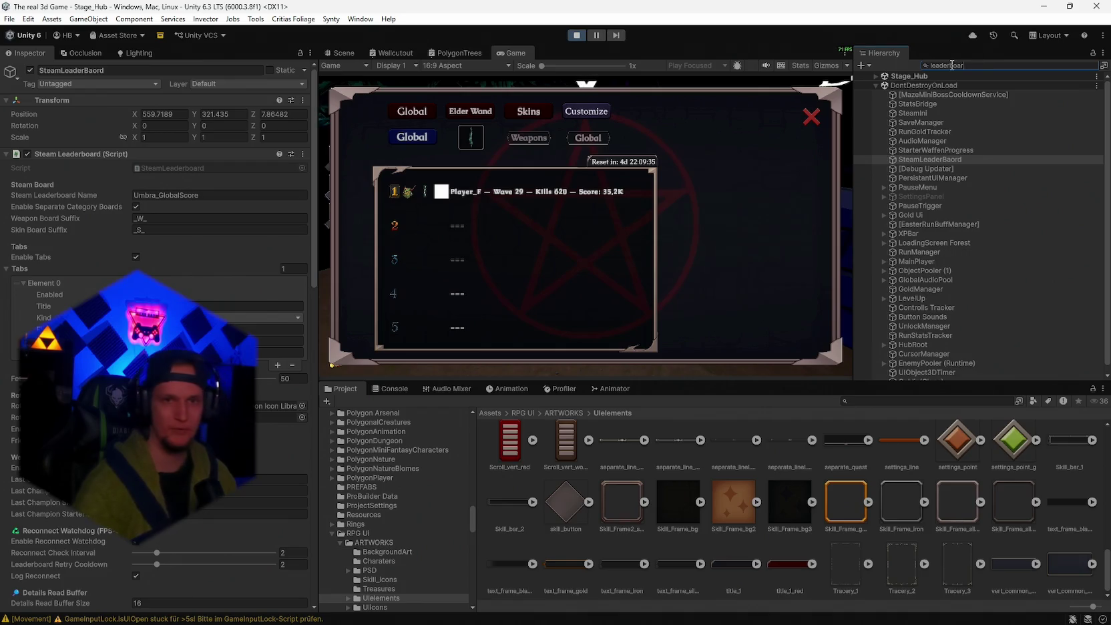
text(d)
click(933, 86)
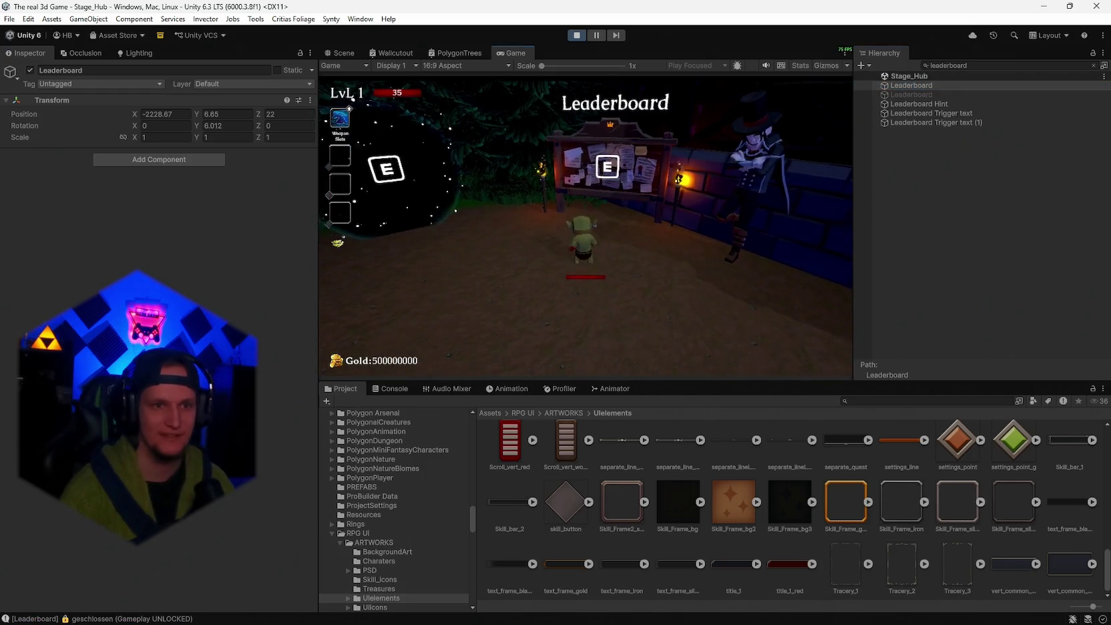
- Reopen the leaderboard and select Leaderboard's Panel child via Entry Container in the Hierarchy
key(e)
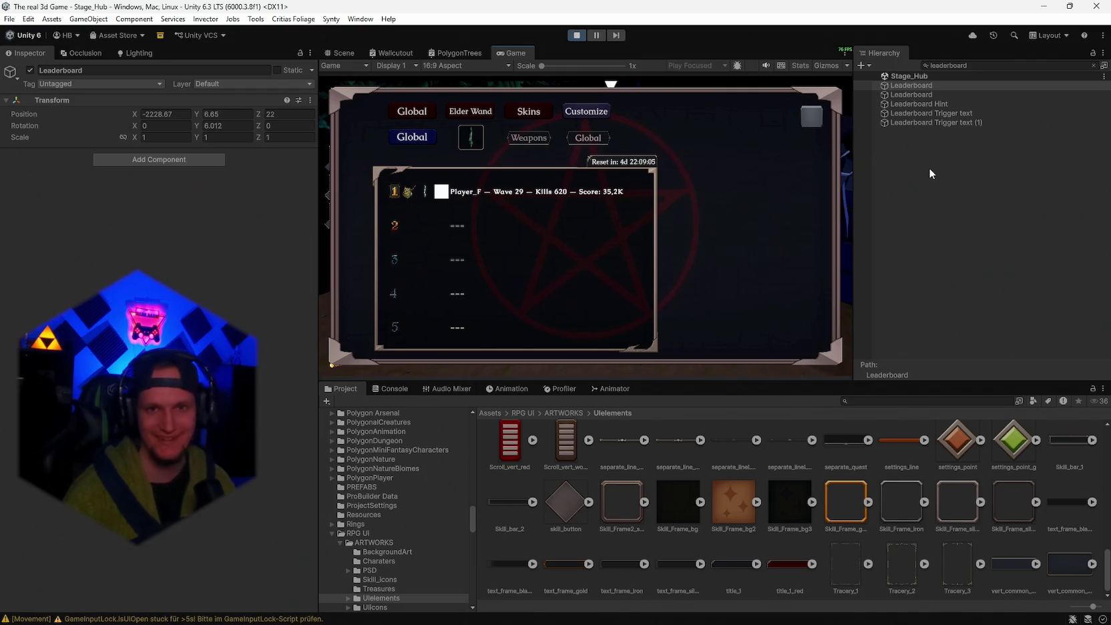
click(935, 95)
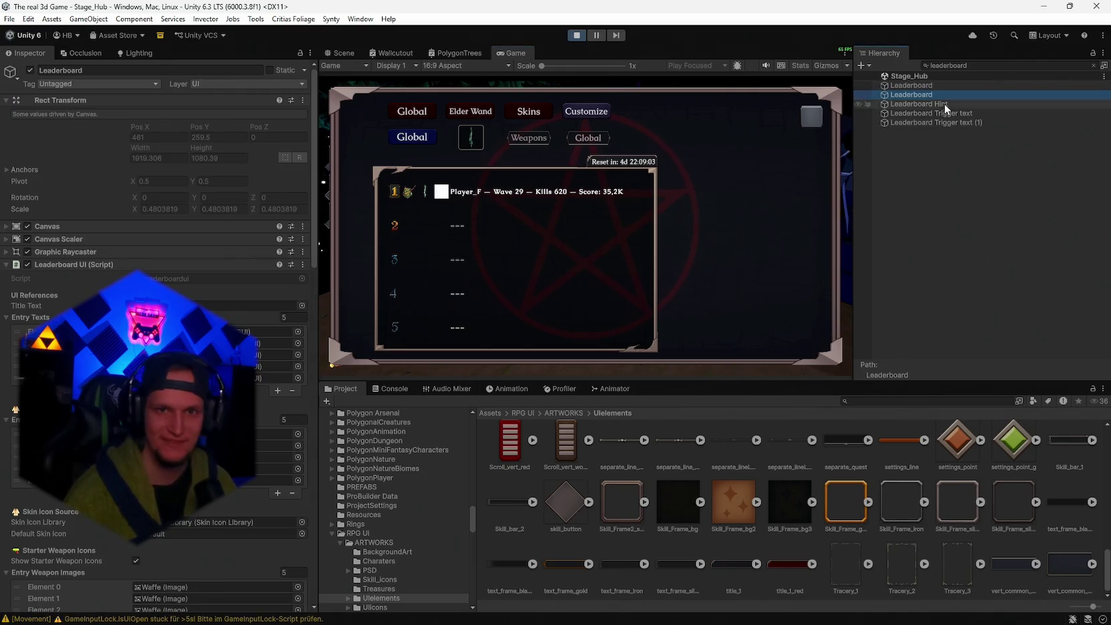
key(Escape)
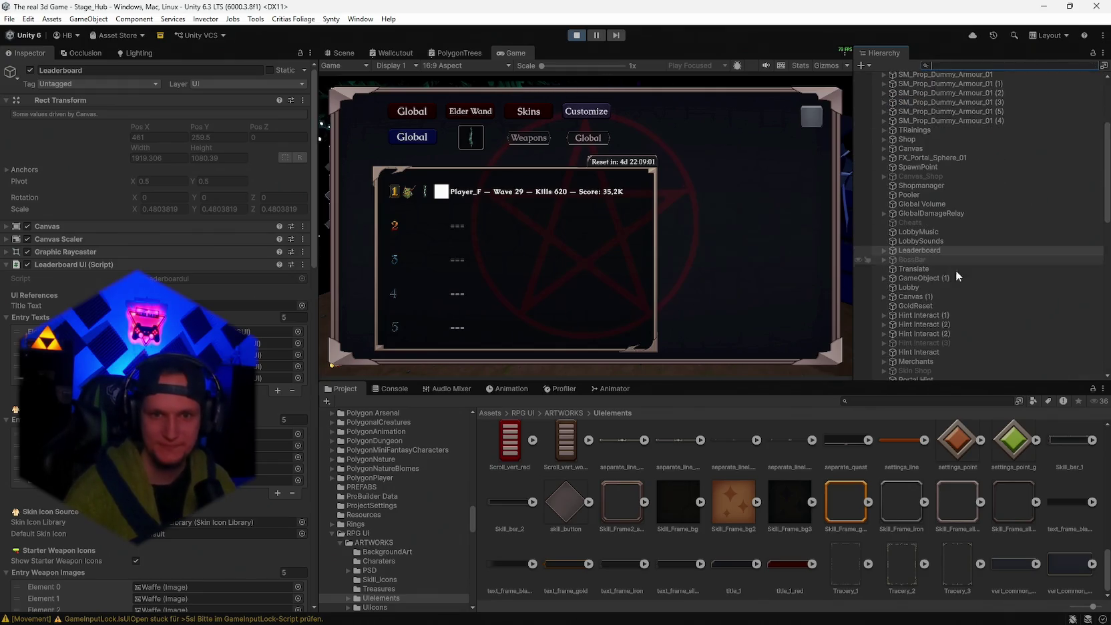
click(885, 250)
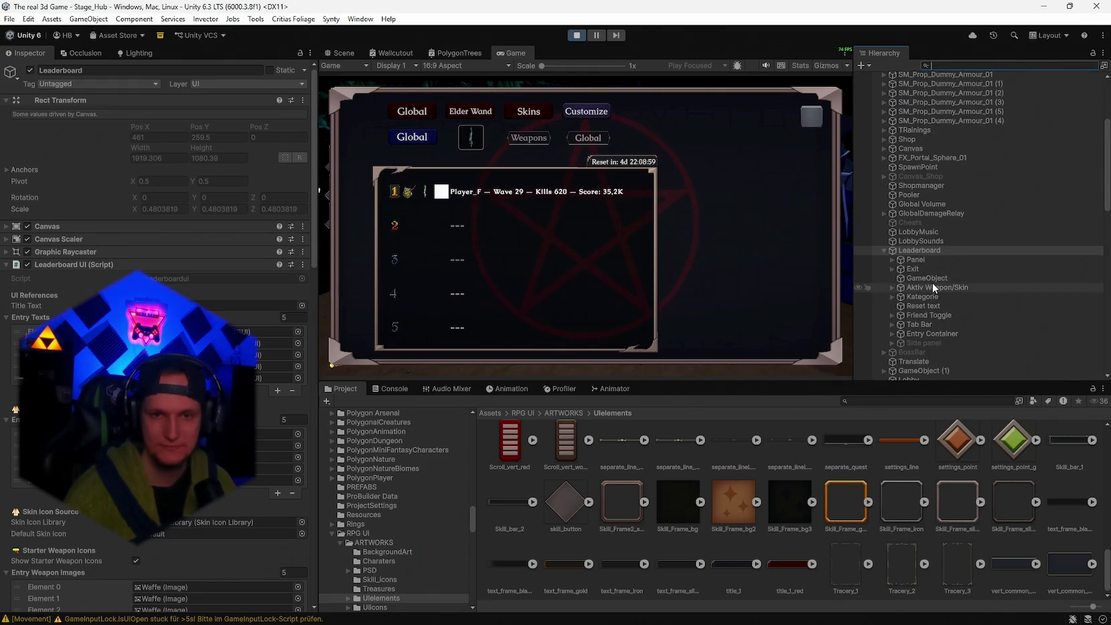
click(925, 334)
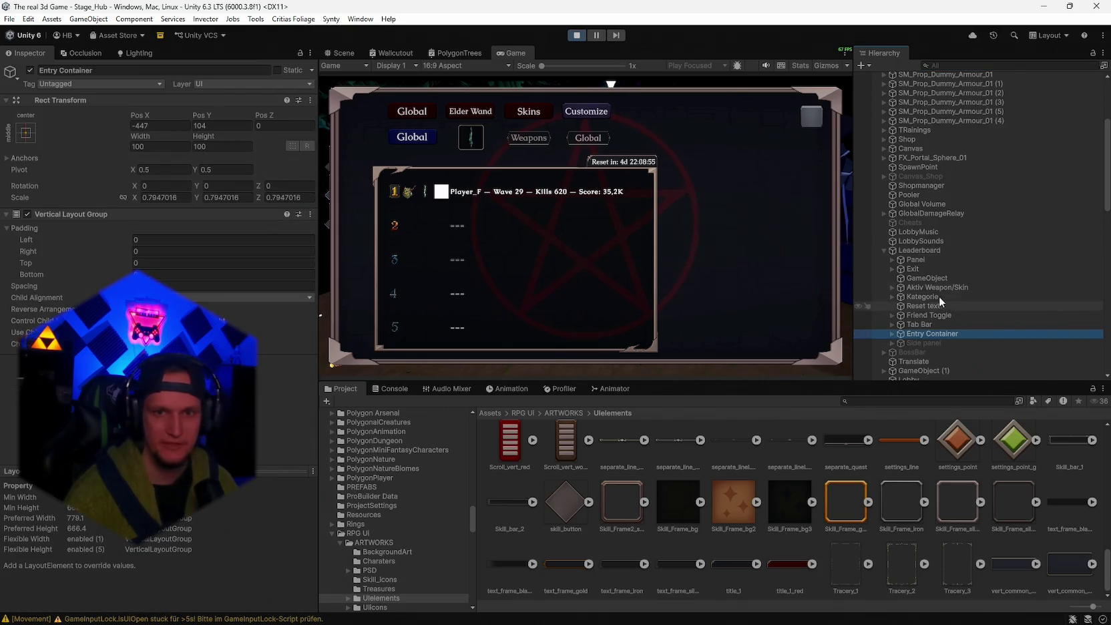
click(916, 260)
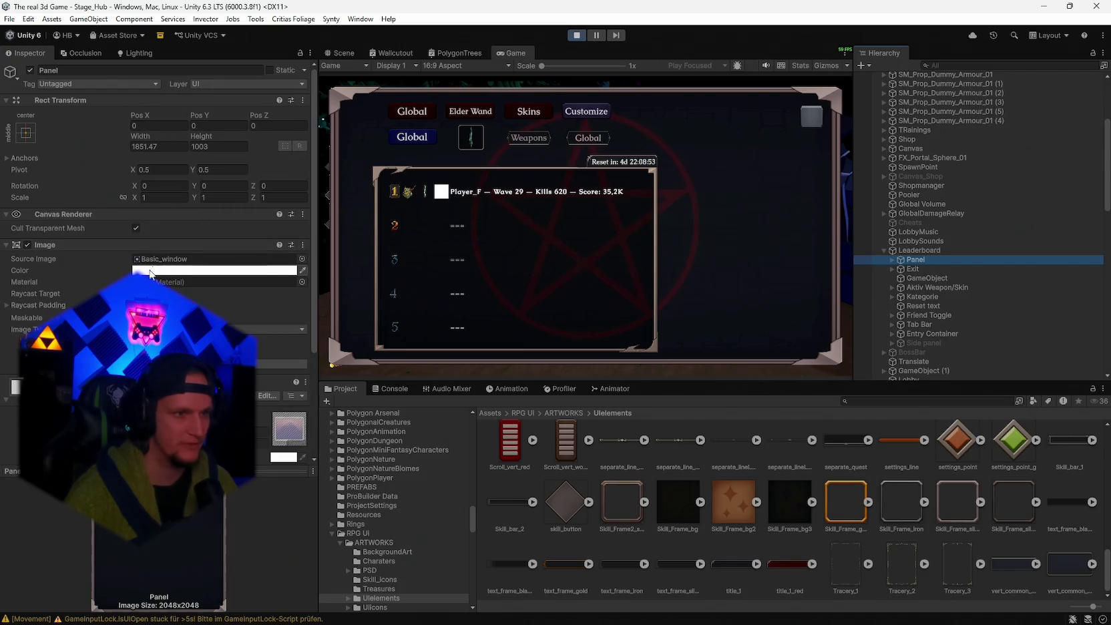
- Tint the Panel image light grey DEDEDE and expand Panel's children in the Hierarchy
click(154, 271)
mouse_move(200, 314)
mouse_down()
mouse_move(201, 327)
mouse_move(200, 310)
mouse_up()
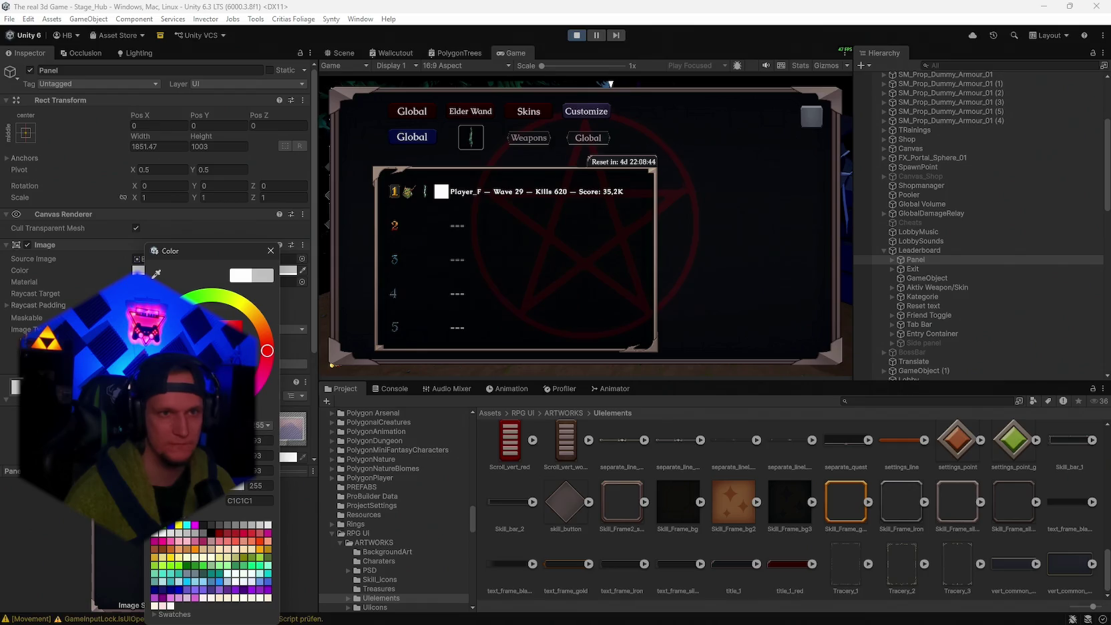
click(189, 309)
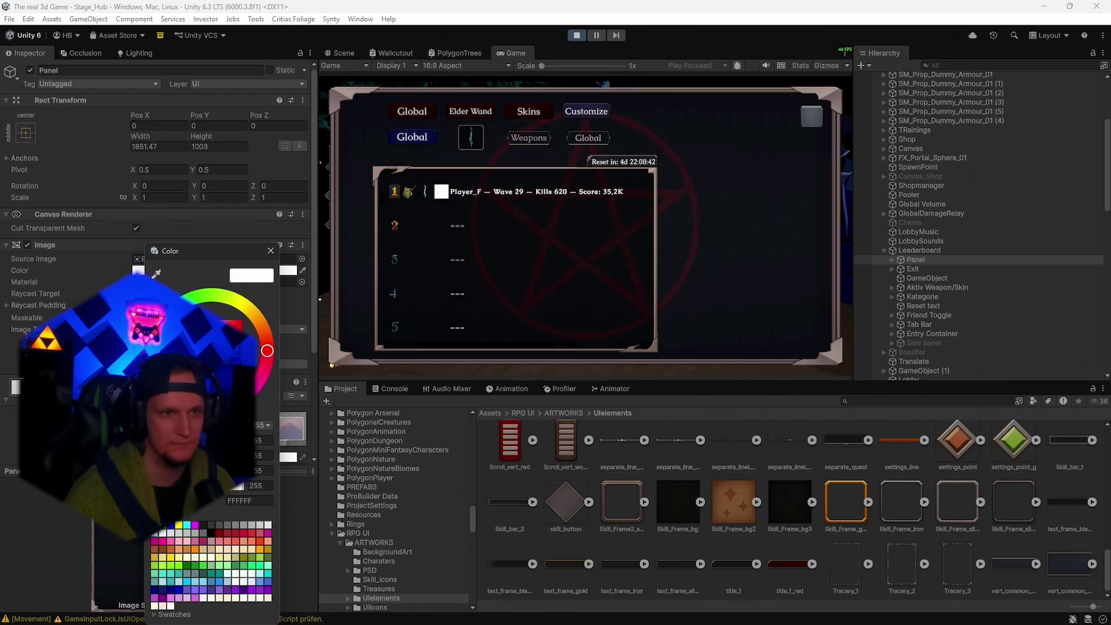
click(189, 311)
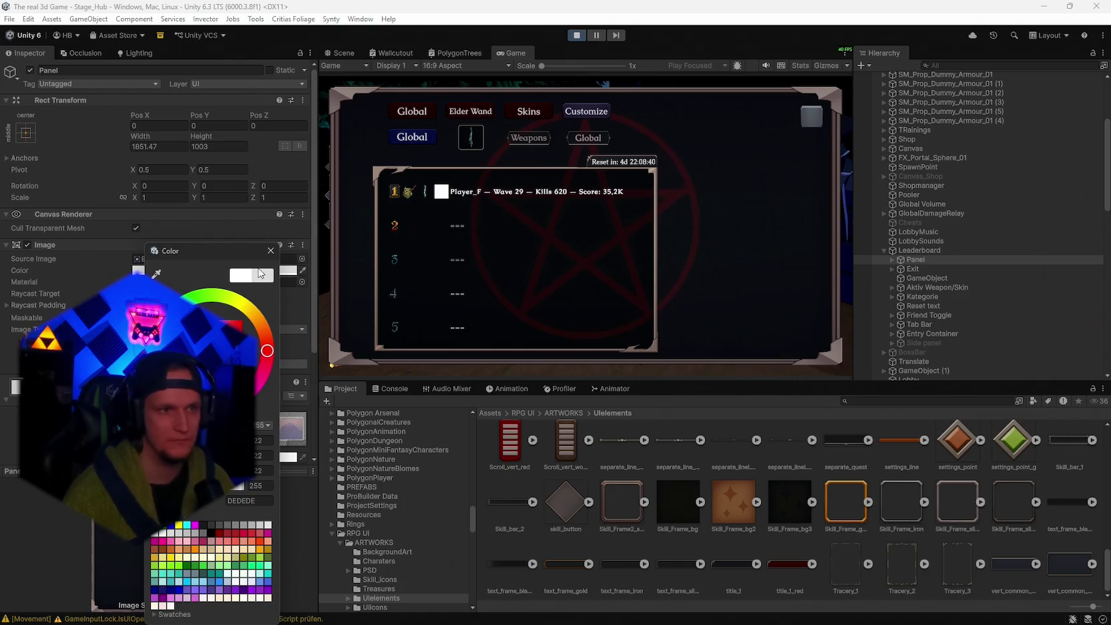
click(254, 501)
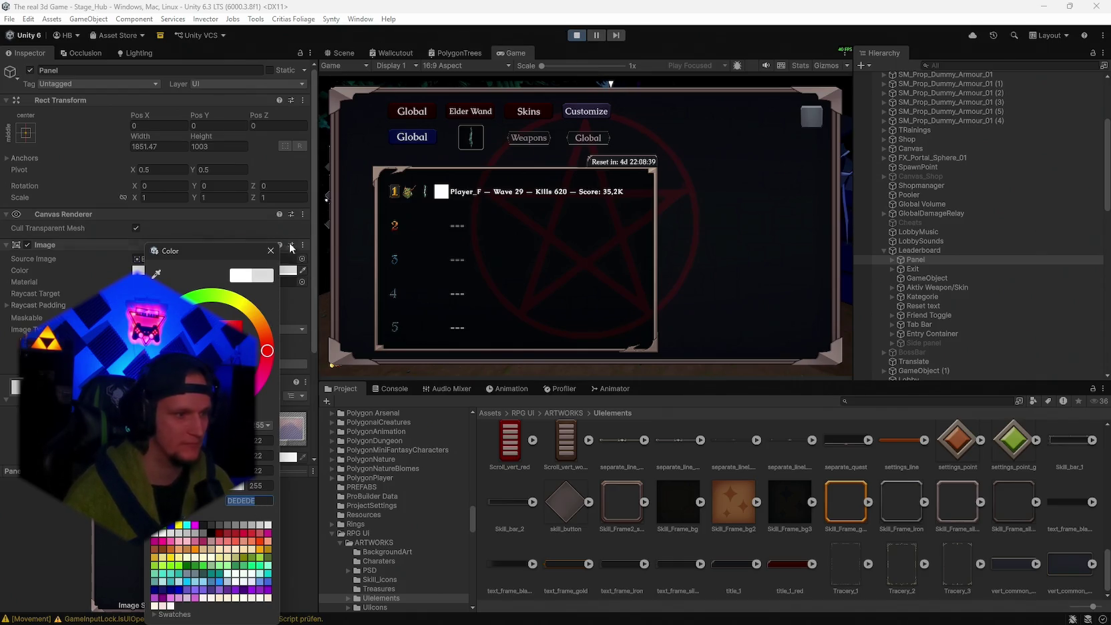
click(272, 251)
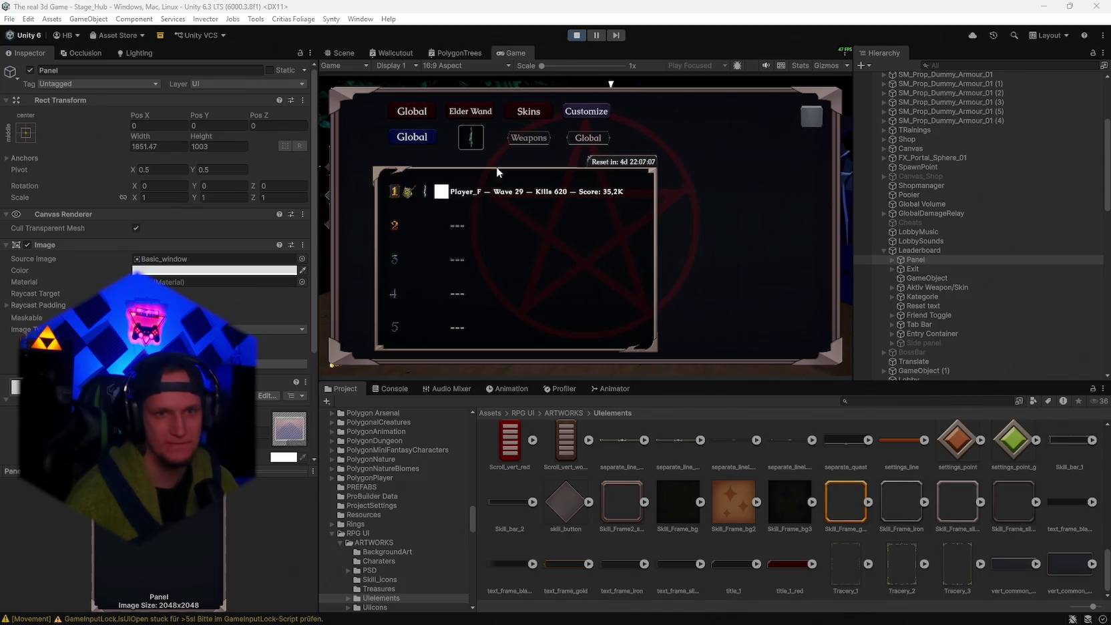
click(893, 260)
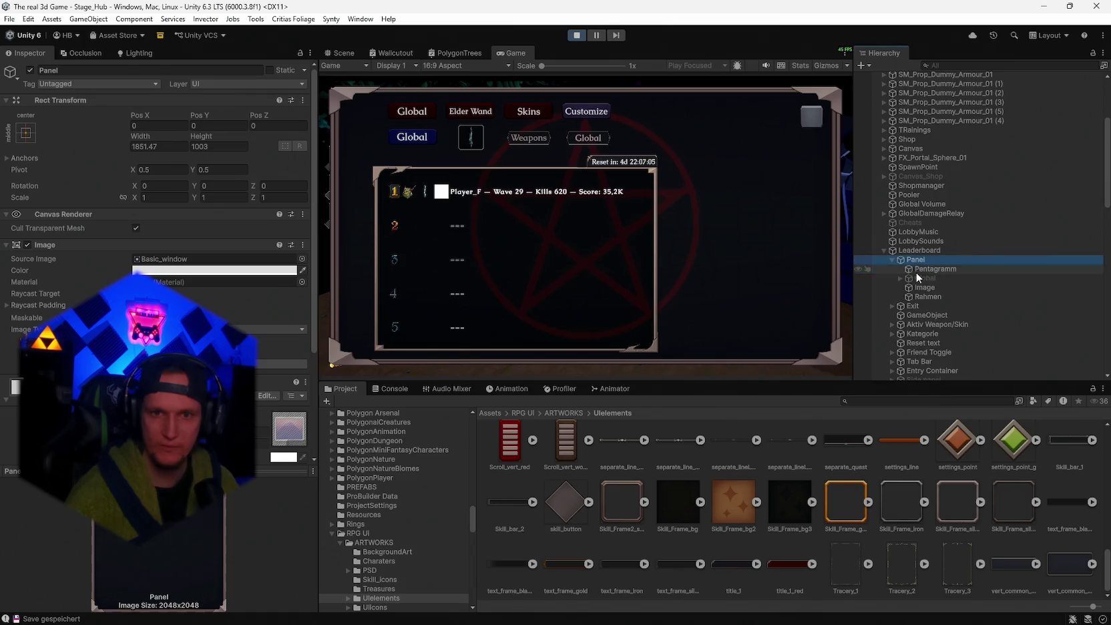
- Select Pentagramm and set its Image colour alpha to 18 for a faint red glow
click(928, 269)
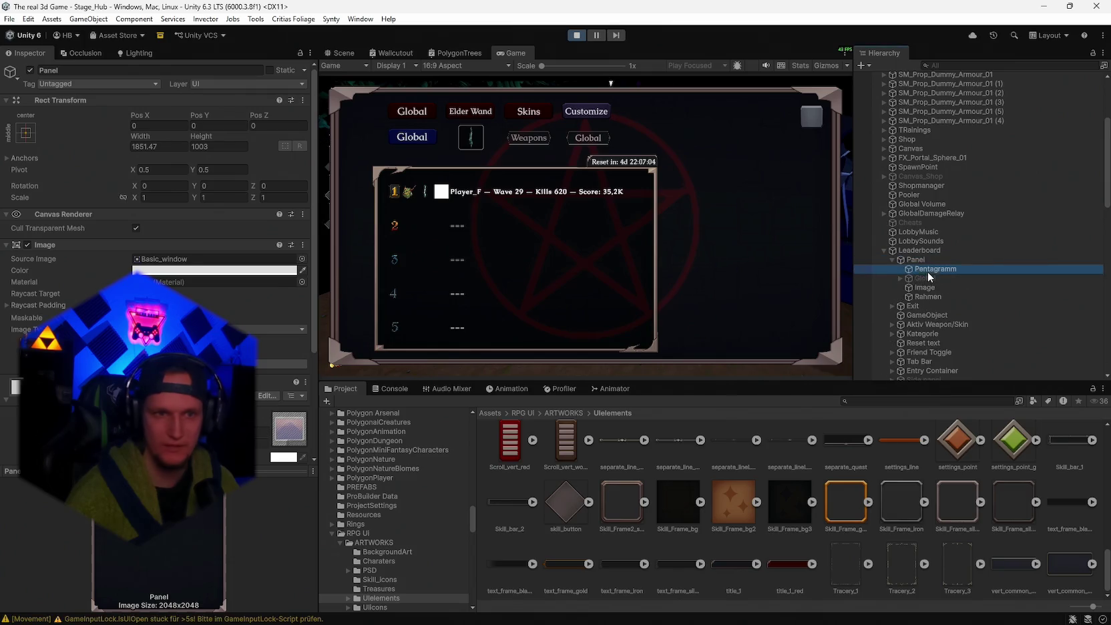
click(220, 270)
drag(221, 491, 261, 492)
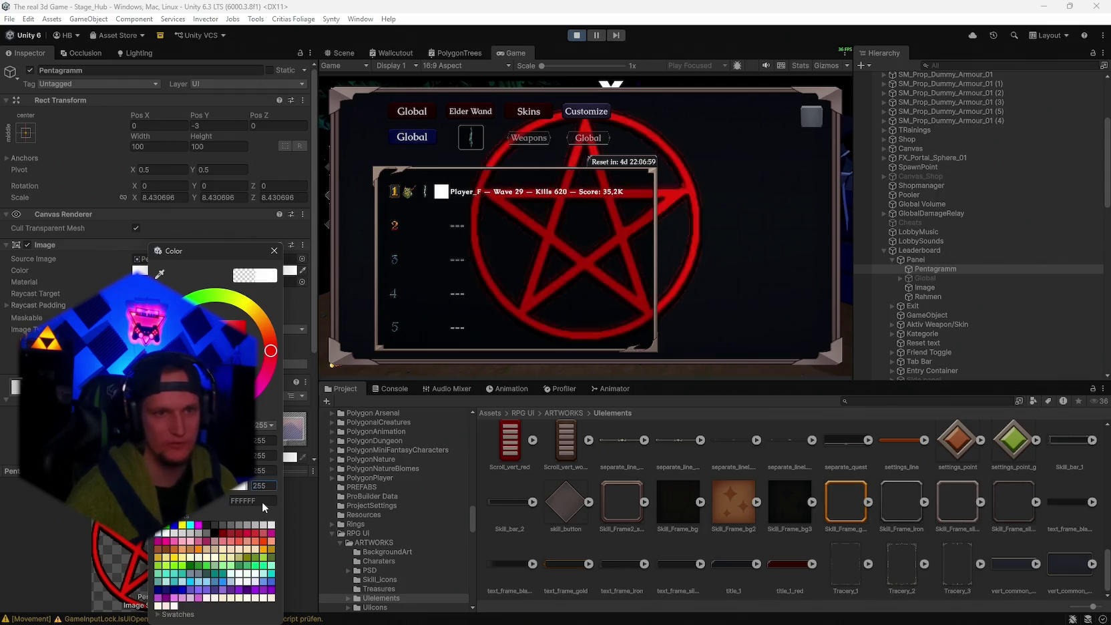
text(18)
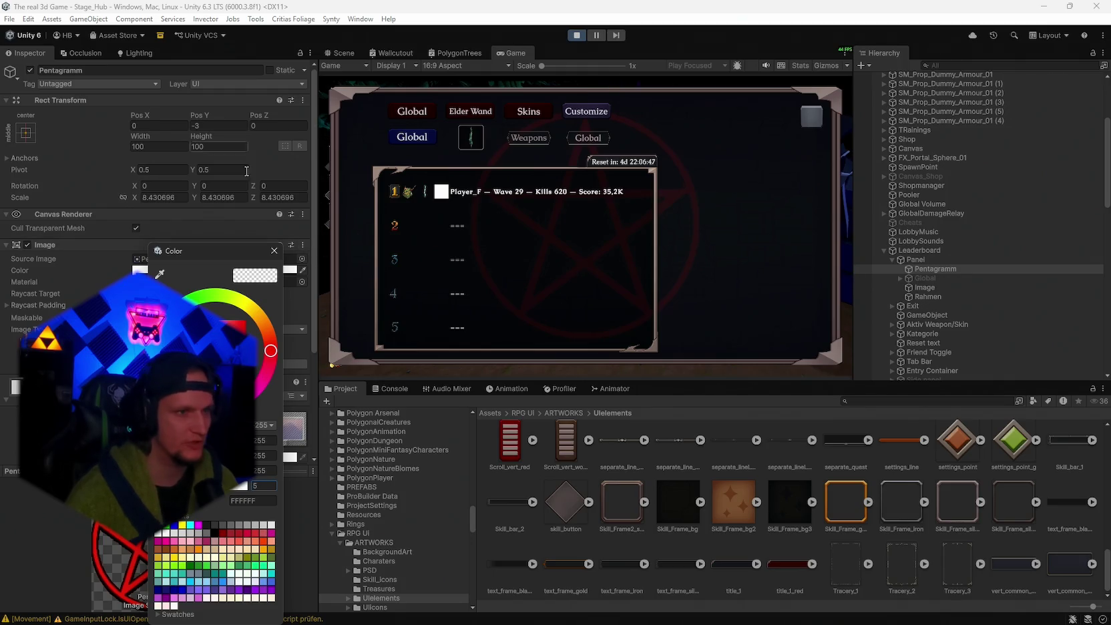
click(868, 266)
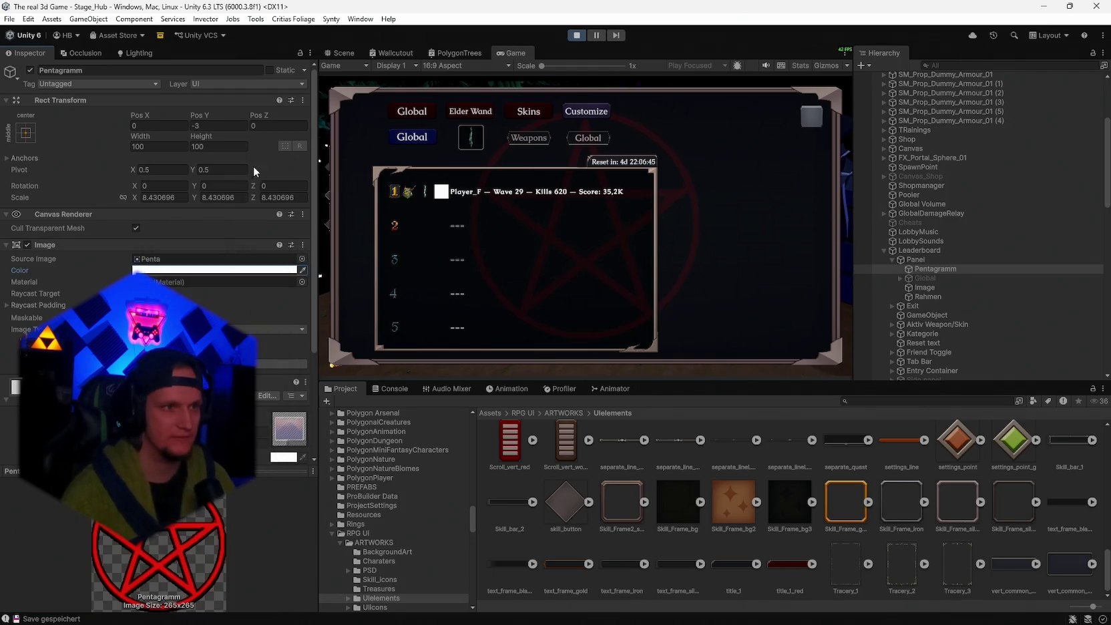
- Shift the pentagram left to Pos X -236.09 and try scales of 4 and 7
mouse_move(154, 115)
mouse_down()
mouse_move(137, 115)
mouse_move(152, 68)
mouse_move(212, 119)
mouse_up()
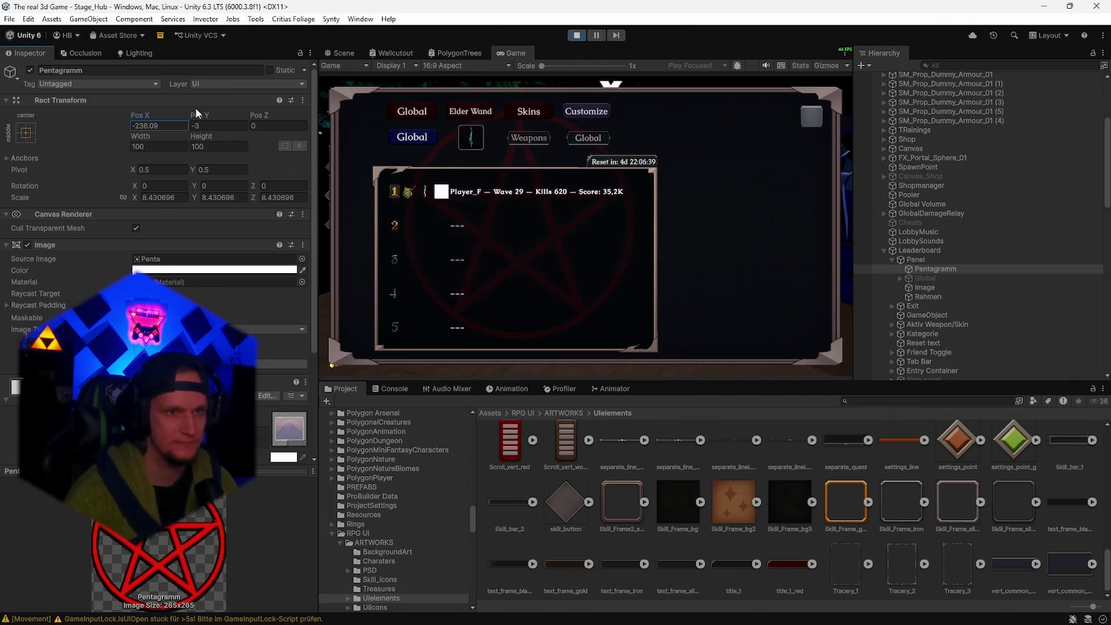
click(180, 198)
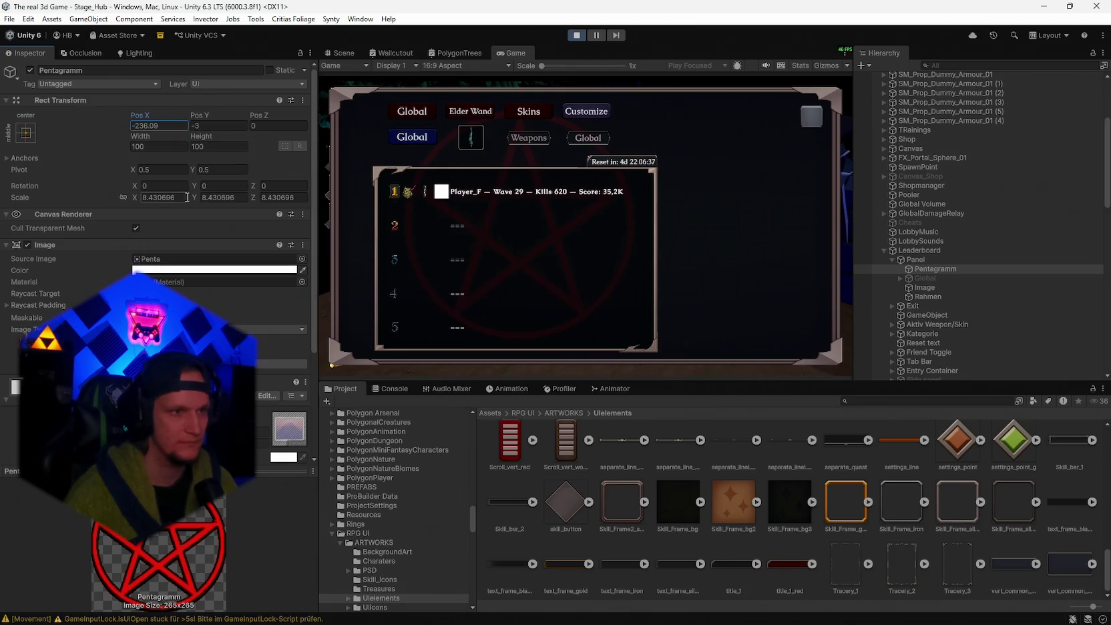
text(4)
key(Tab)
key(Tab)
click(270, 200)
text(6)
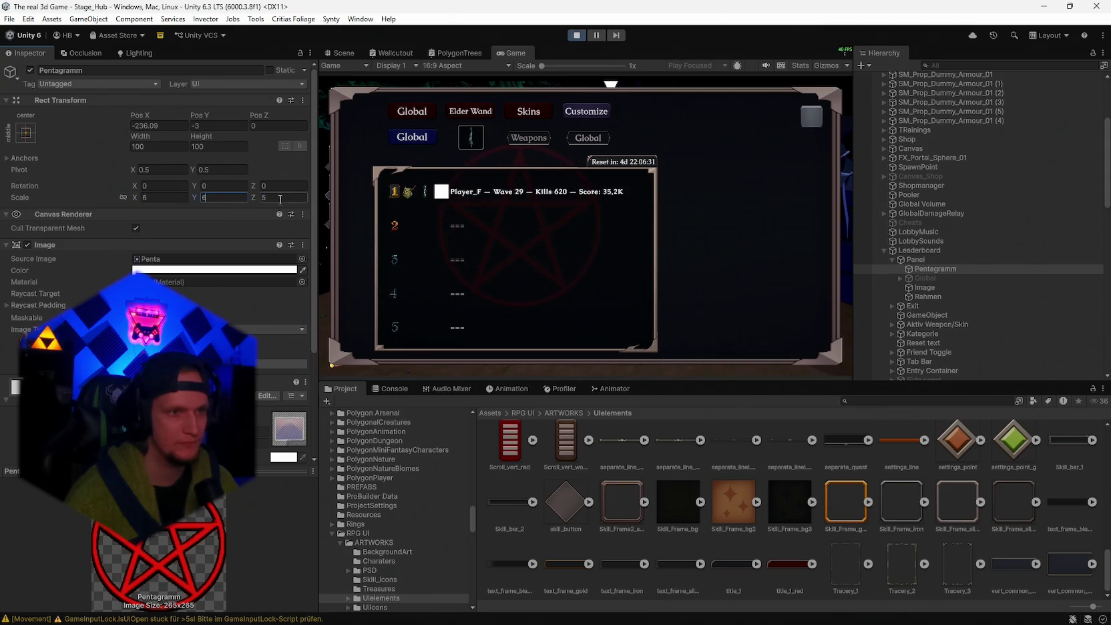
key(BackSpace)
text(7)
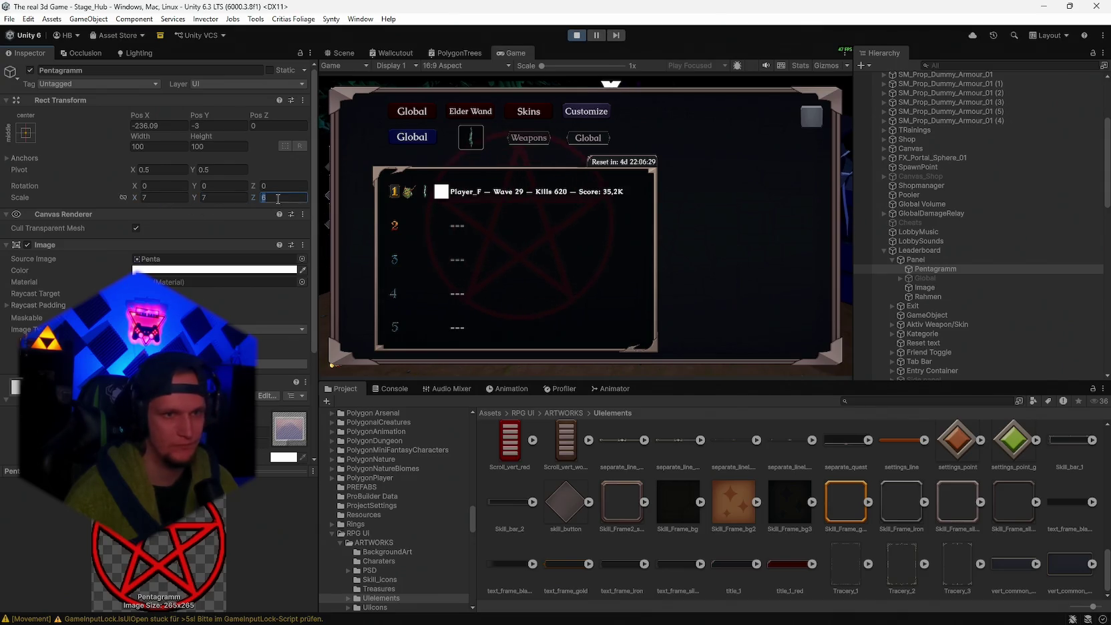
- Move the pentagram down to Pos Y -126.02 and set its scale to 6
mouse_move(191, 115)
mouse_down()
mouse_move(380, 143)
mouse_move(434, 185)
mouse_move(22, 180)
mouse_up()
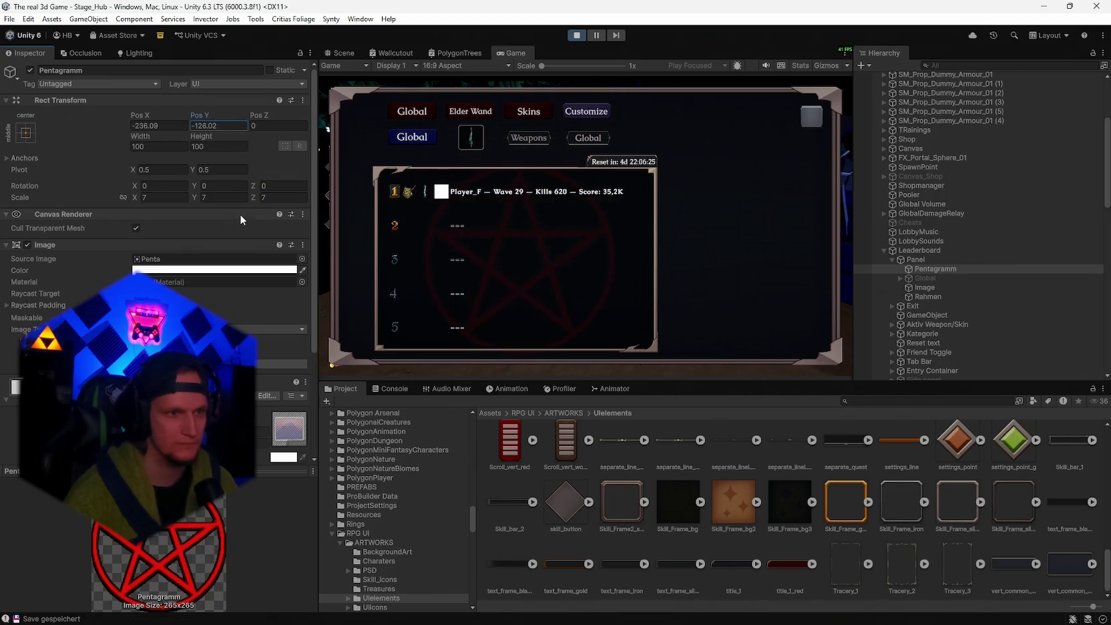
click(166, 199)
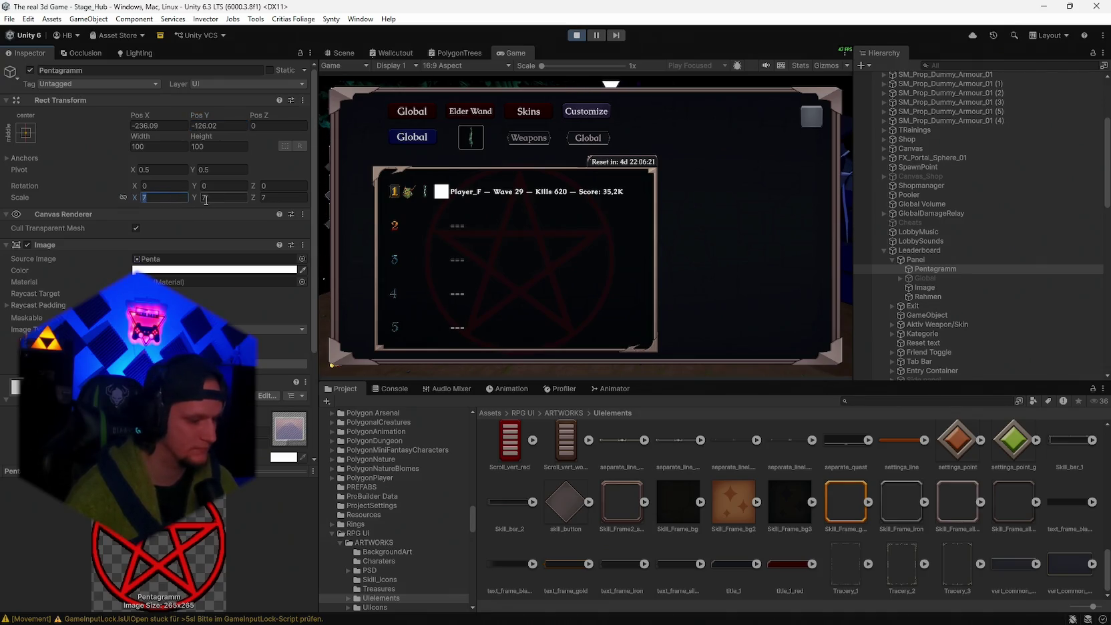
text(6)
key(Tab)
text(6)
key(Tab)
text(6)
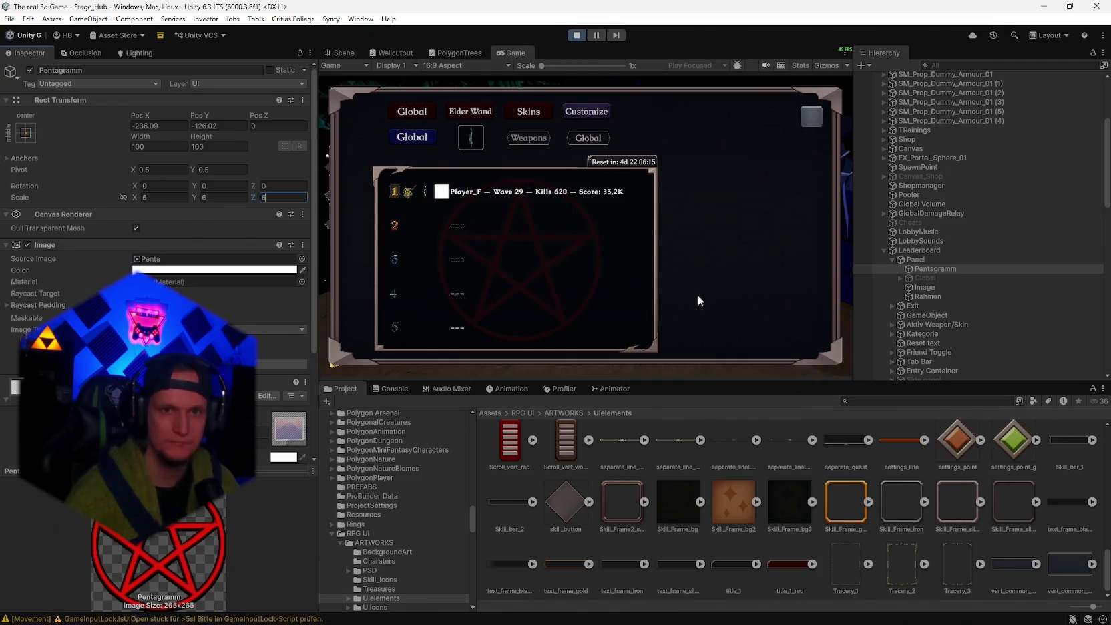
- Toggle the leaderboard's Customize side panel open and closed to test it
click(599, 115)
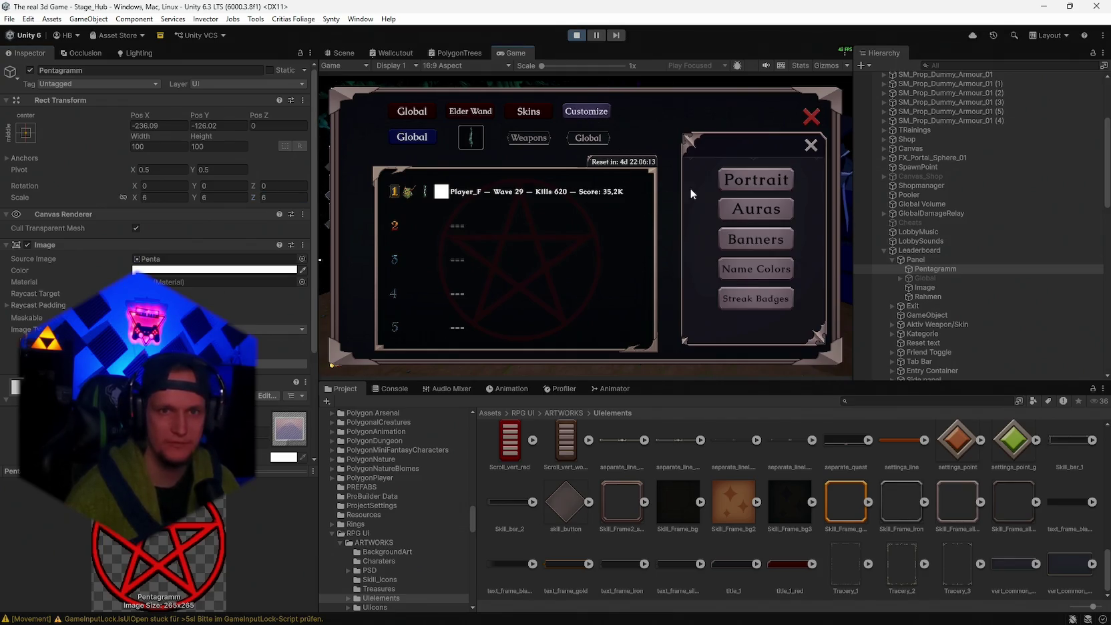
click(588, 114)
click(585, 117)
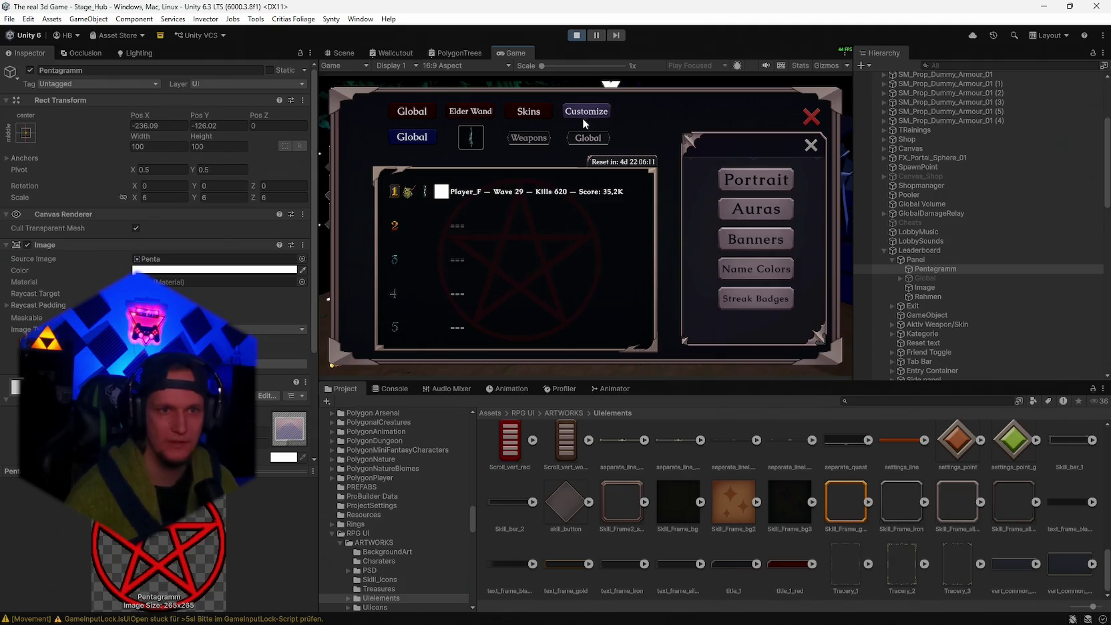
click(577, 113)
click(577, 113)
click(577, 113)
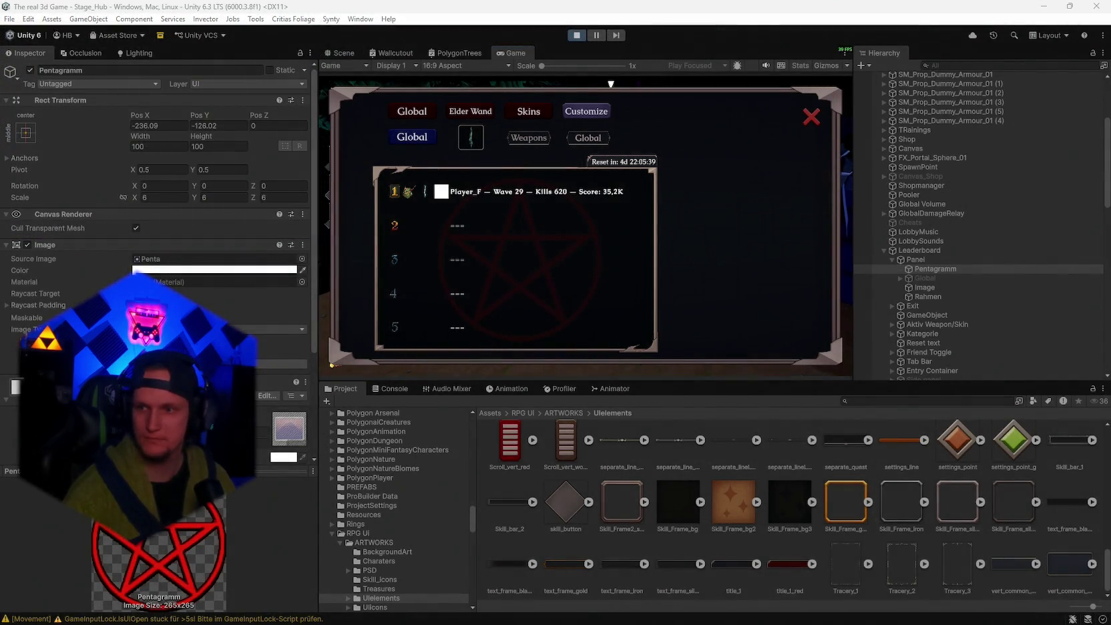
- Close the in-game leaderboard and reopen it
scroll(953, 257, down, 3)
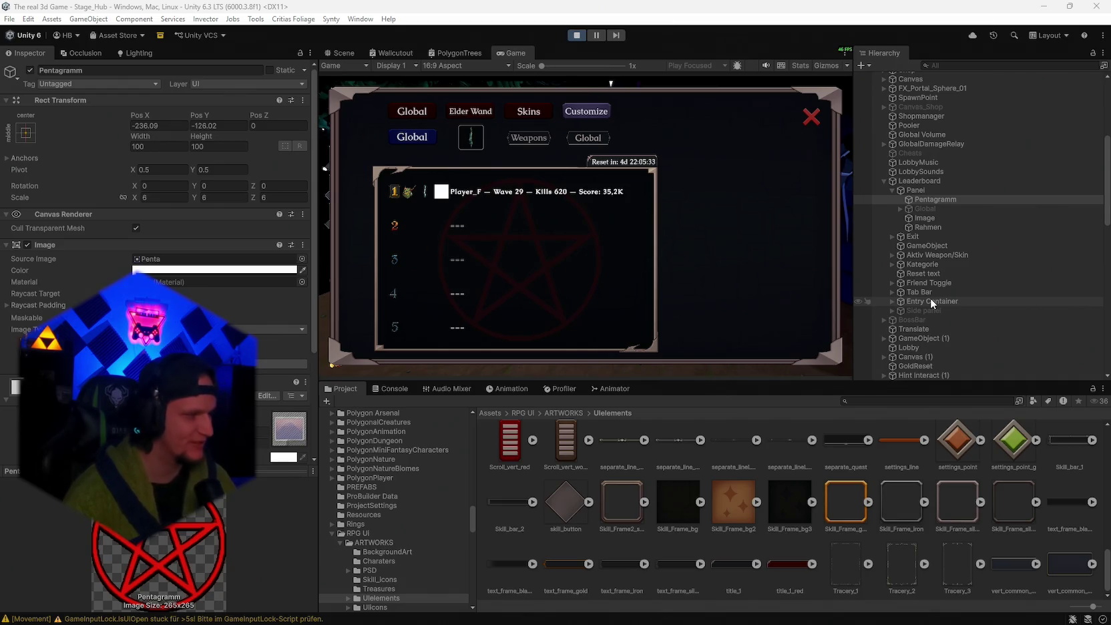
key(Escape)
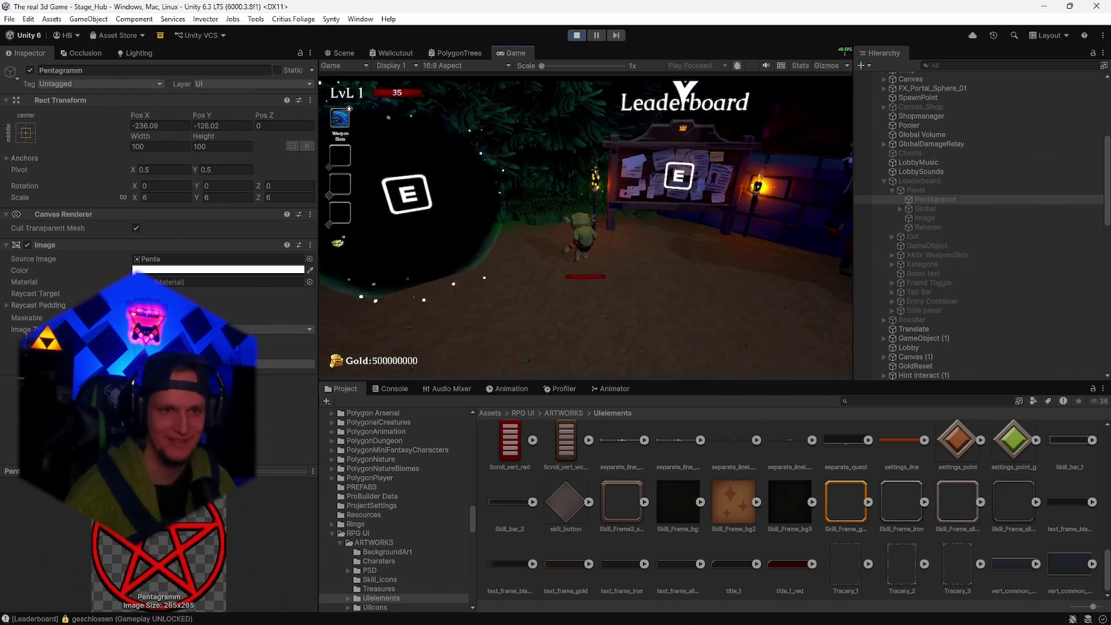
key(e)
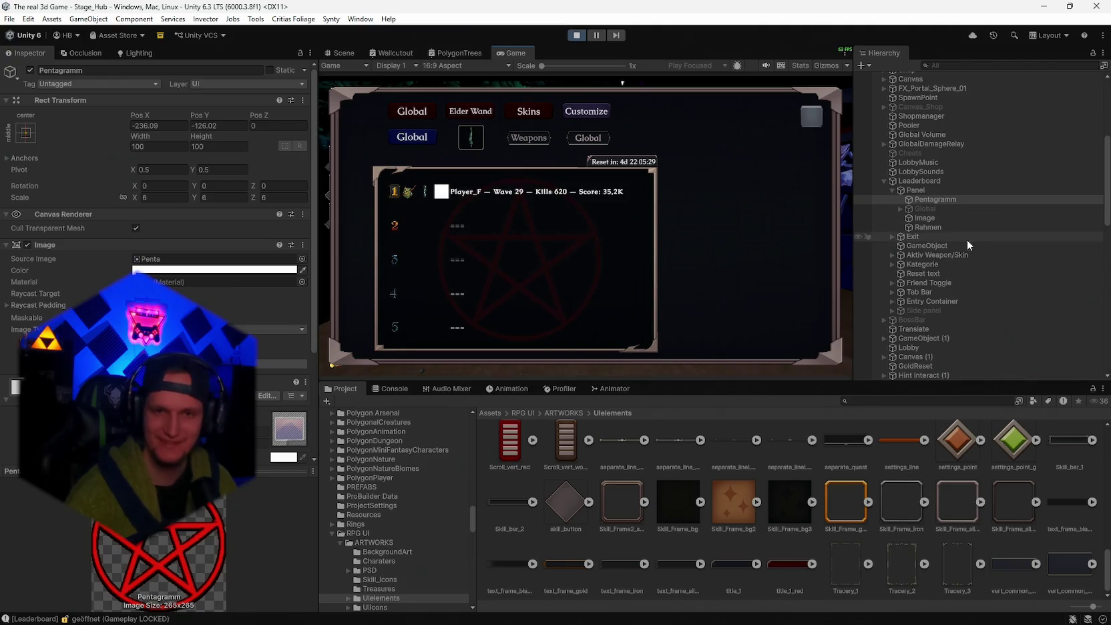
- Check Friend Toggle and Kategorie children, then expand Tab Bar and its Global button
scroll(932, 247, down, 2)
click(892, 249)
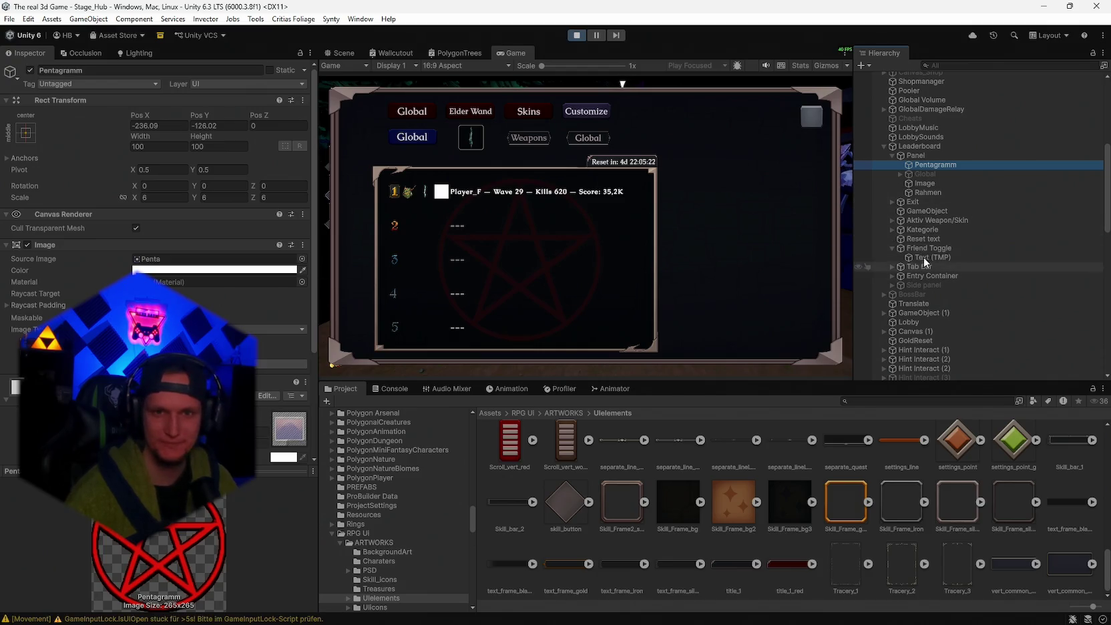
click(893, 229)
click(893, 230)
click(893, 248)
click(892, 257)
click(901, 266)
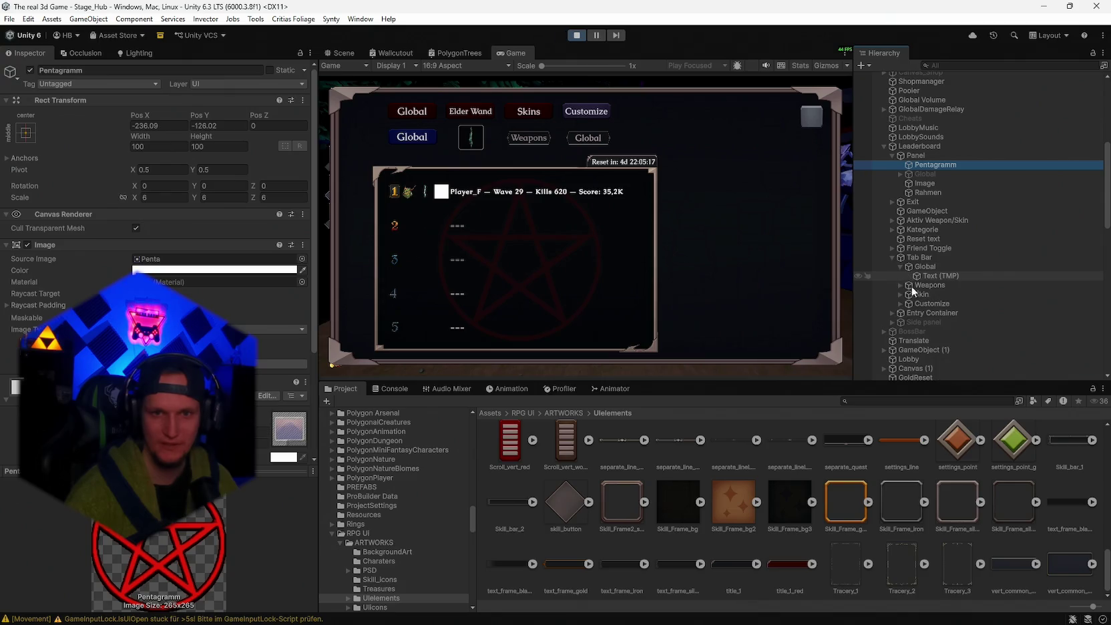
- Tint the Global, Weapons and Skin tab buttons light pink together
click(926, 268)
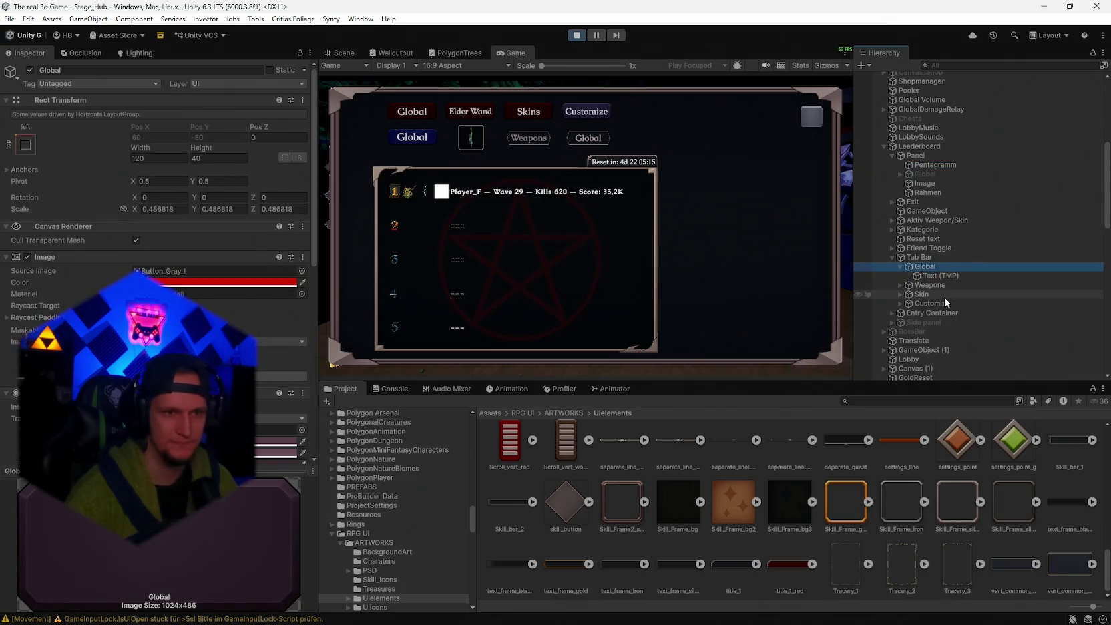
ctrl+click(925, 285)
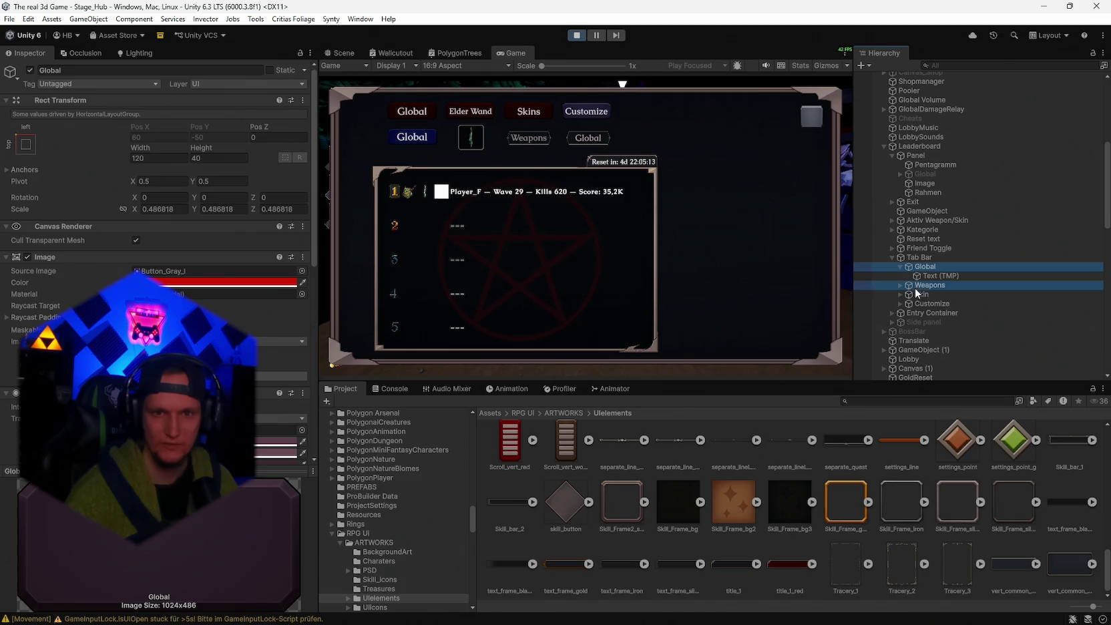
ctrl+click(917, 295)
click(267, 282)
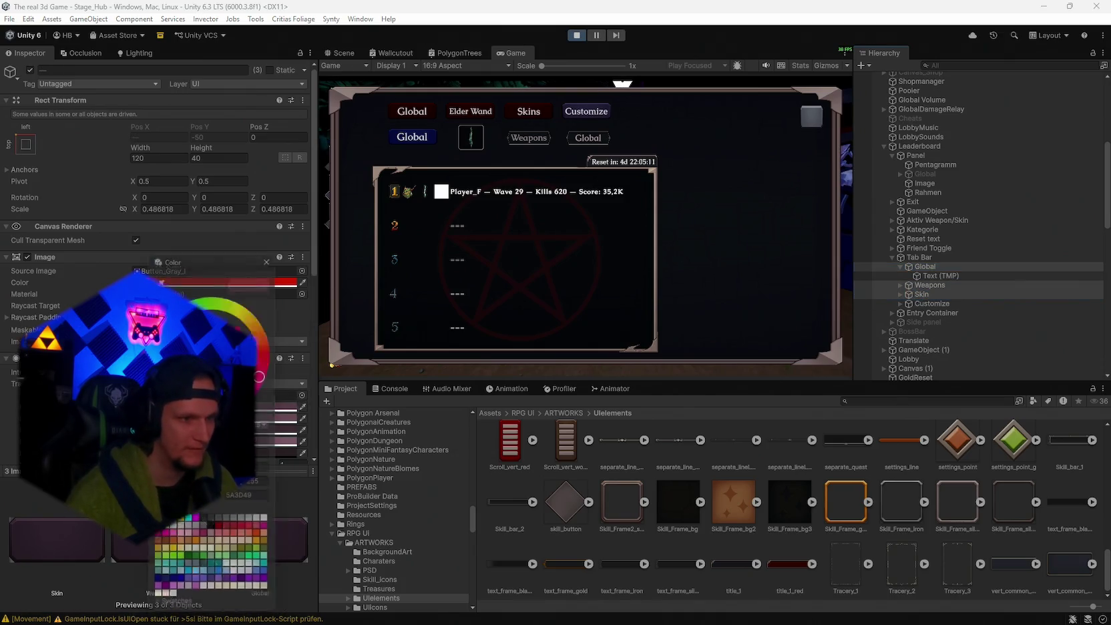
drag(220, 364, 227, 328)
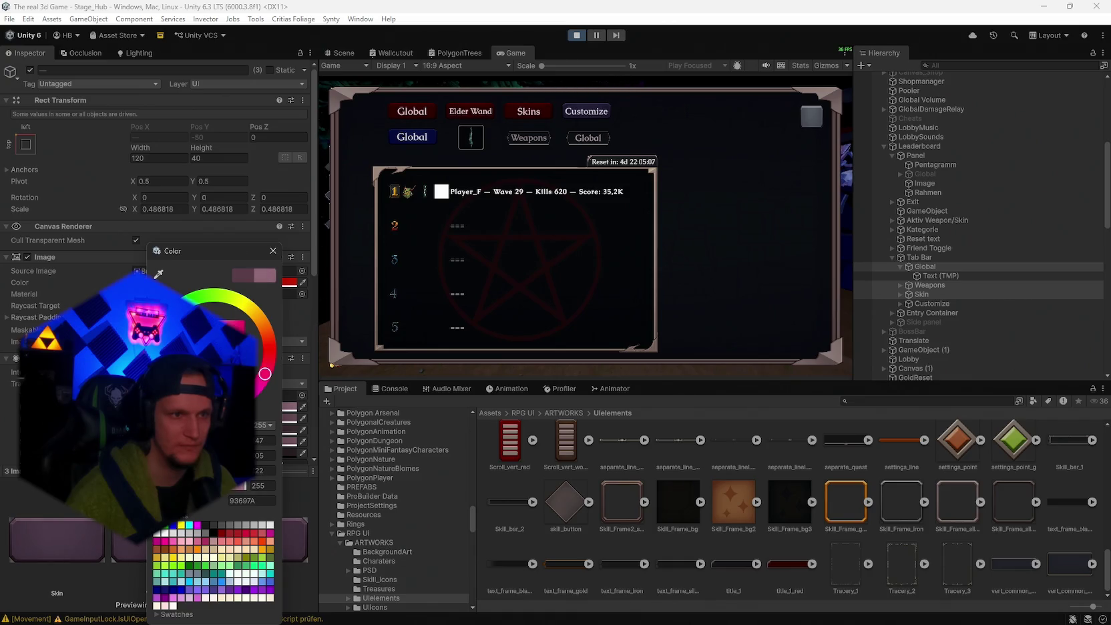
click(272, 250)
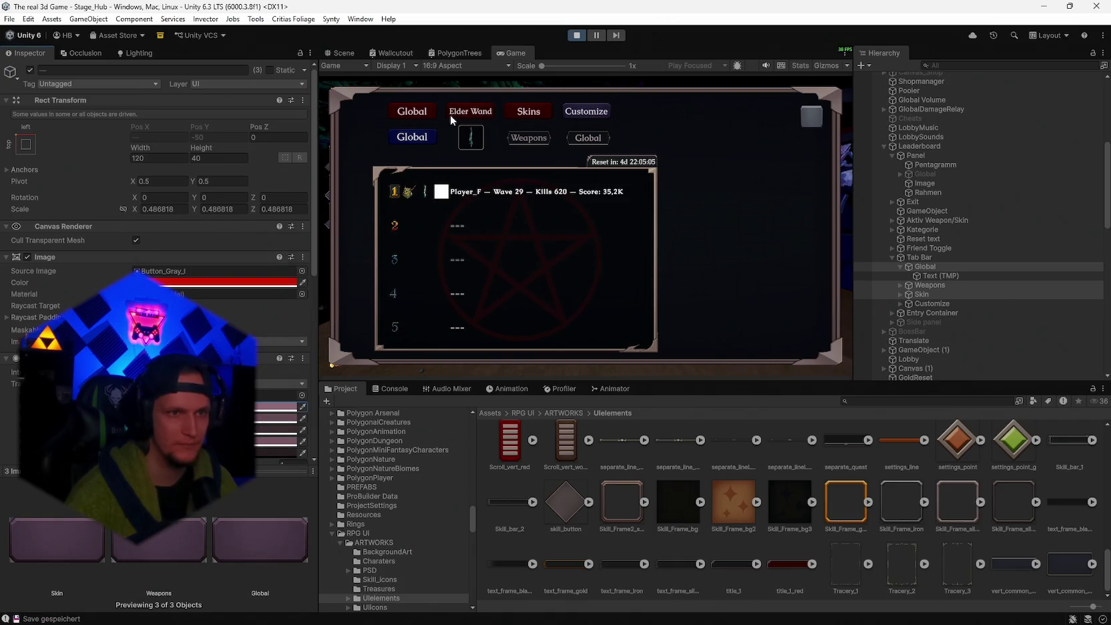
click(277, 418)
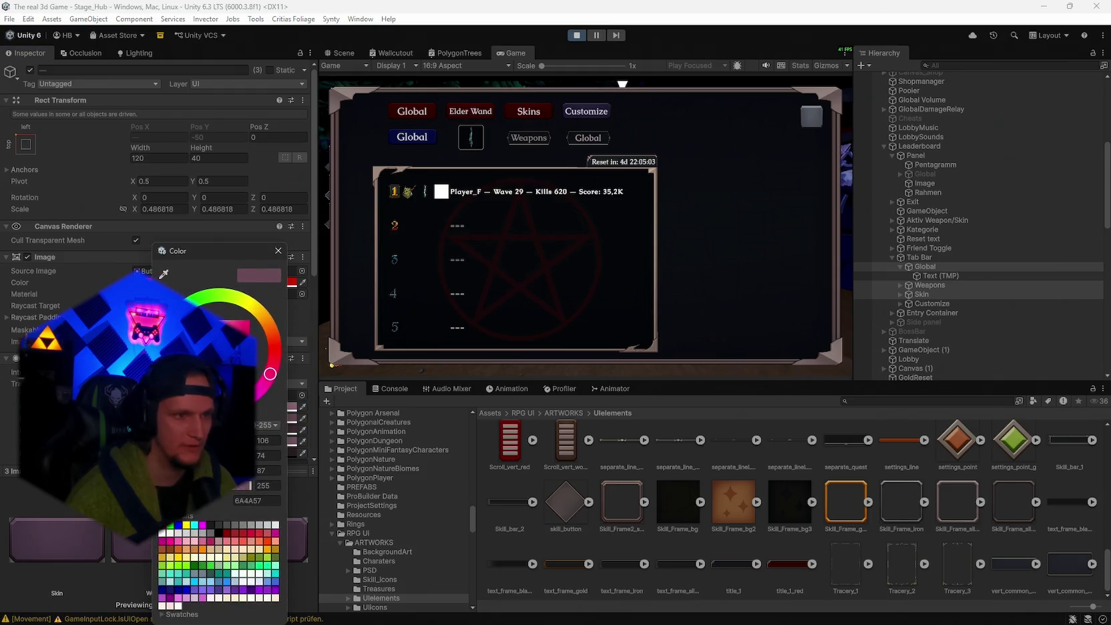
drag(227, 354, 230, 327)
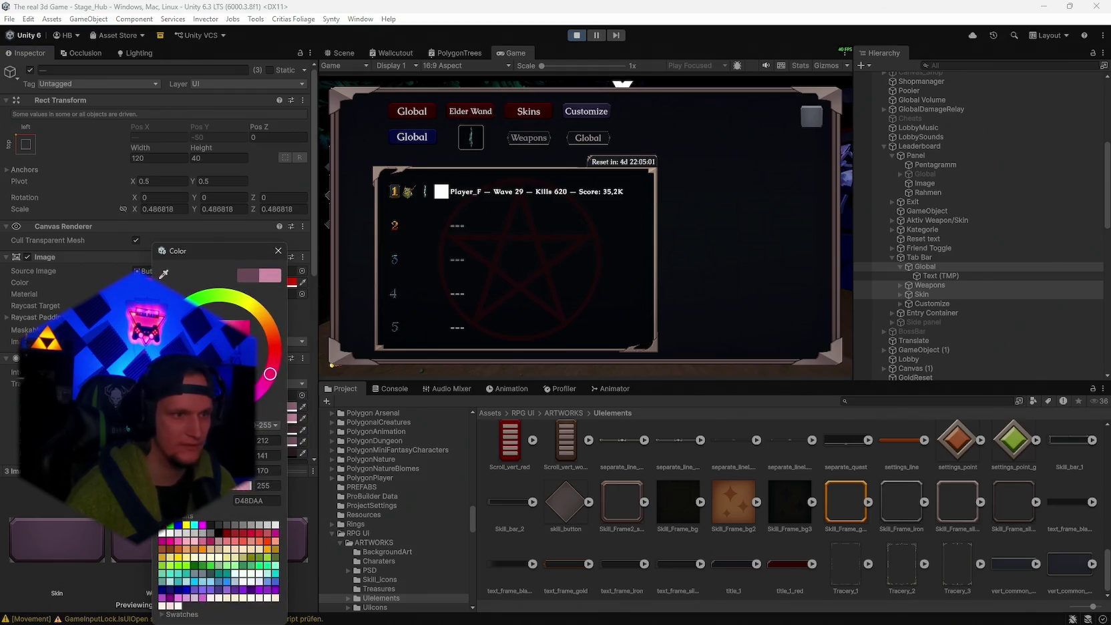
click(277, 251)
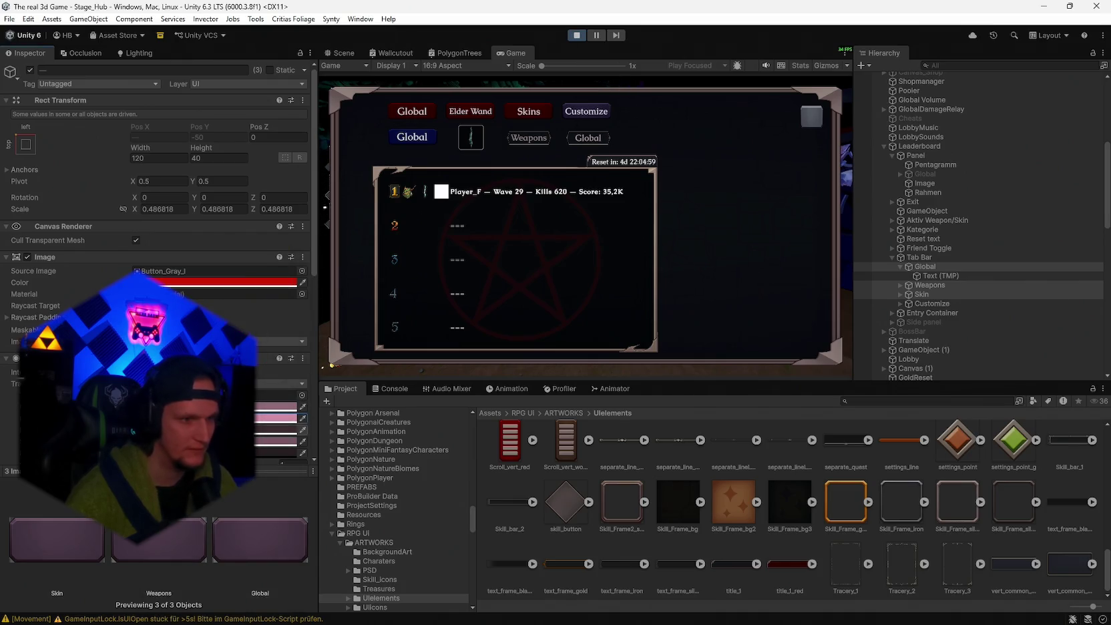
click(276, 441)
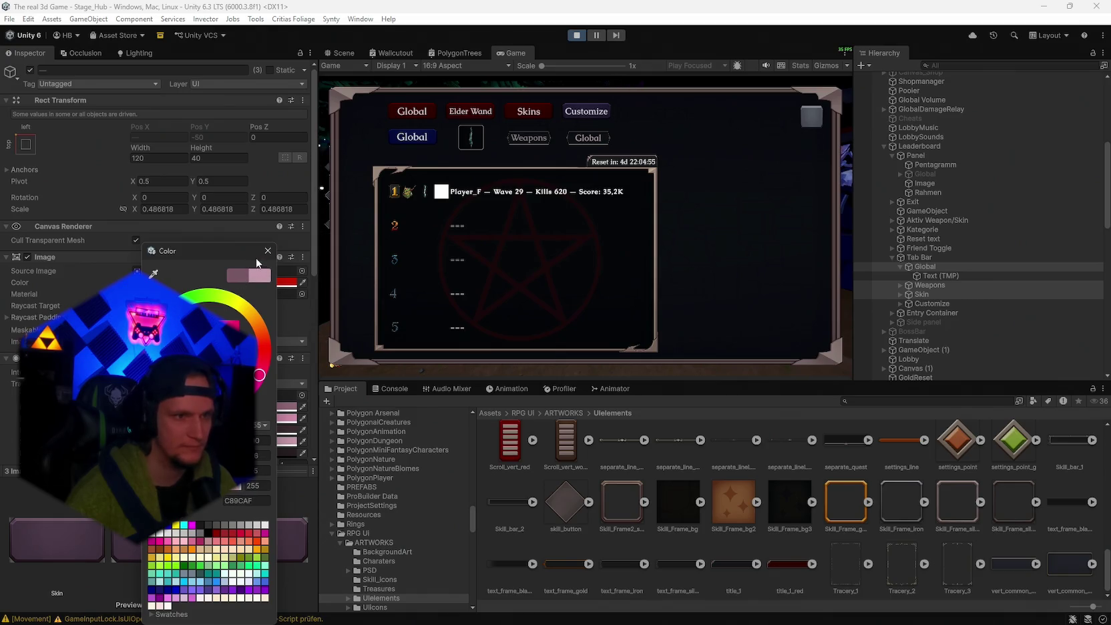
click(268, 250)
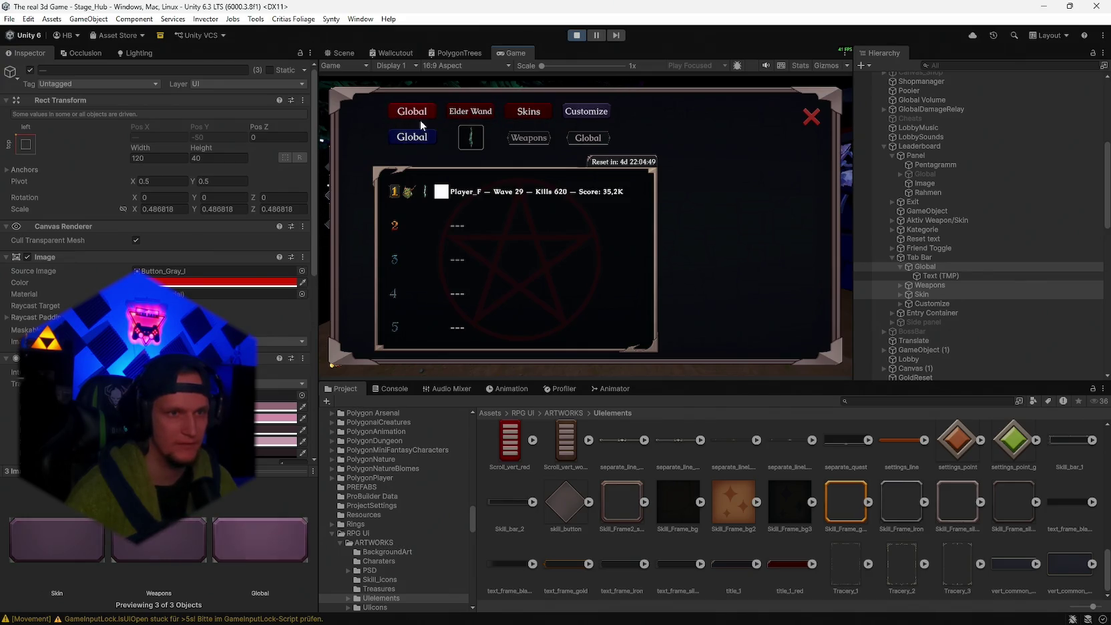
- Cycle the weapon tabs until all five players show under Weapons, then close the leaderboard
click(480, 112)
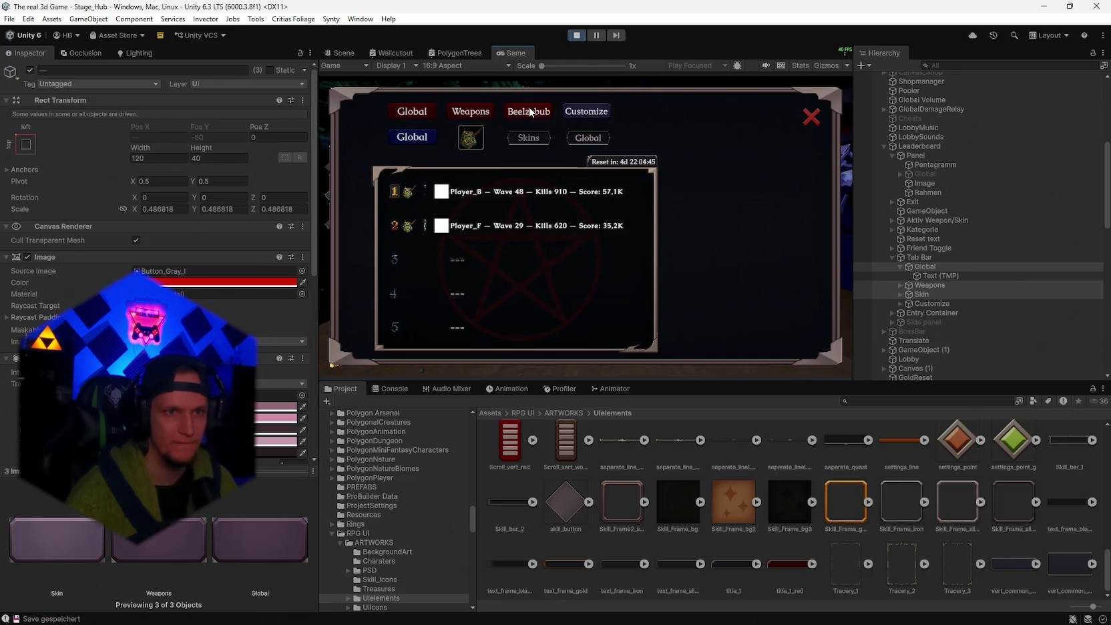
click(476, 113)
click(472, 114)
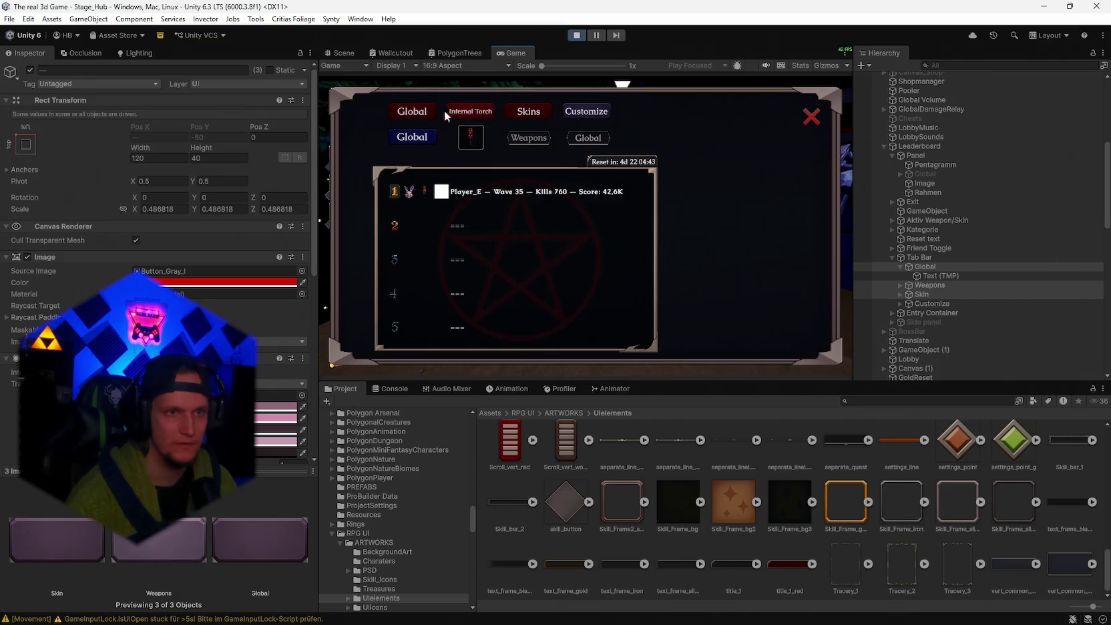
click(472, 113)
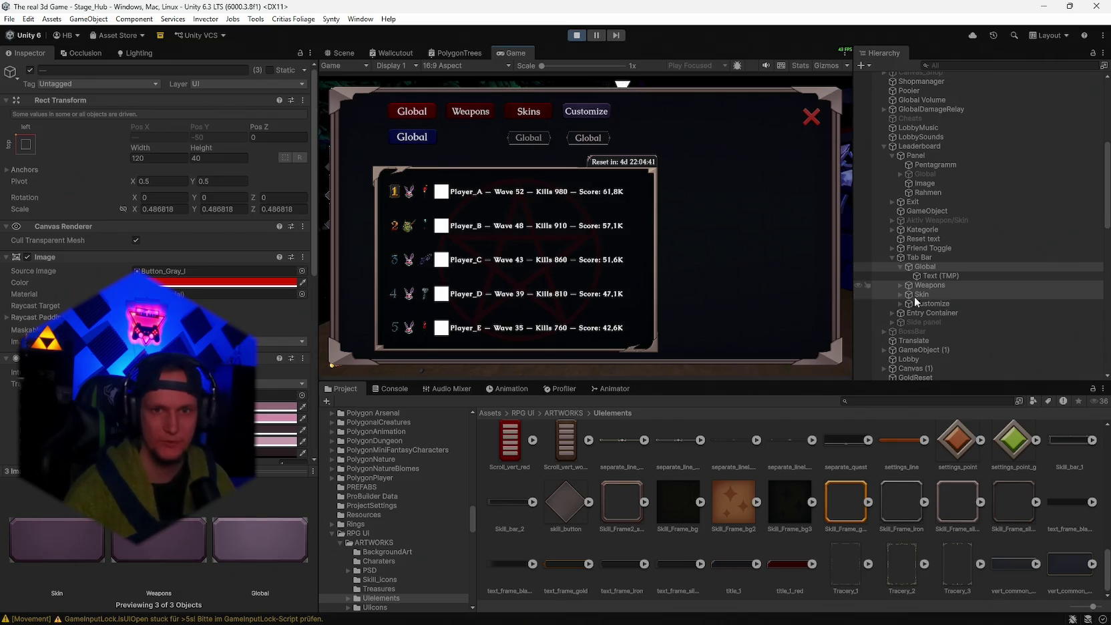
click(220, 282)
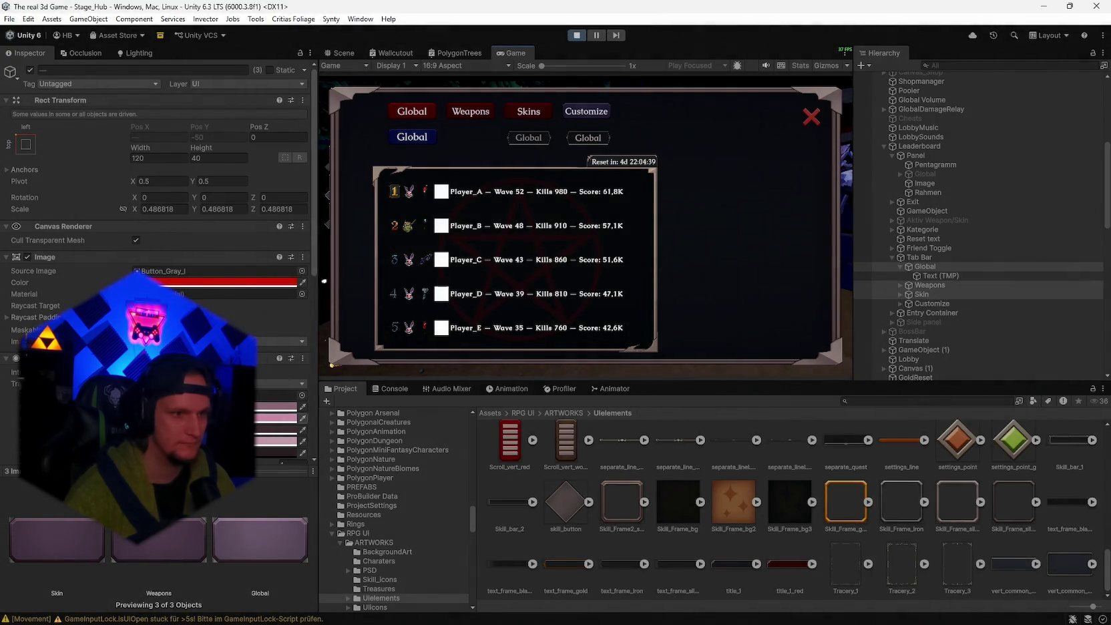
key(Escape)
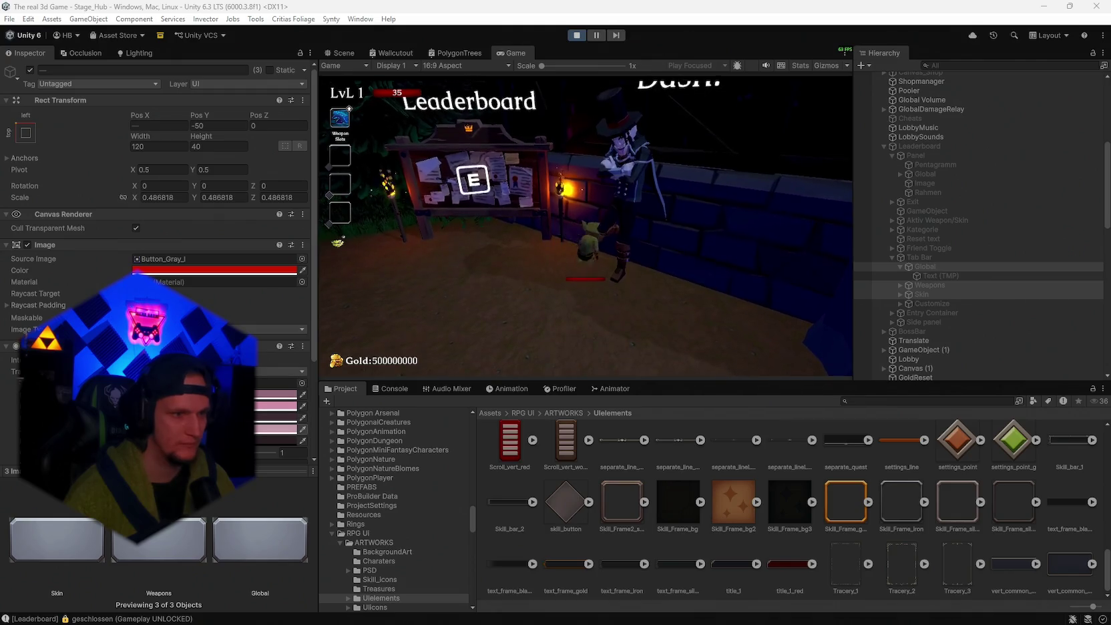
- Check the pink C89BAE tint, dismiss the colour picker, and stop Play mode
click(275, 406)
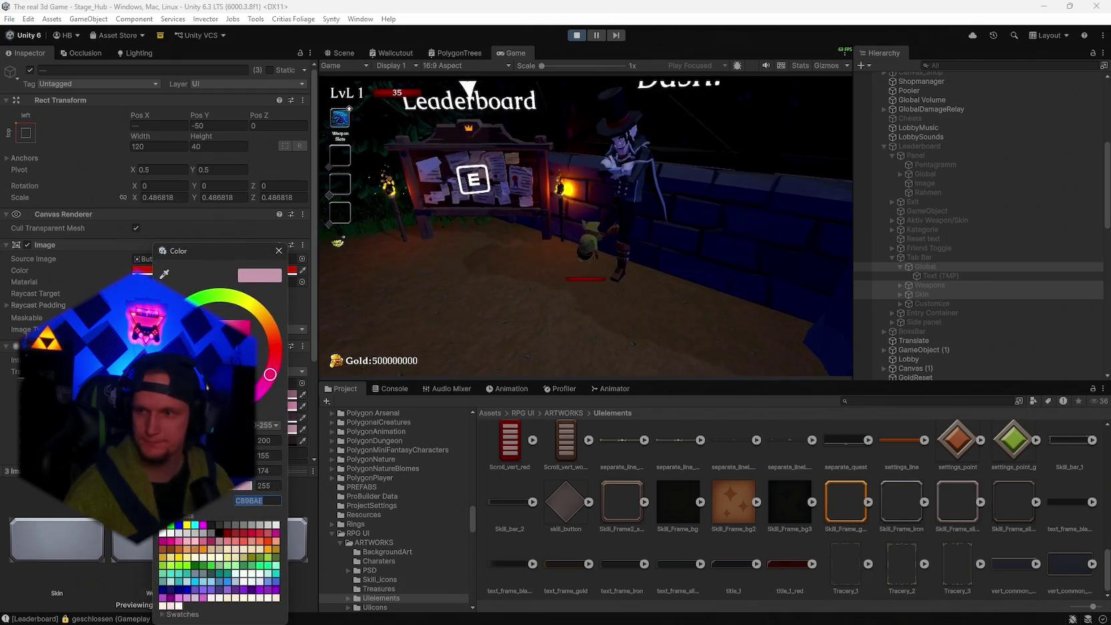
key(Escape)
key(ctrl+p)
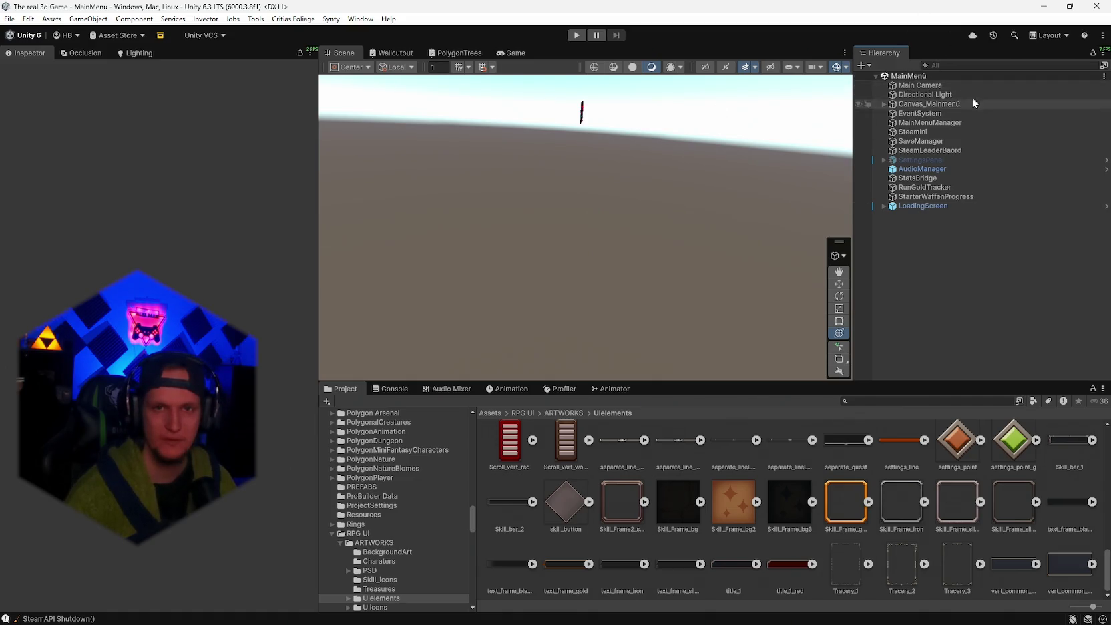
- Search the project for 'oard' and open the Leaderboard prefab
click(879, 401)
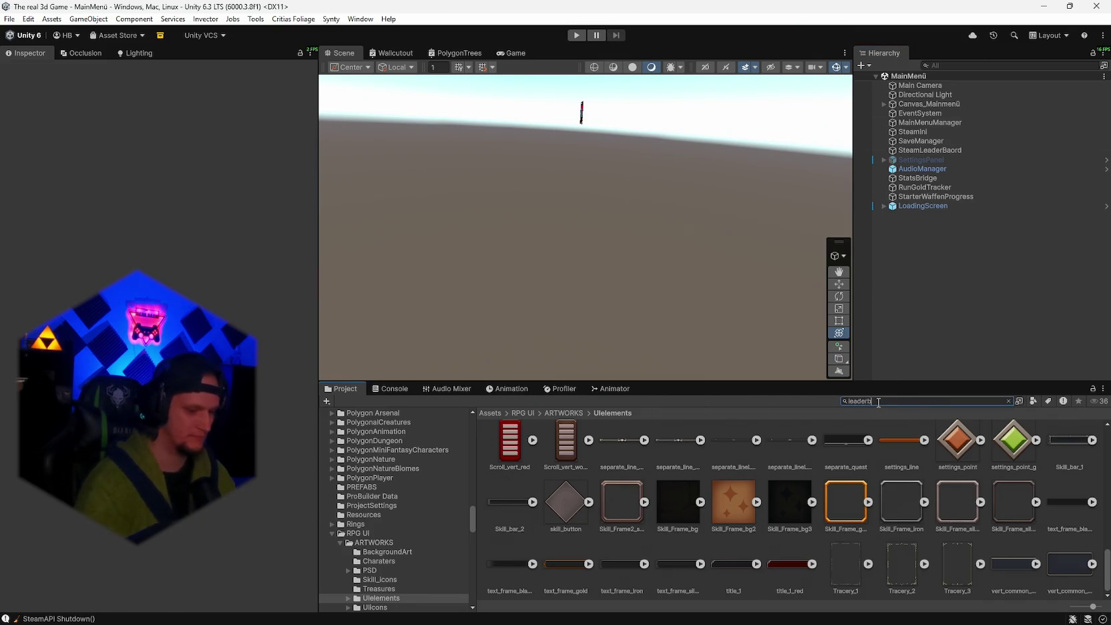
text(oard)
double_click(607, 456)
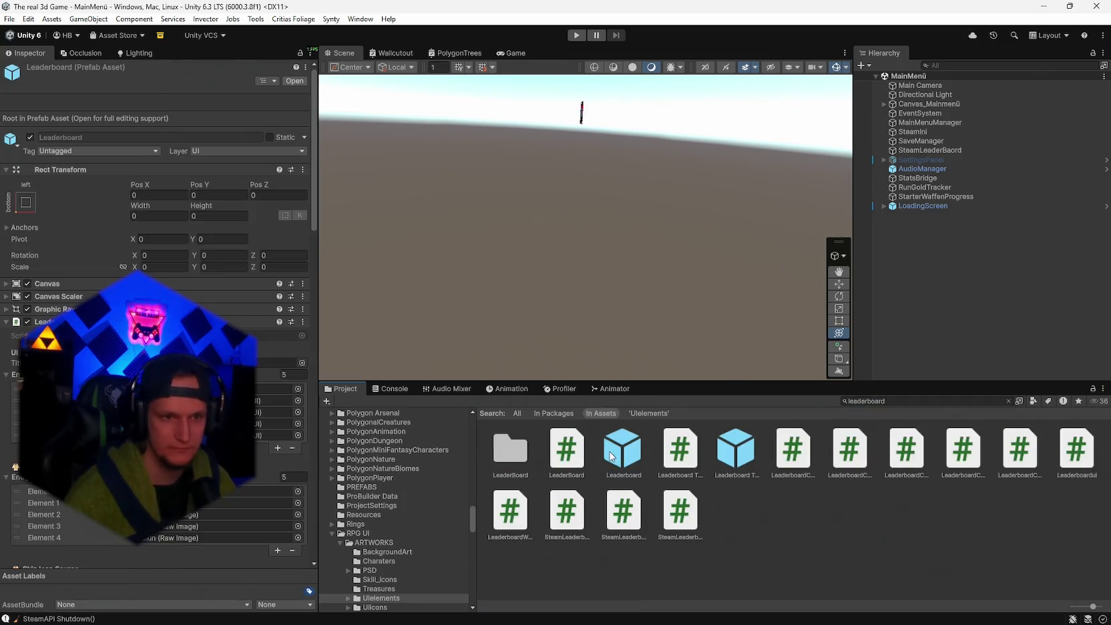
- Select the Rahmen frame and the Panel, checking the Panel's image colour without changing it
mouse_move(672, 276)
mouse_down()
mouse_move(899, 170)
mouse_move(923, 138)
mouse_up()
click(922, 137)
drag(531, 283, 560, 289)
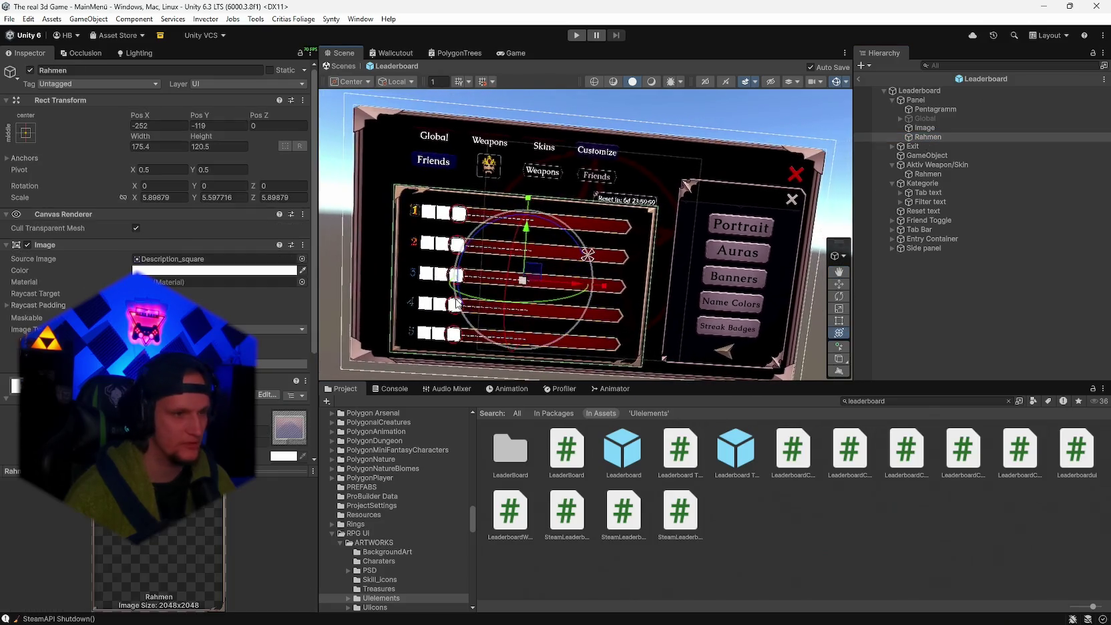
click(934, 99)
click(153, 270)
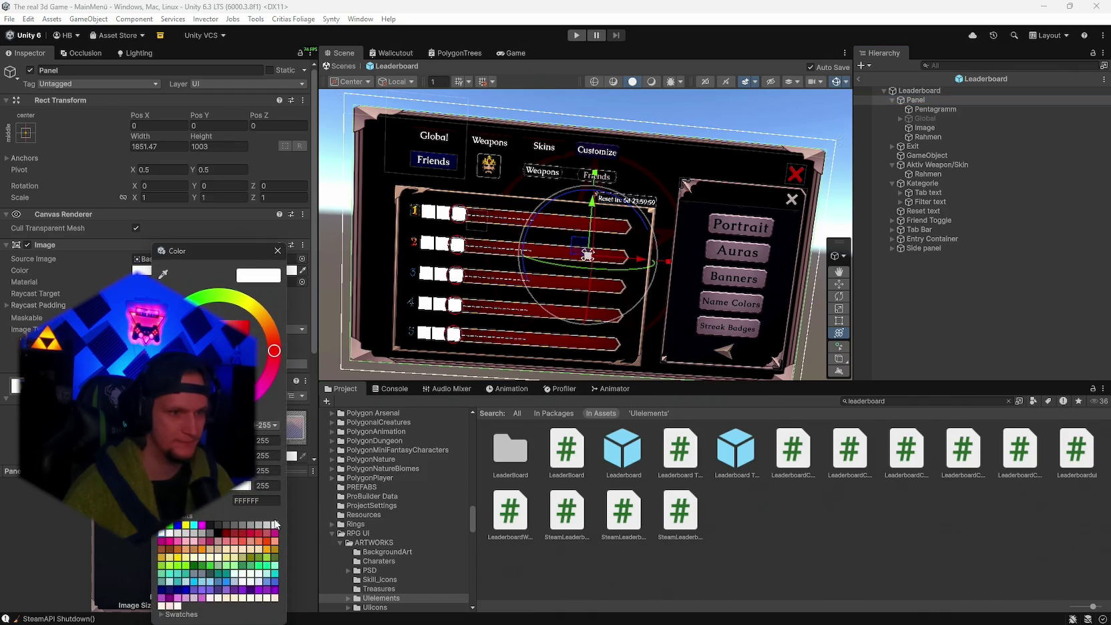
click(278, 250)
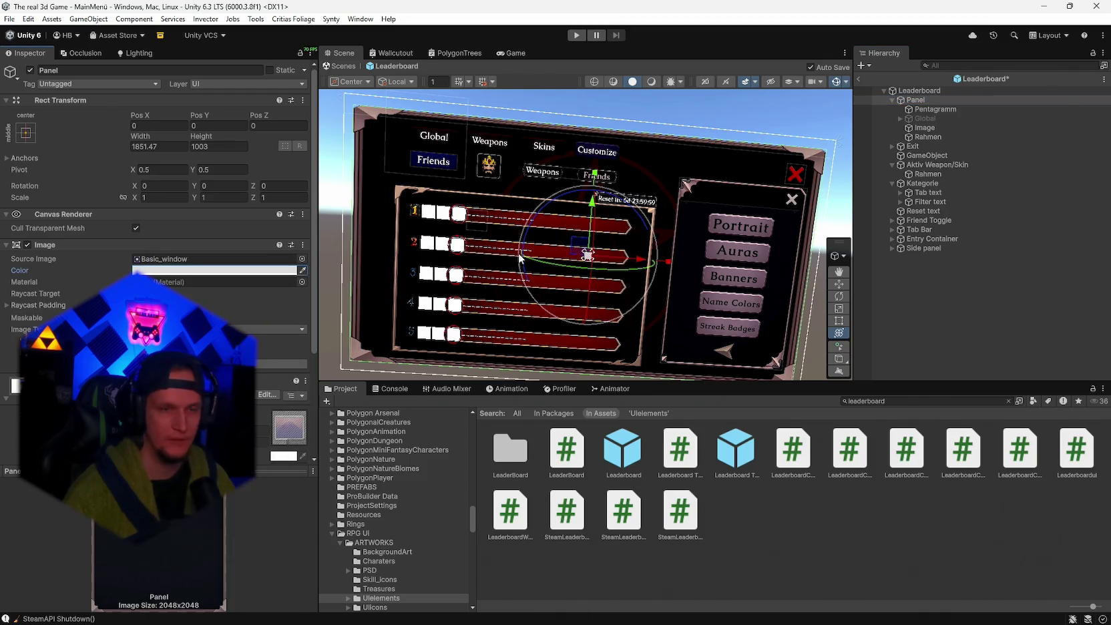
- Select the Global, Weapons and Skin tabs under Tab Bar and set their button tint to 93697A
click(893, 230)
click(925, 238)
shift+click(928, 247)
shift+click(923, 258)
scroll(160, 267, down, 3)
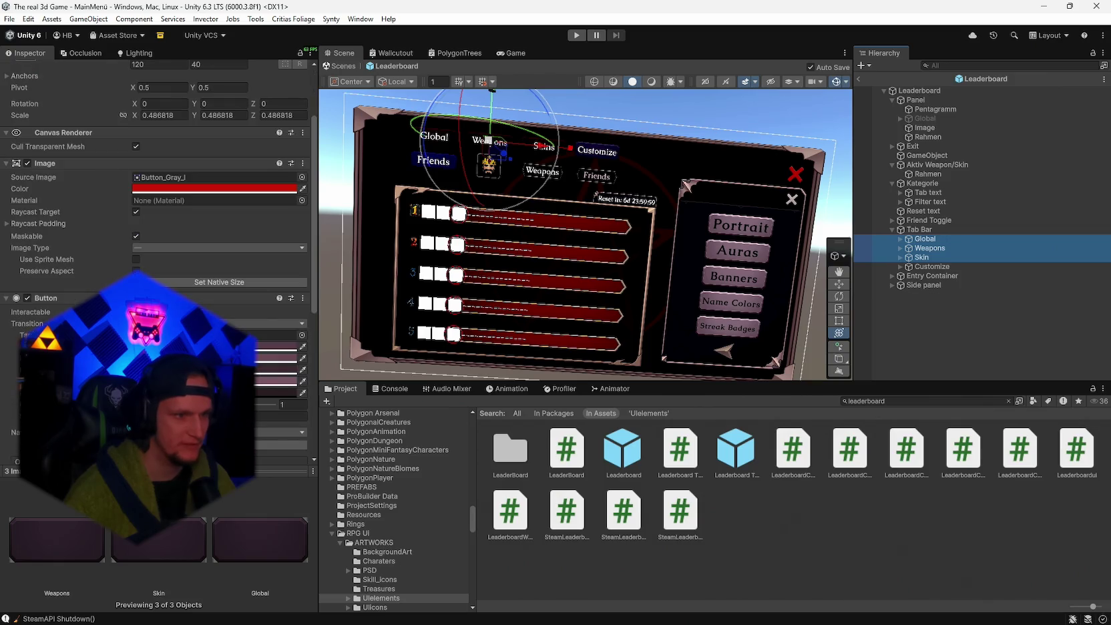
click(288, 346)
click(256, 500)
text(93697A)
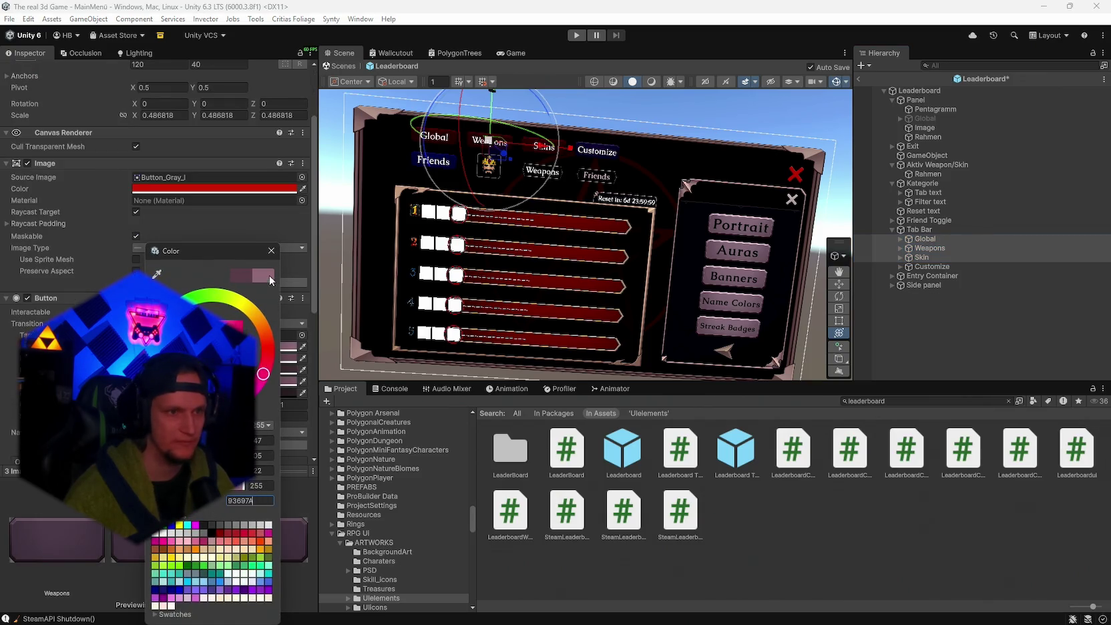
click(271, 251)
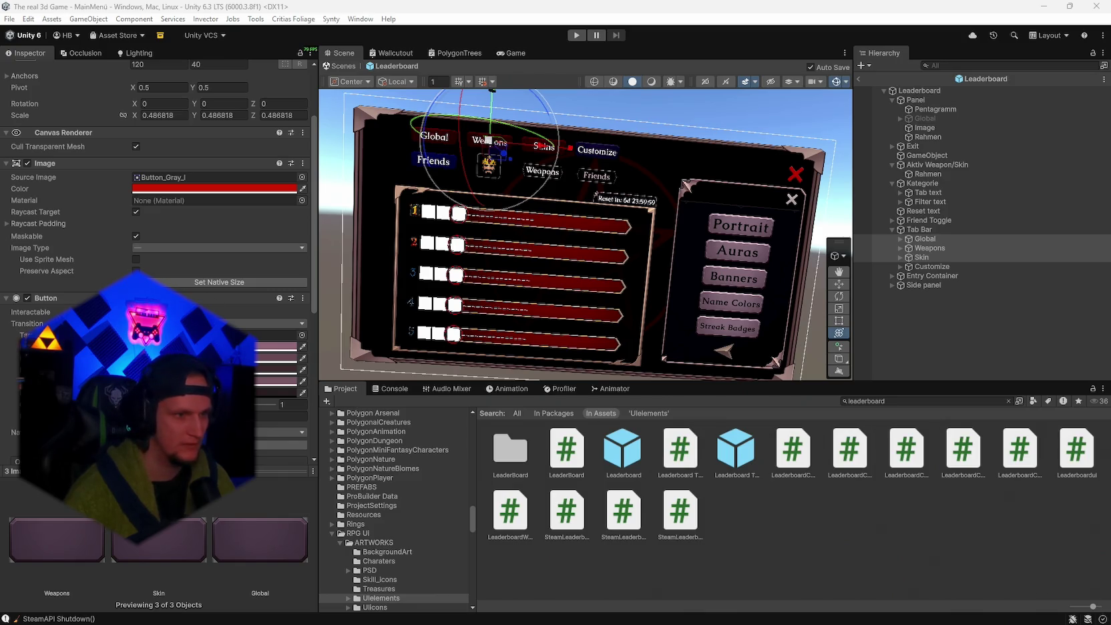
- Set the tabs' other tint colour to pink C89BAE, then select the Customize tab
click(277, 369)
text(C89BAE)
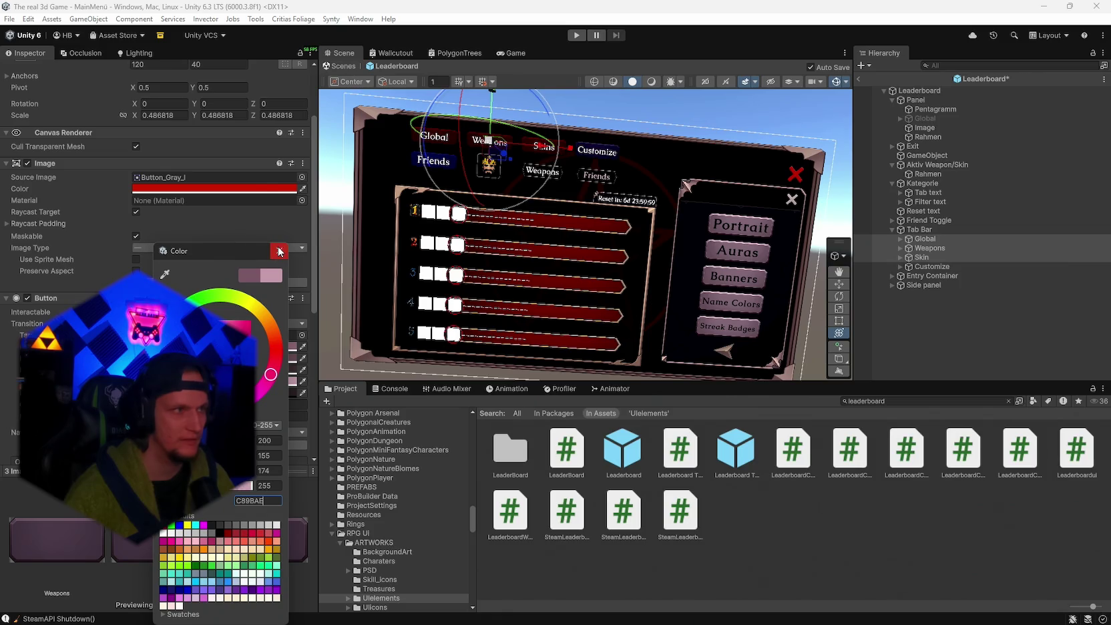
click(279, 251)
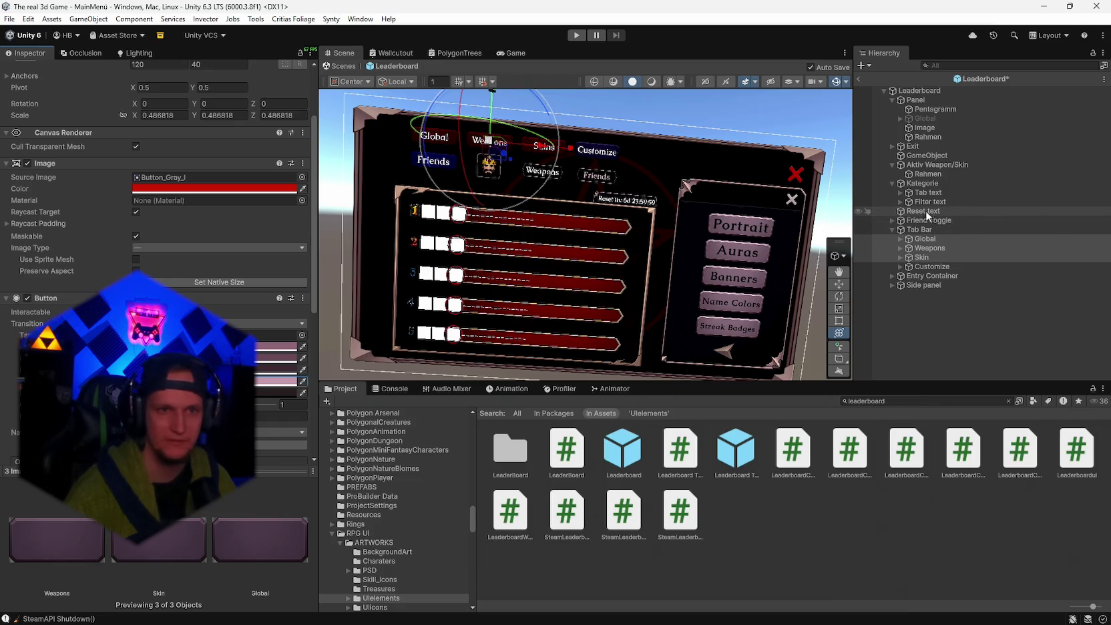
click(932, 267)
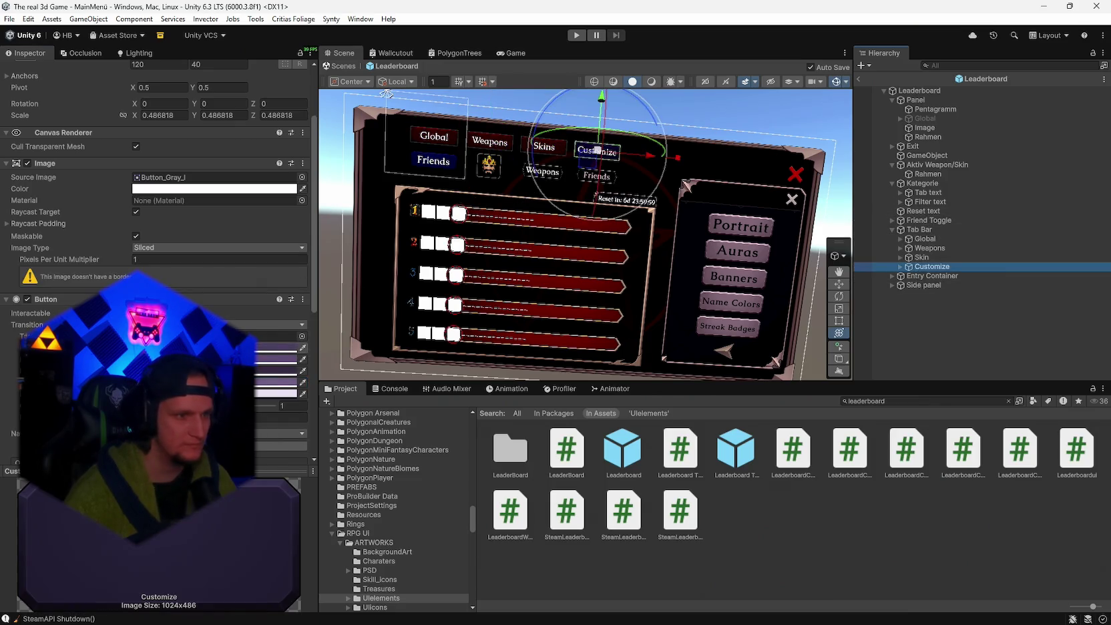
- Lighten the Customize button's tints to 817493 and 9E86BA and save the prefab
click(277, 348)
drag(219, 350, 212, 340)
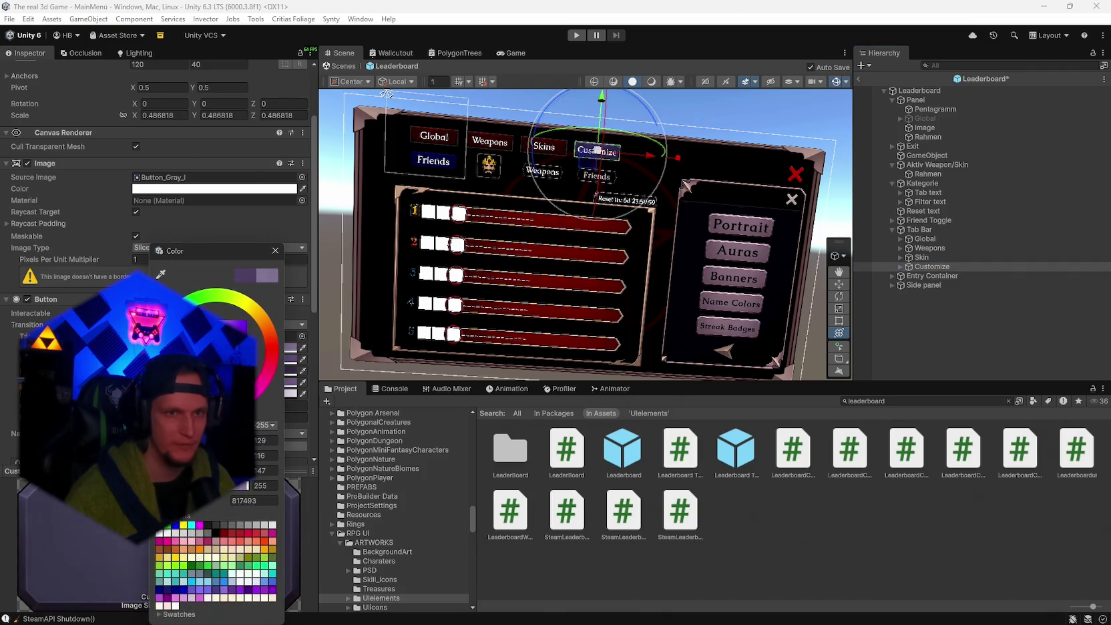
click(275, 251)
click(278, 360)
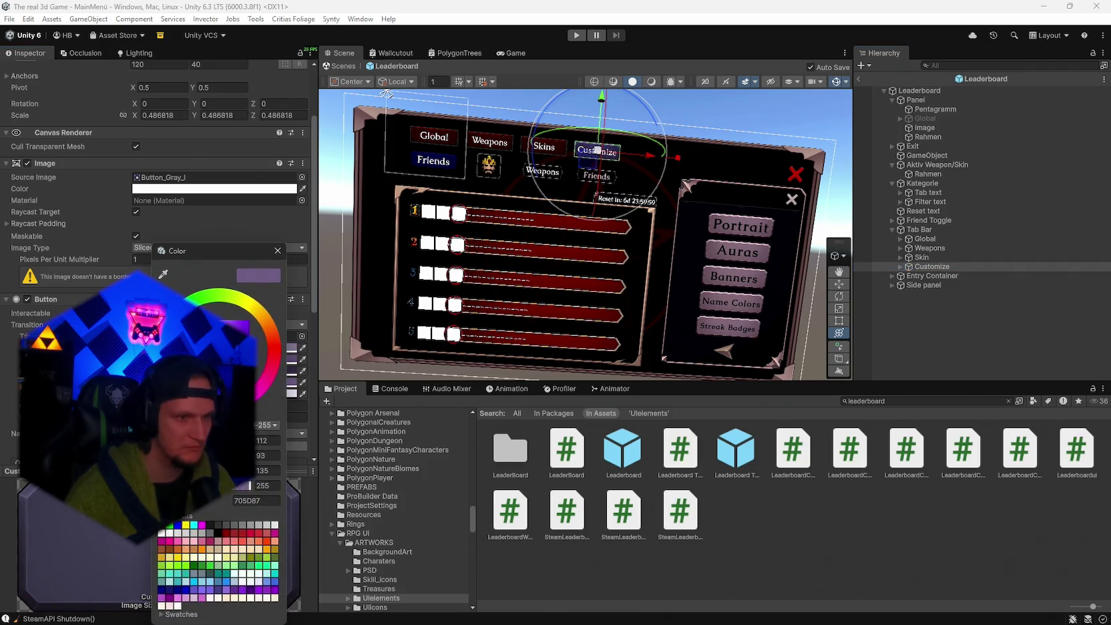
drag(213, 348, 216, 334)
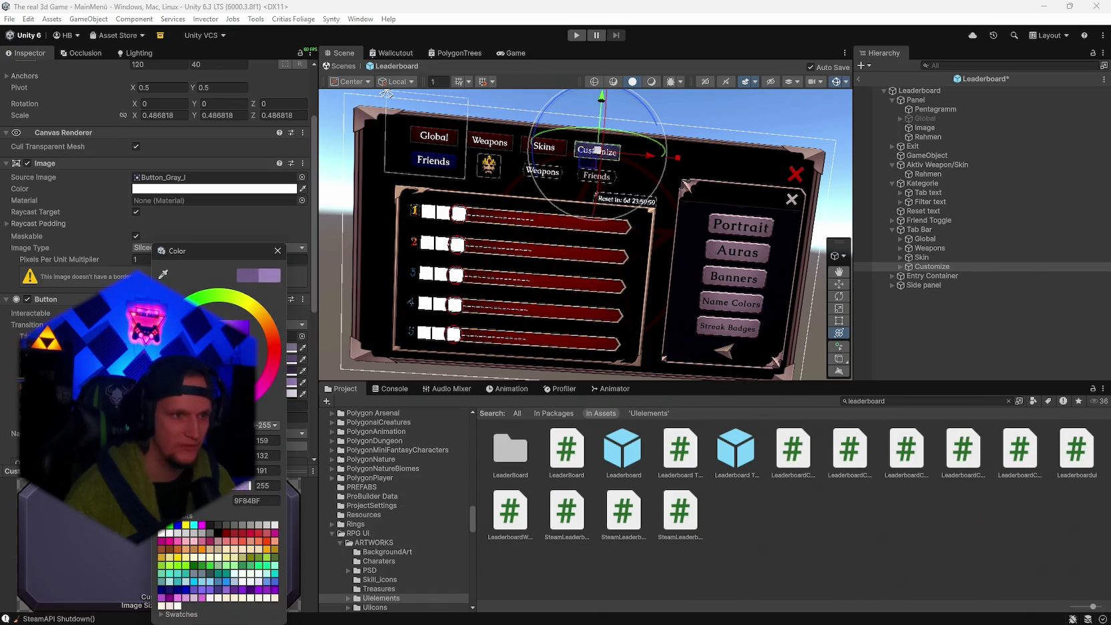
click(284, 249)
key(ctrl+s)
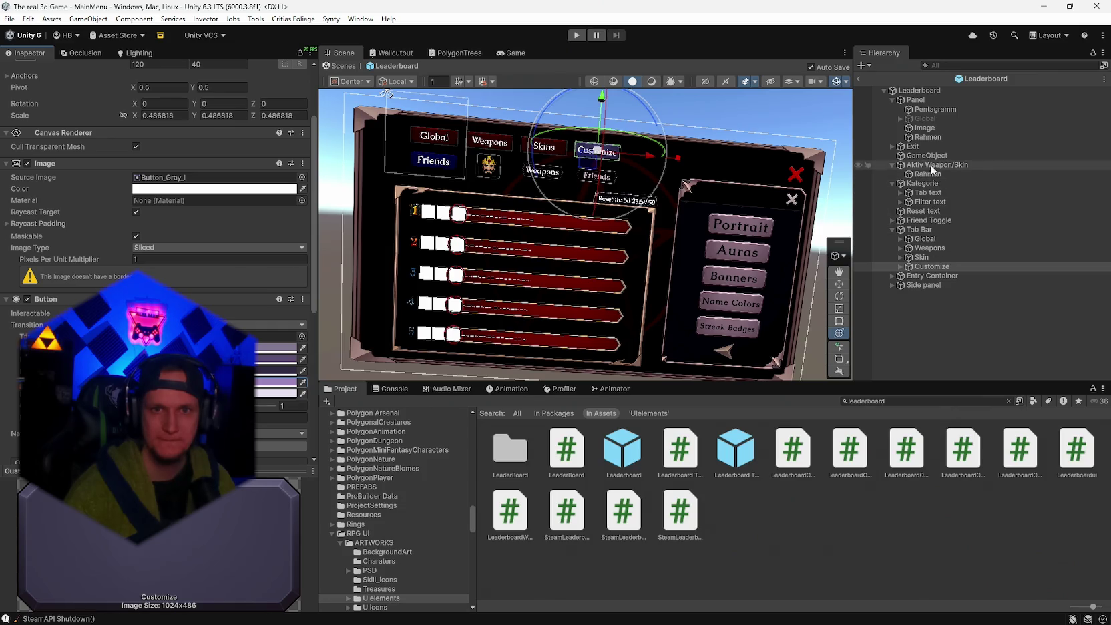
- Select the Friend Toggle and review its tint colour states
click(926, 211)
click(932, 220)
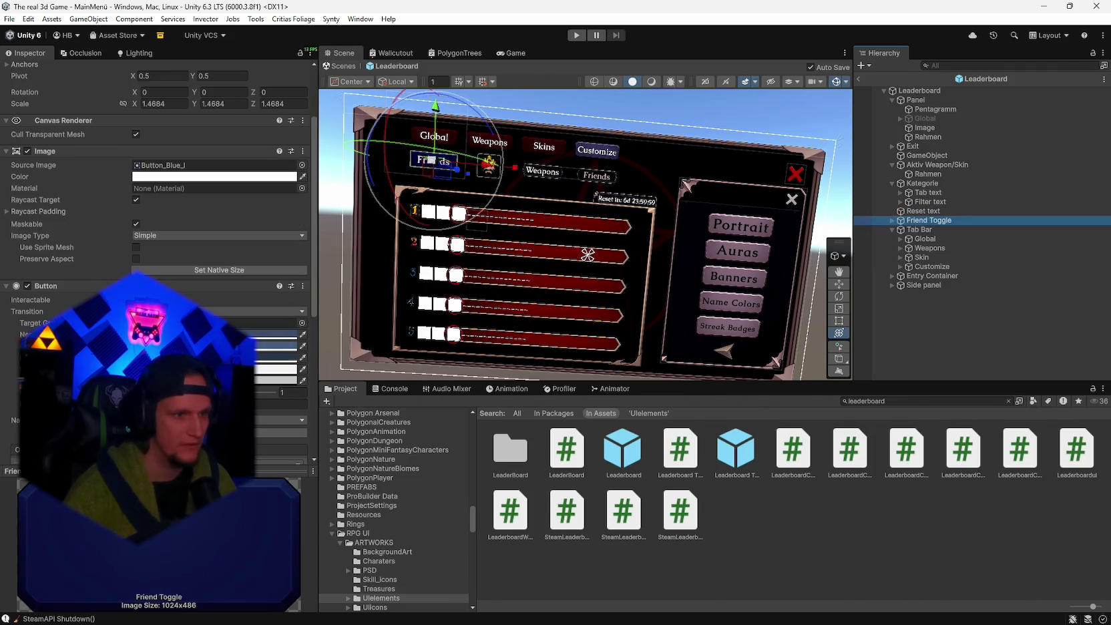
click(277, 334)
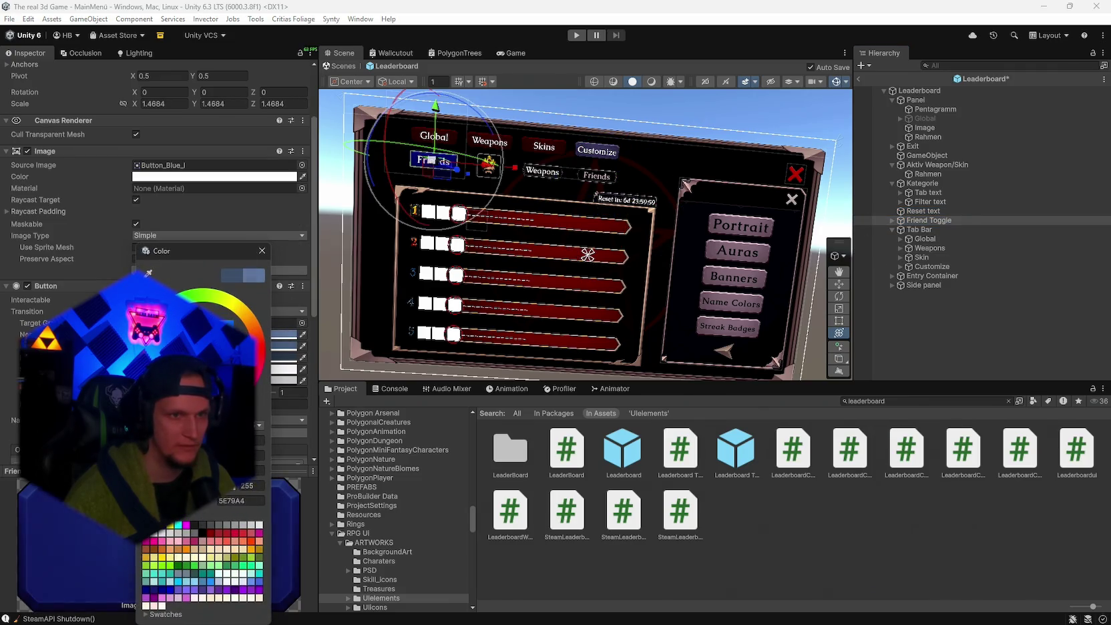
click(261, 252)
click(277, 369)
click(273, 252)
click(275, 346)
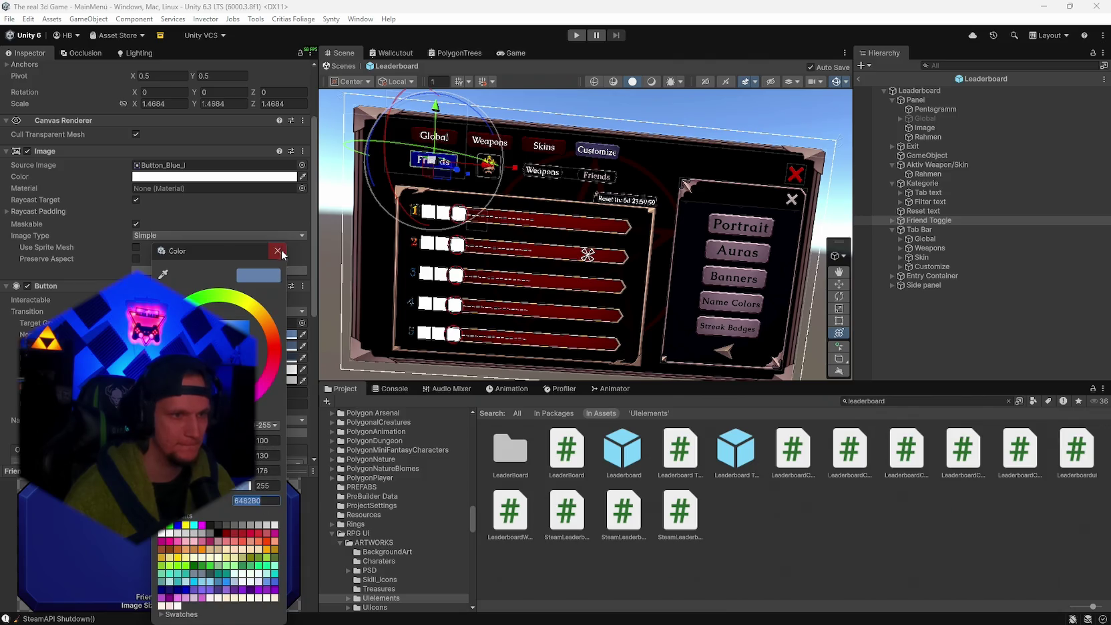
click(278, 251)
- Set one Friend Toggle tint to blue 6482B0 and make another state a lighter blue
click(291, 358)
click(248, 500)
text(6482B0)
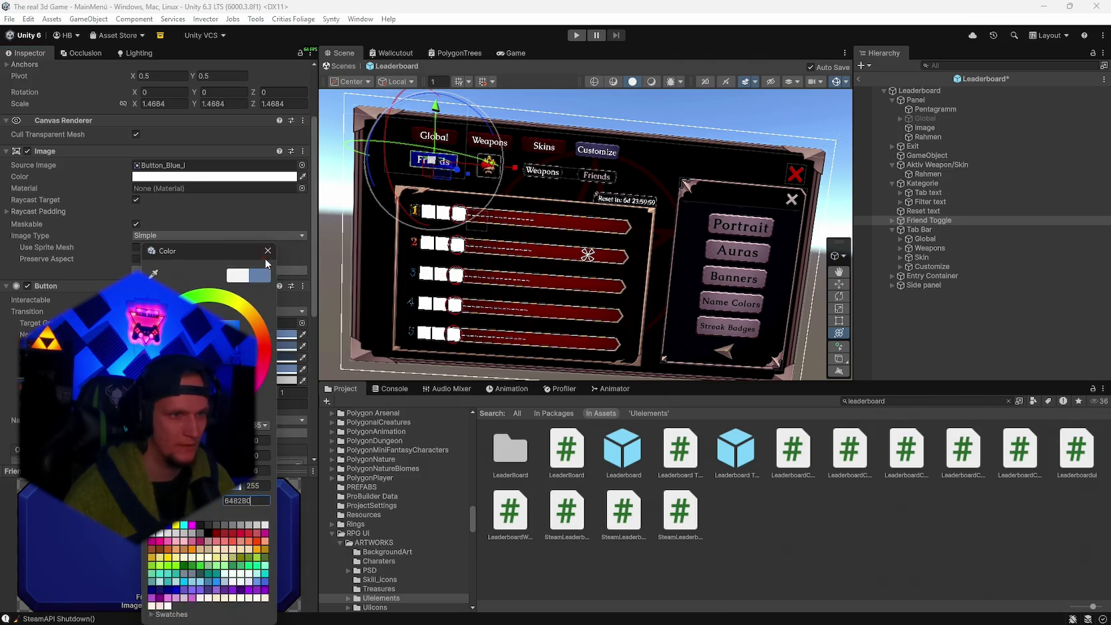
click(268, 250)
click(284, 369)
click(221, 327)
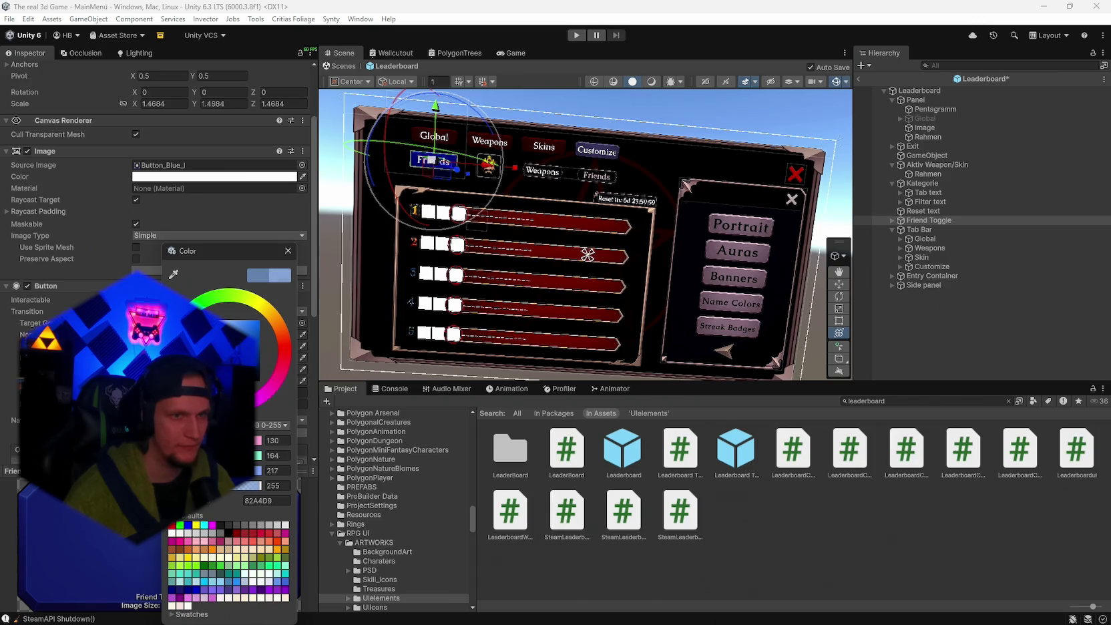
click(289, 251)
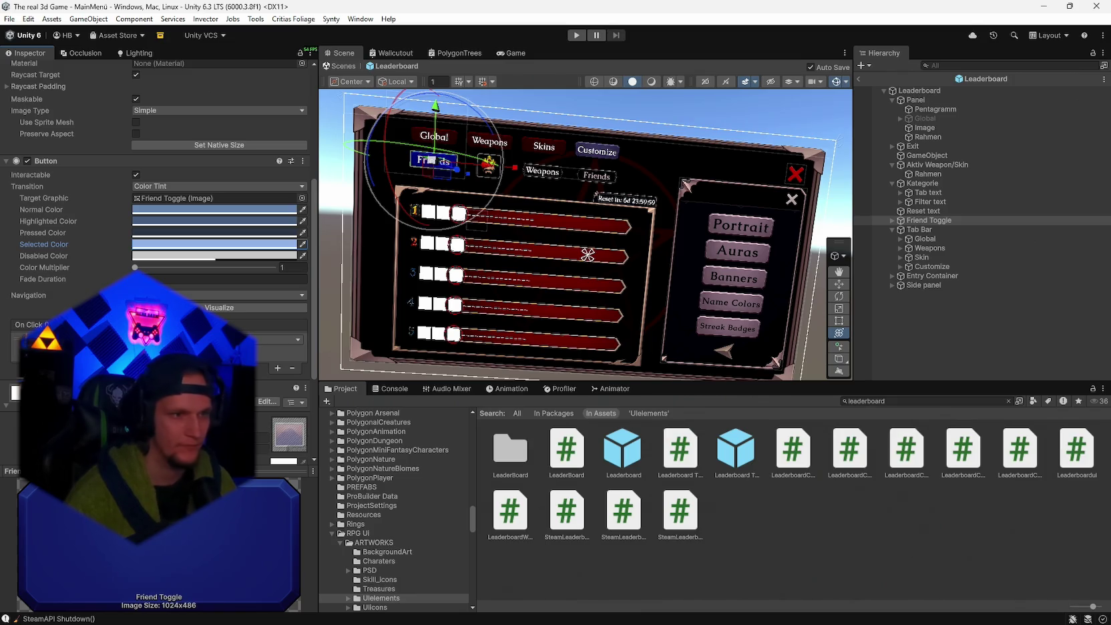
- Save the changes and the project, then exit prefab mode back to the MainMenü scene
click(9, 19)
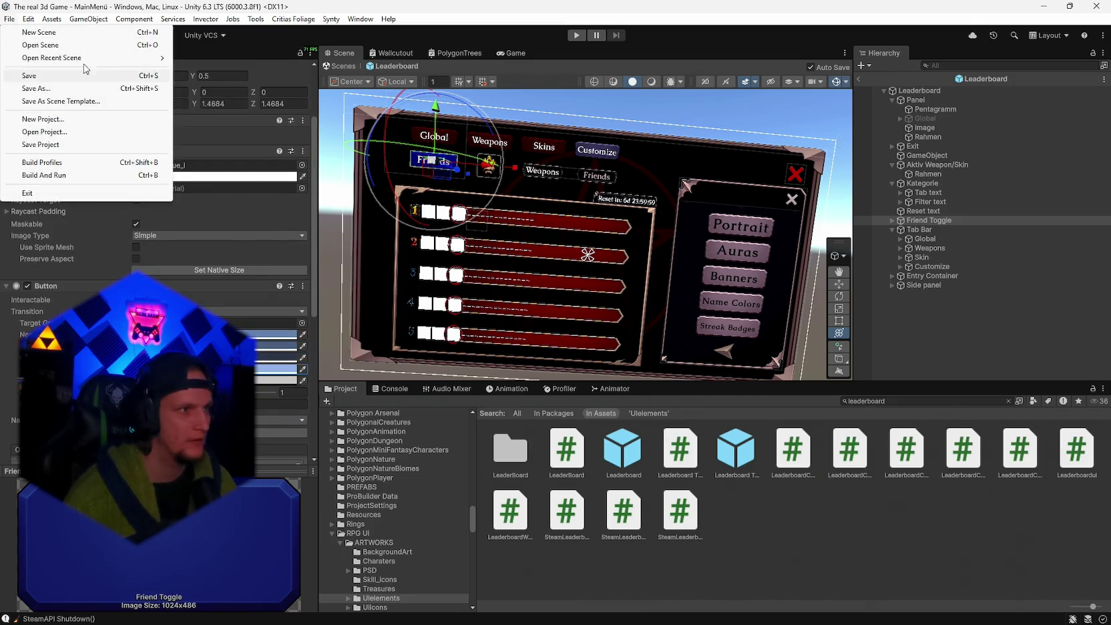
click(43, 77)
click(10, 19)
click(46, 144)
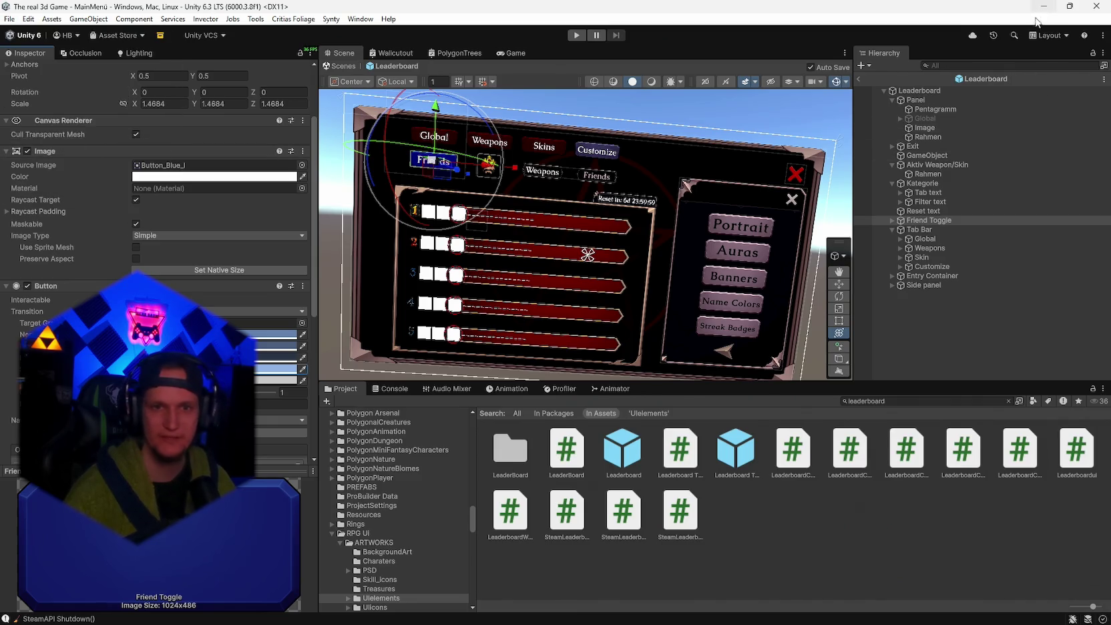
click(859, 79)
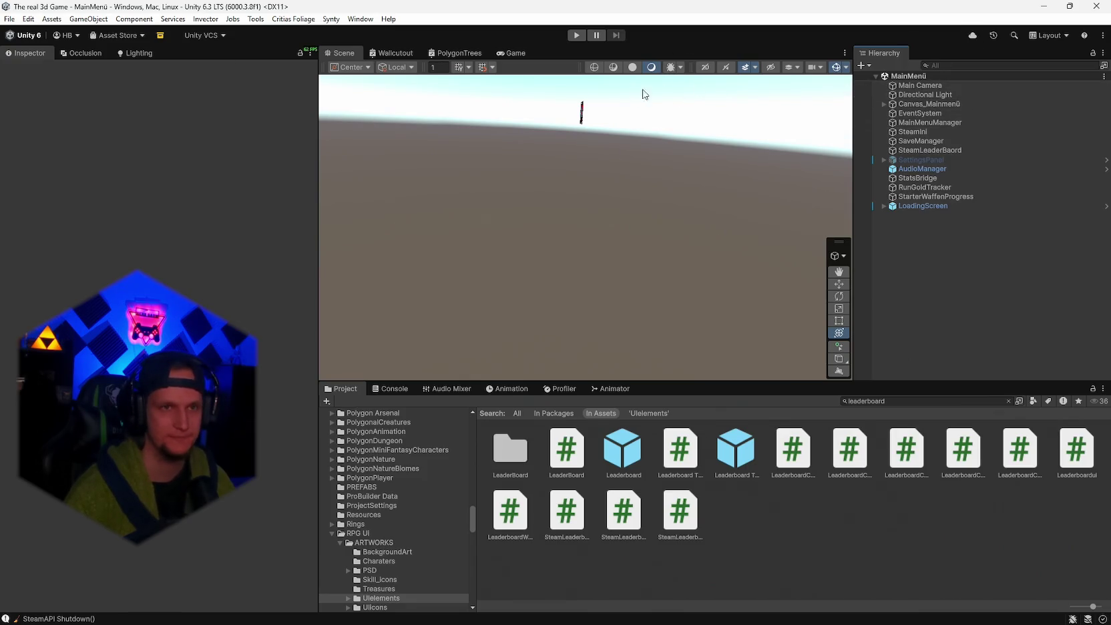
- Enter Play mode, pick an upgrade card, and open the in-game leaderboard with E
click(576, 36)
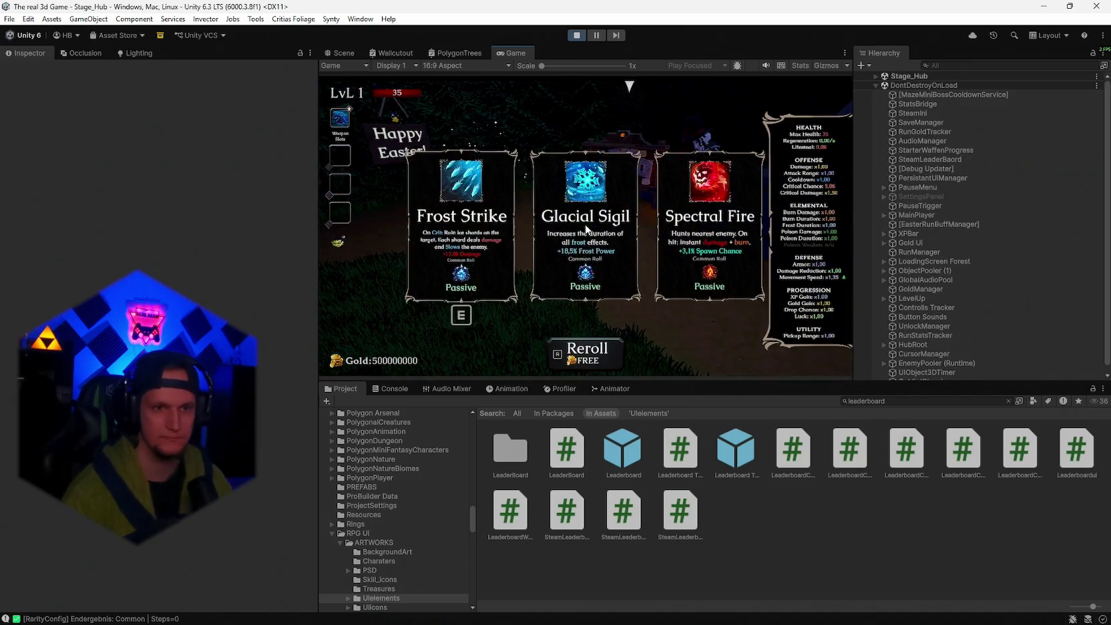
click(602, 242)
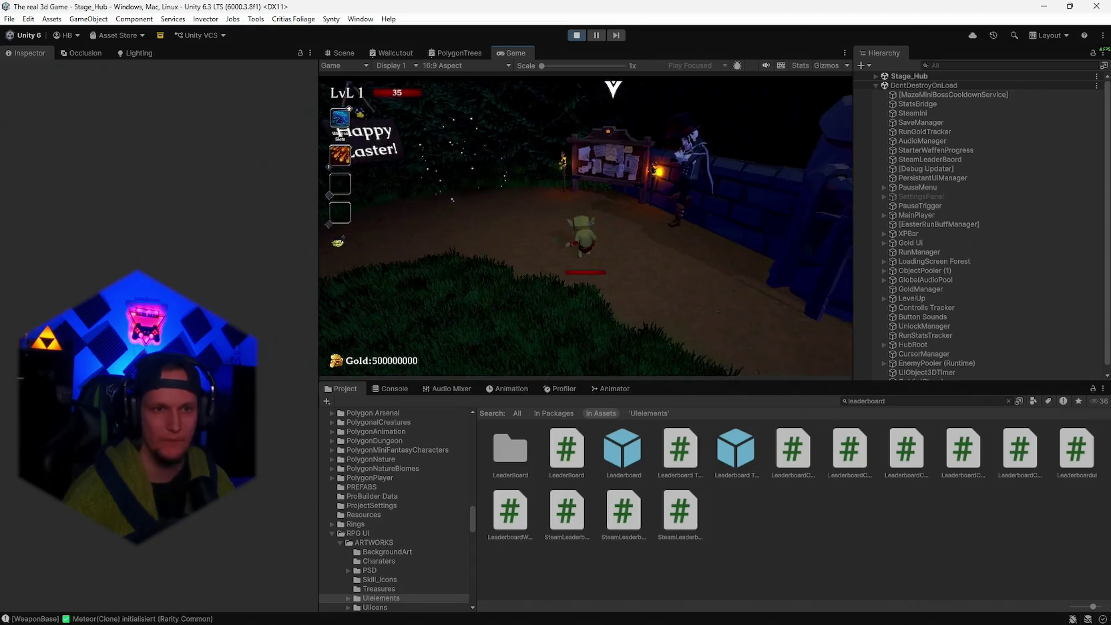
key(e)
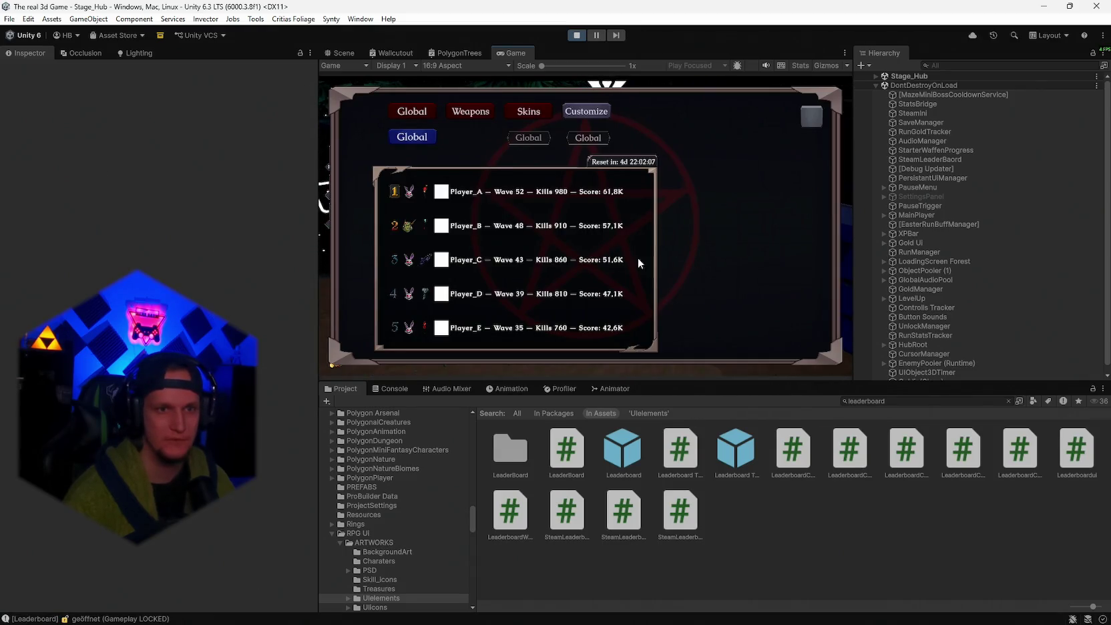
- Maximize the Game view and test the Friends/Global toggle, Weapons, Skins and Customize tabs
double_click(515, 54)
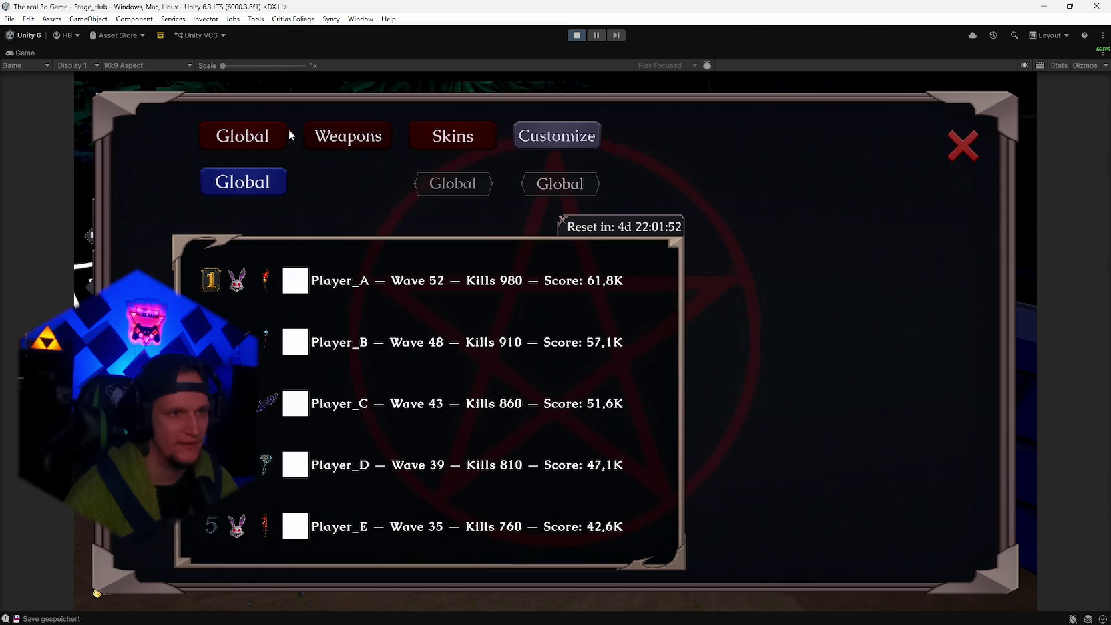
click(260, 179)
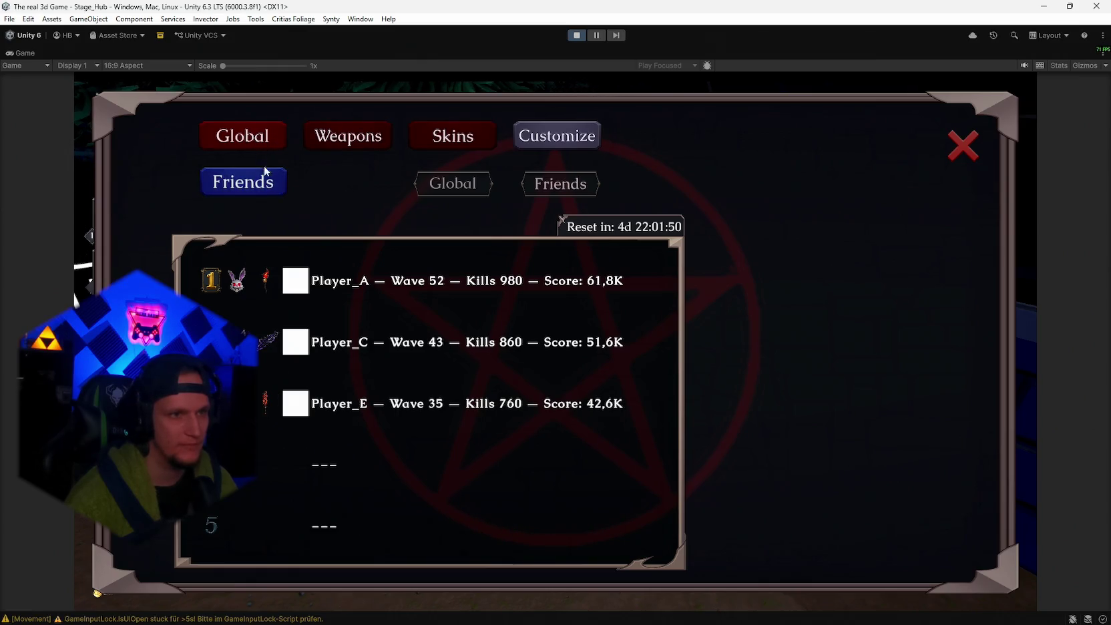
click(271, 171)
click(338, 137)
click(364, 139)
click(374, 140)
click(446, 146)
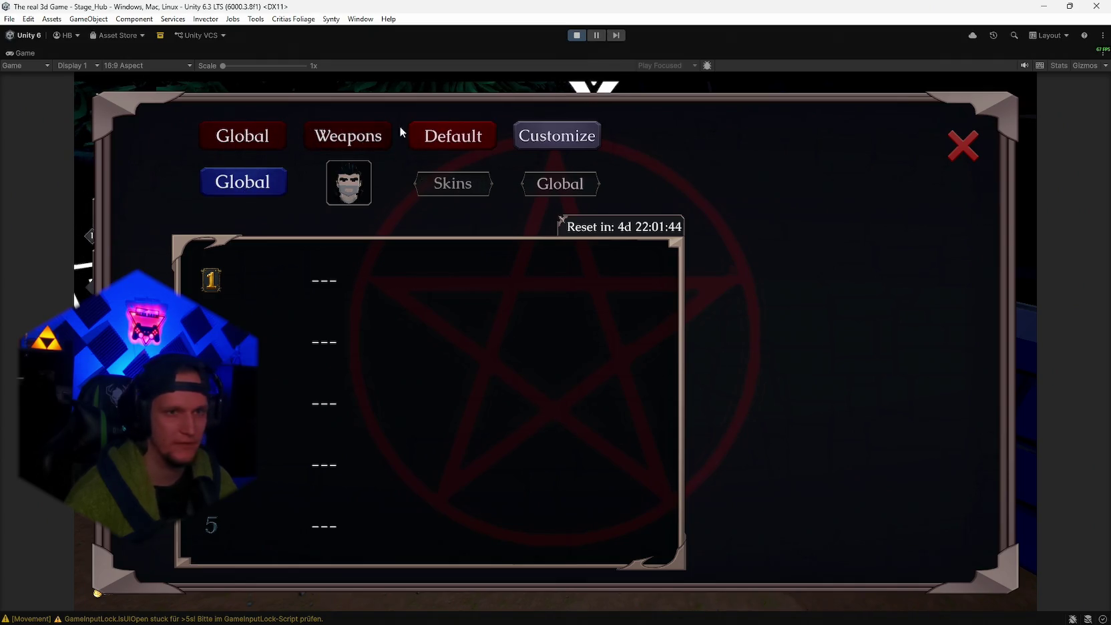
click(555, 144)
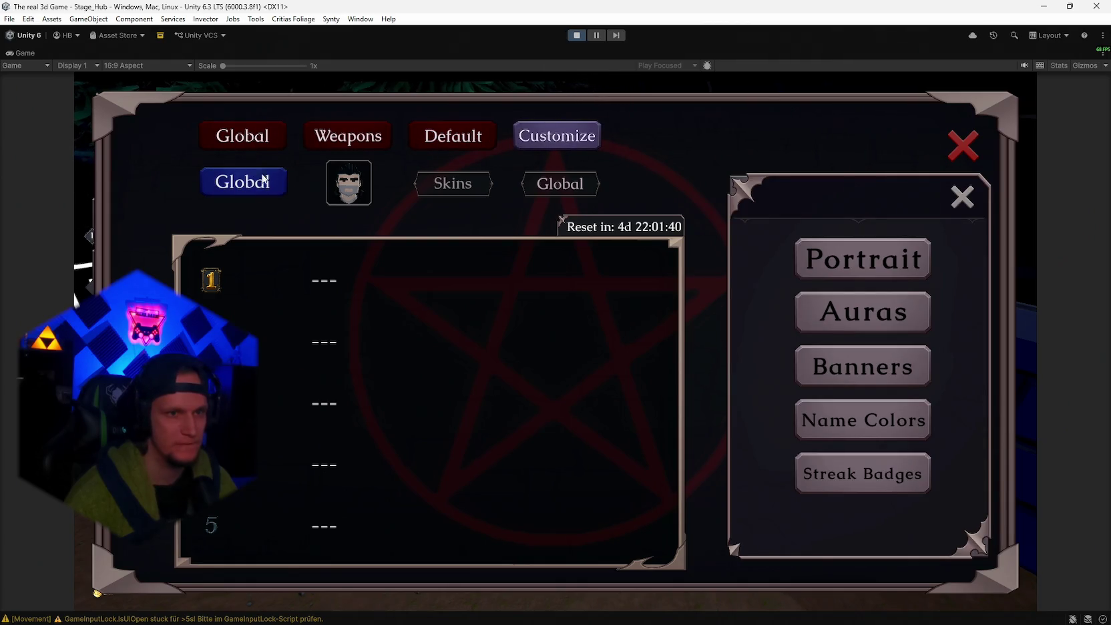
- Cycle weapon and skin filters, including Elder Wand, and toggle Friends then back to Global
click(427, 139)
click(453, 137)
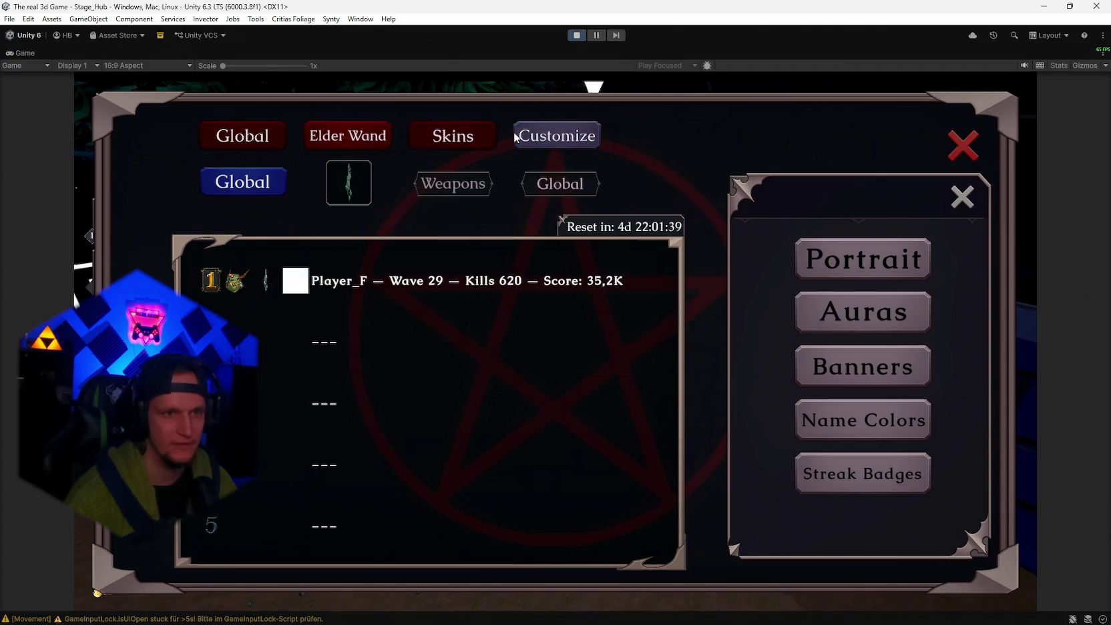
click(336, 134)
click(336, 136)
click(420, 138)
click(439, 136)
click(248, 181)
click(244, 181)
- Cycle the skin leaderboards through Dwarf, Beelzebub, Bunny and Default
click(441, 137)
click(435, 137)
click(432, 139)
click(432, 139)
click(432, 139)
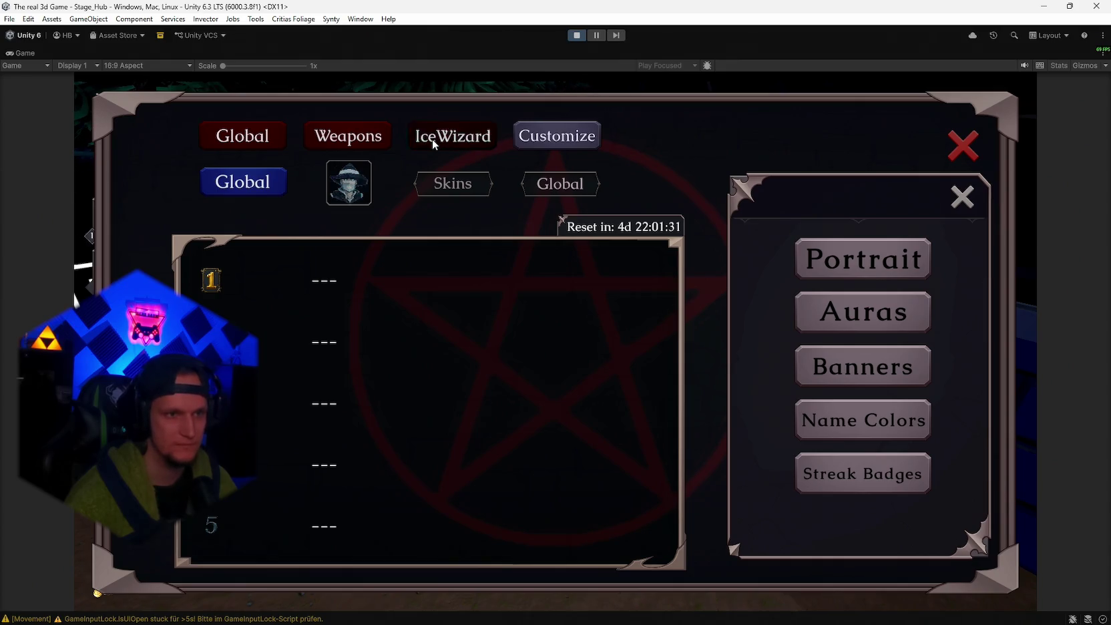
click(432, 139)
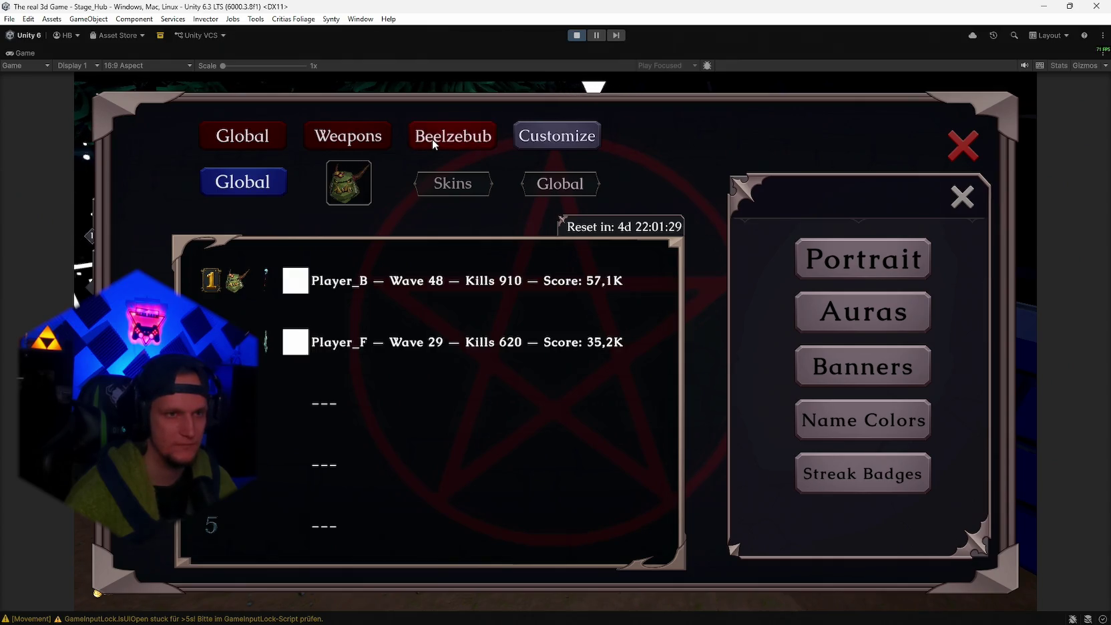
click(432, 139)
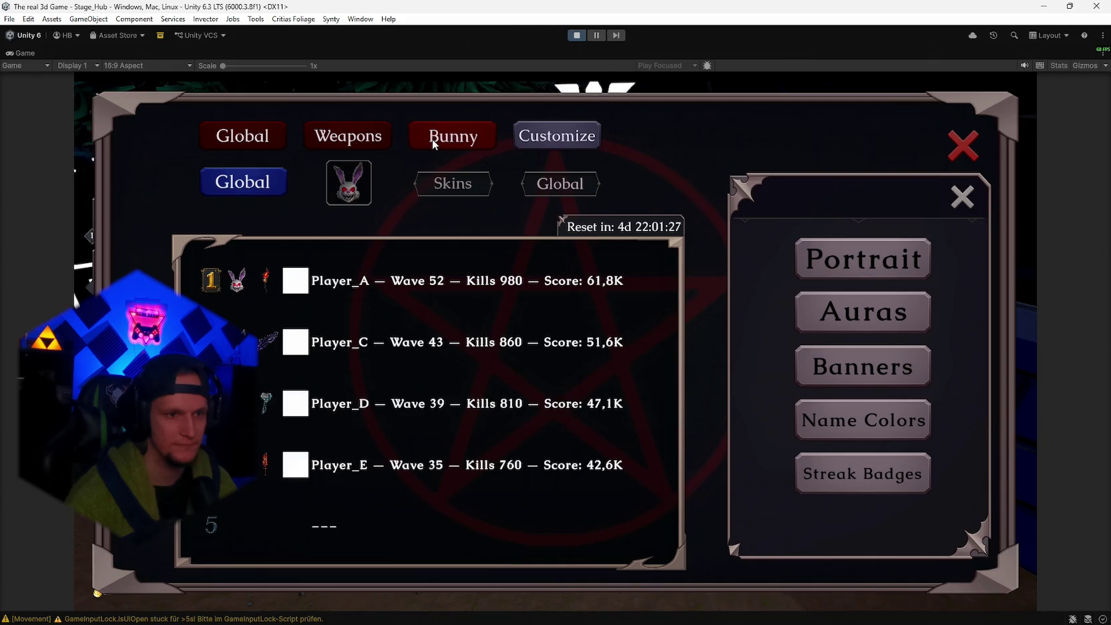
click(435, 141)
click(432, 139)
click(432, 139)
click(432, 139)
click(432, 139)
- Cycle the weapon leaderboards through to Kunai, then close the leaderboard
click(358, 141)
click(366, 136)
click(367, 136)
click(367, 136)
click(368, 137)
click(367, 137)
click(452, 136)
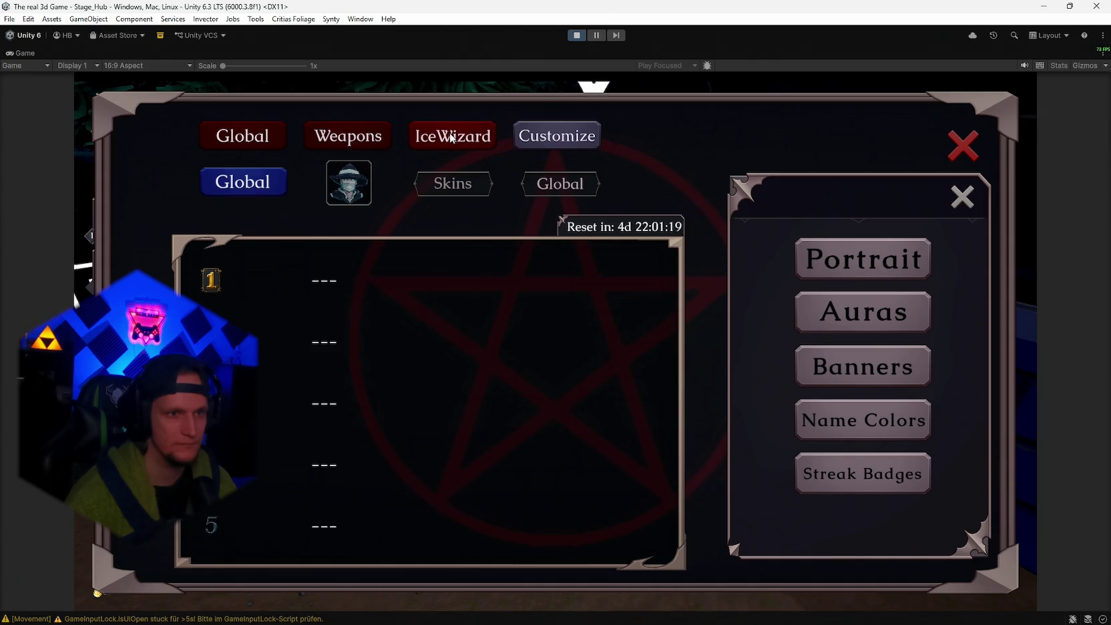
click(340, 135)
click(340, 135)
click(341, 136)
click(341, 136)
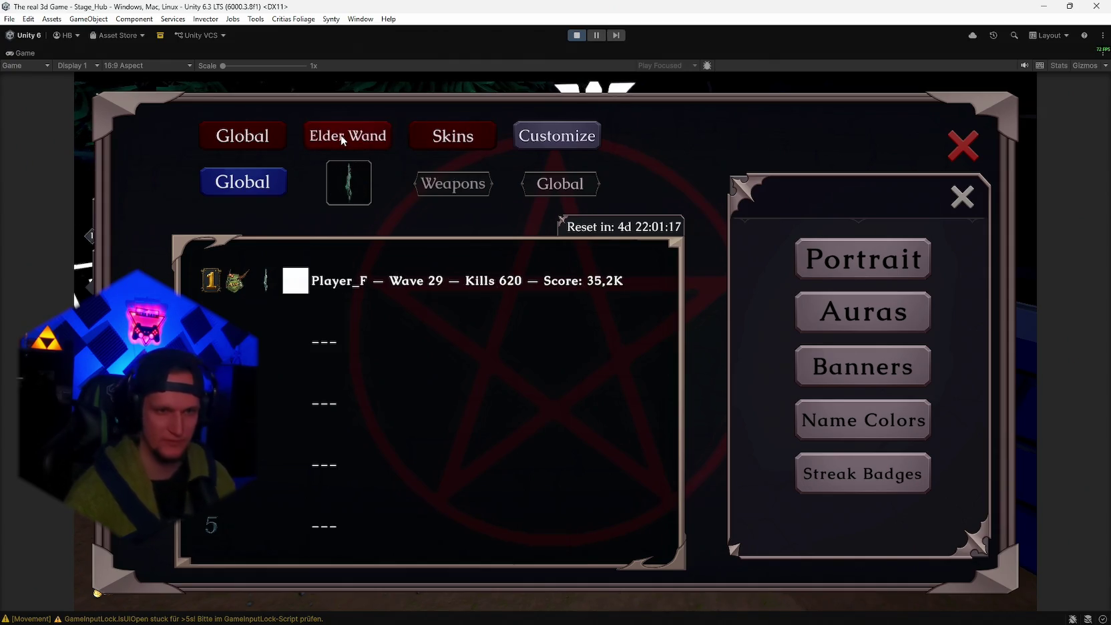
click(340, 135)
click(341, 135)
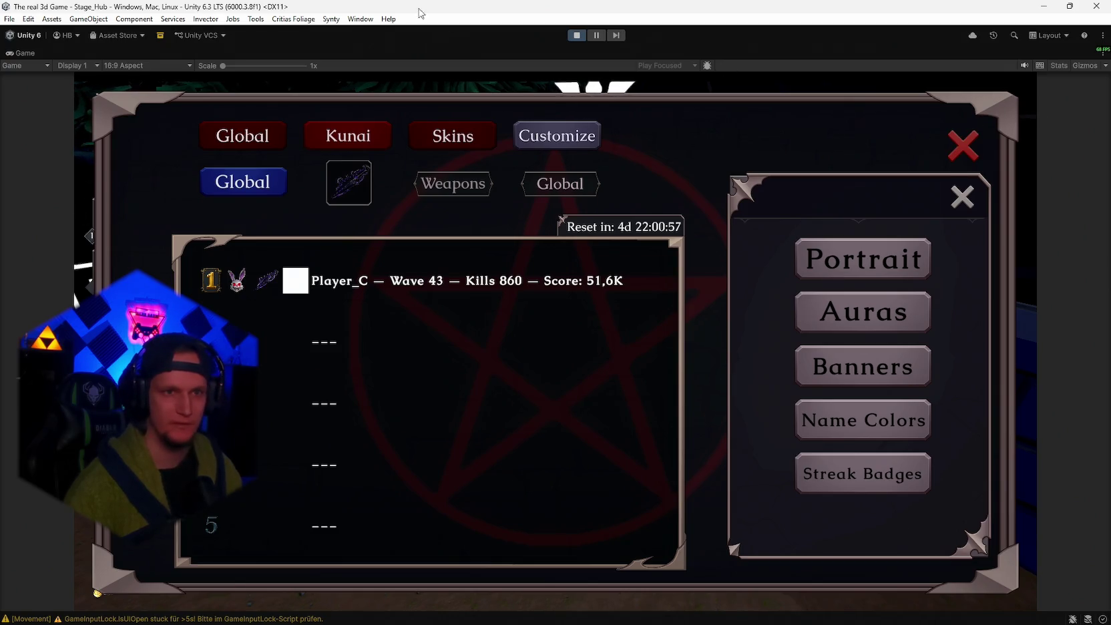
click(961, 152)
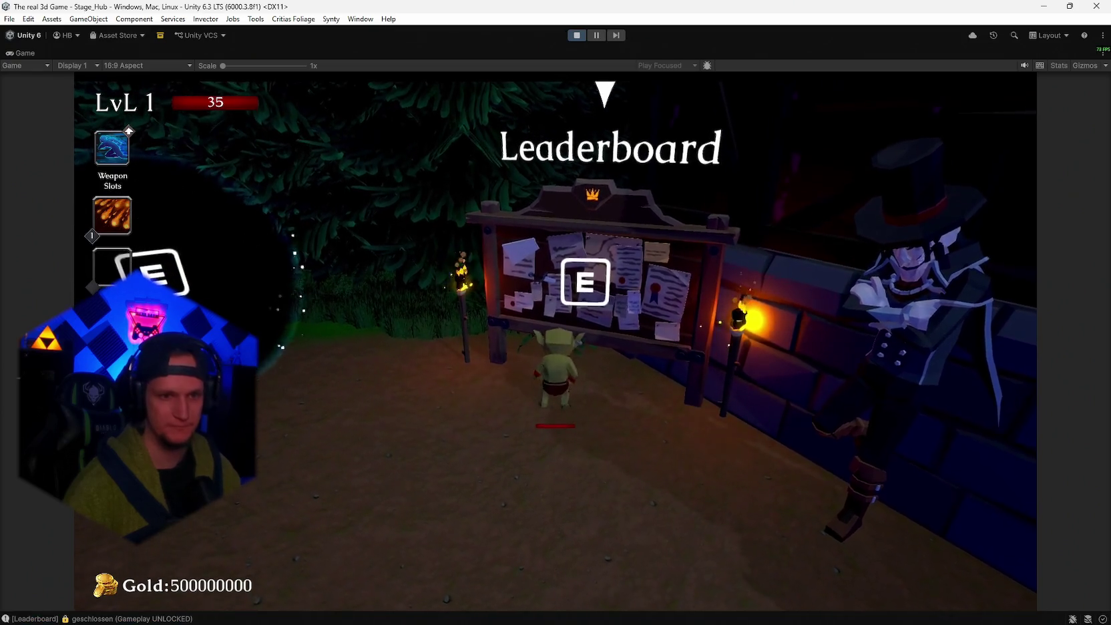
- Stop Play mode, open Stage_Forest from recent scenes, and maximize the Scene view toward the mountains
key(Escape)
click(577, 36)
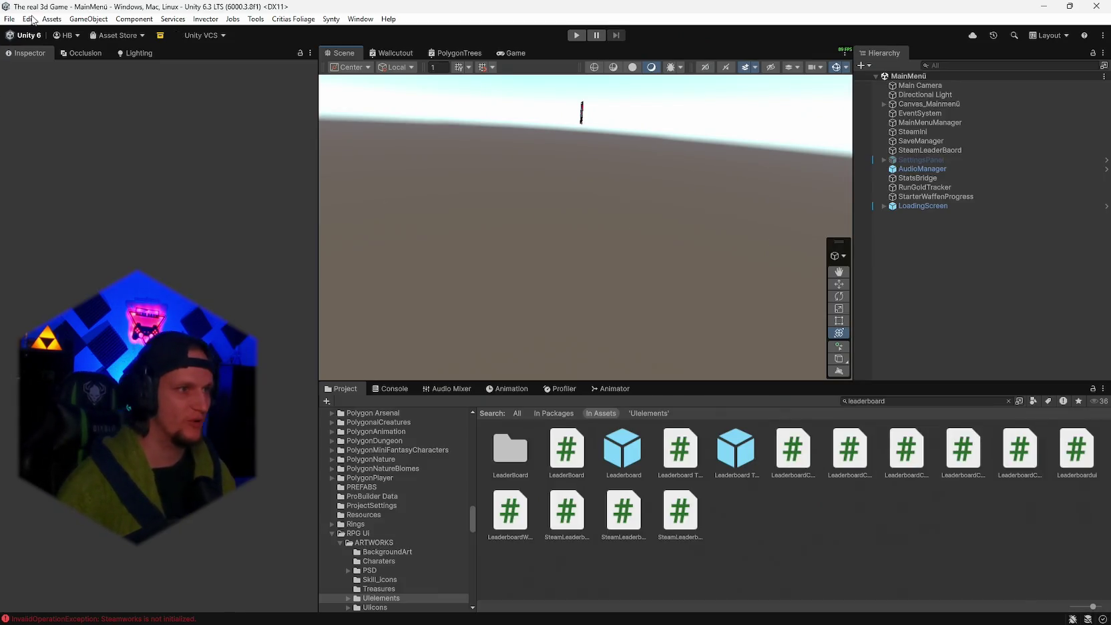
click(9, 19)
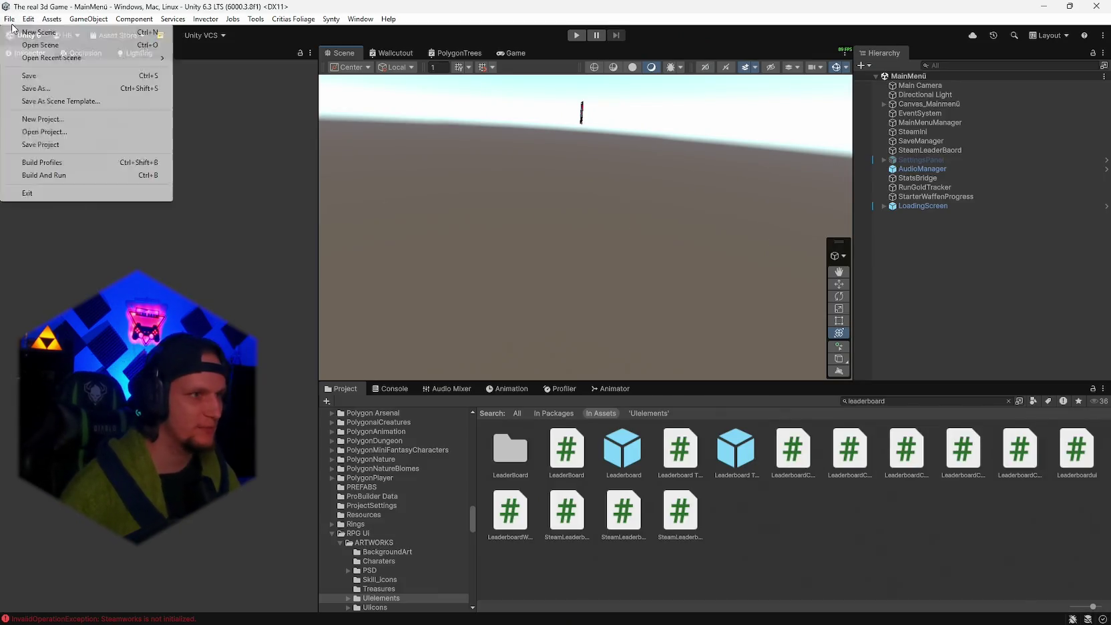
mouse_move(81, 58)
click(221, 85)
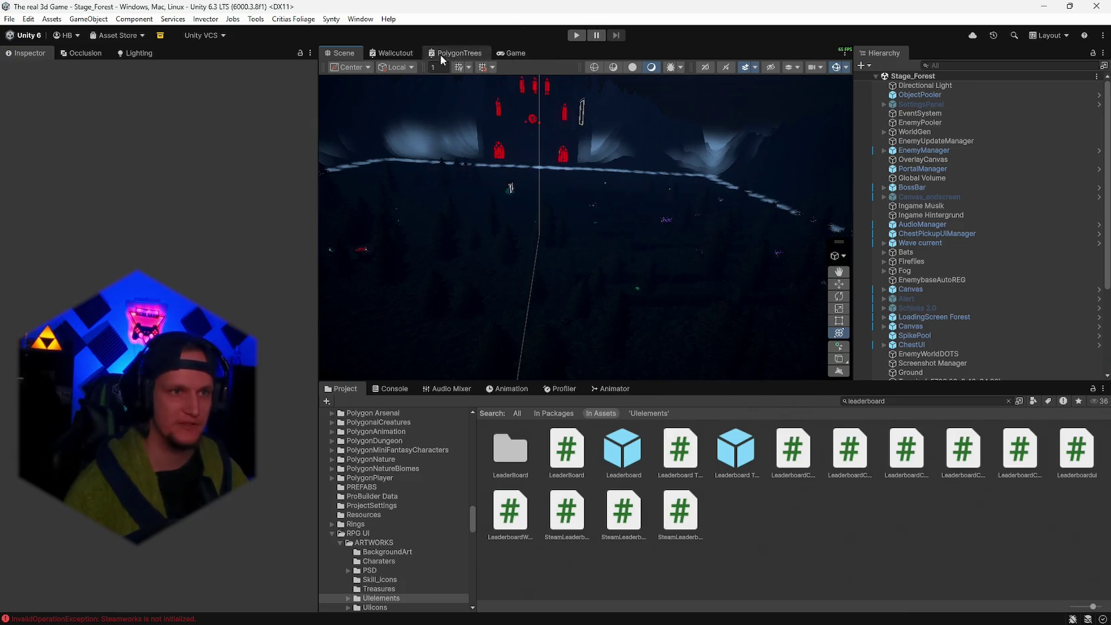
double_click(347, 53)
mouse_move(662, 290)
mouse_down()
mouse_move(1080, 286)
mouse_move(1009, 91)
mouse_move(868, 301)
mouse_move(1027, 365)
mouse_move(117, 279)
mouse_move(139, 248)
mouse_move(22, 206)
mouse_move(48, 204)
mouse_move(60, 213)
mouse_move(42, 216)
mouse_move(91, 230)
mouse_move(72, 226)
mouse_up()
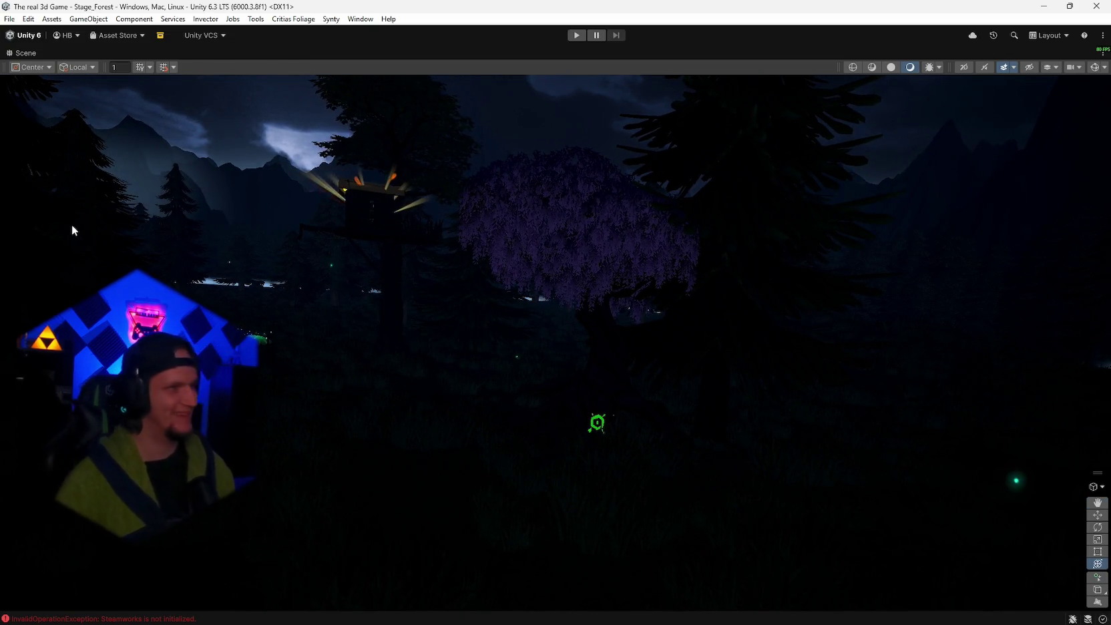
mouse_move(506, 281)
mouse_down()
mouse_move(588, 334)
mouse_move(628, 338)
mouse_move(645, 357)
mouse_move(771, 368)
mouse_move(727, 333)
mouse_move(663, 327)
mouse_move(751, 350)
mouse_move(726, 355)
mouse_move(734, 352)
mouse_move(714, 344)
mouse_move(726, 347)
mouse_up()
drag(591, 276, 669, 317)
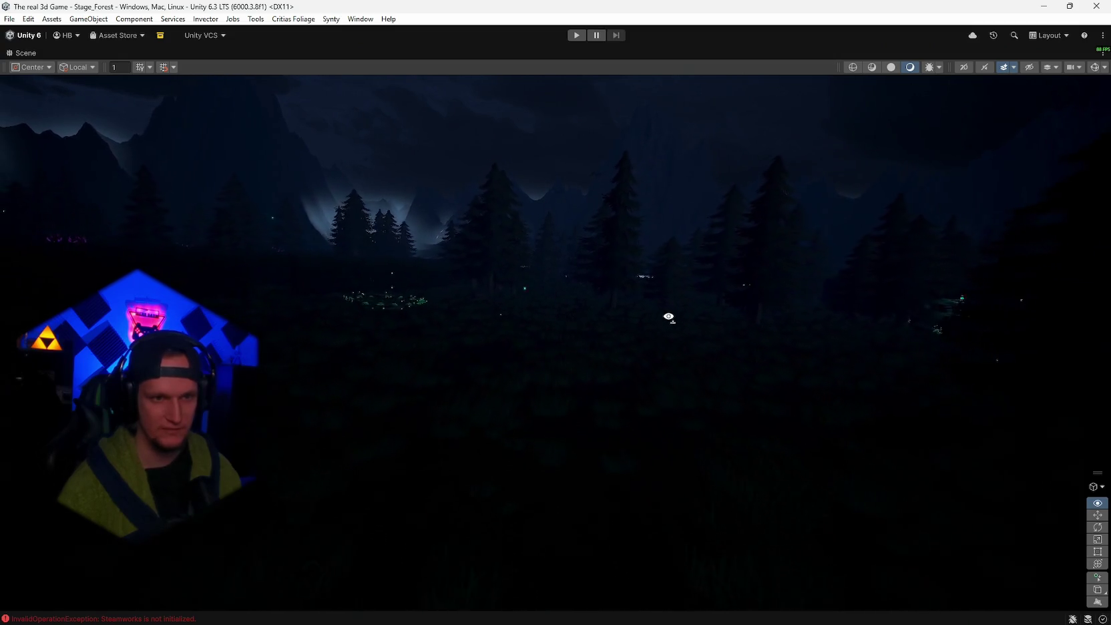